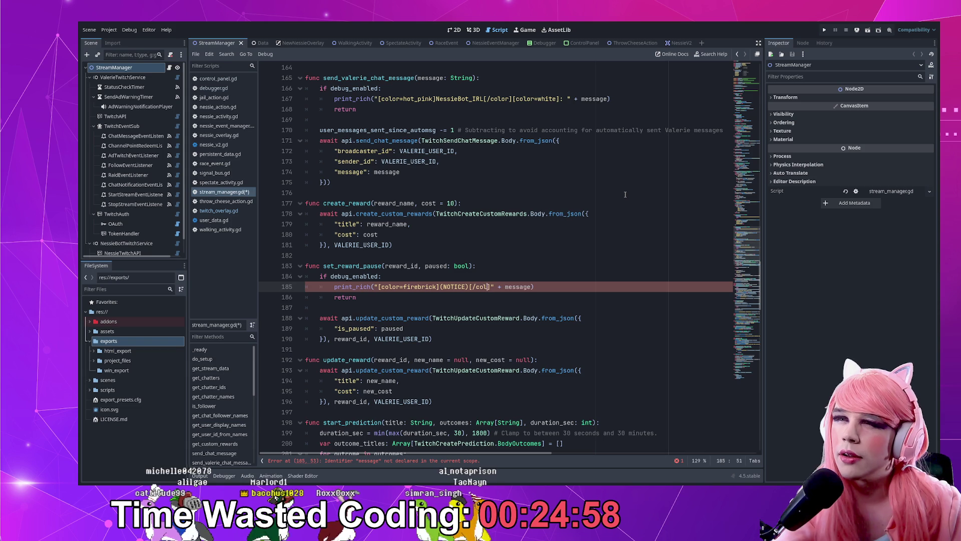
- Change line 185's notice to 'Tried to set paused for reward %s to %s' with str(reward_id), str(paused), and save
type("[]")
type("olo9r")
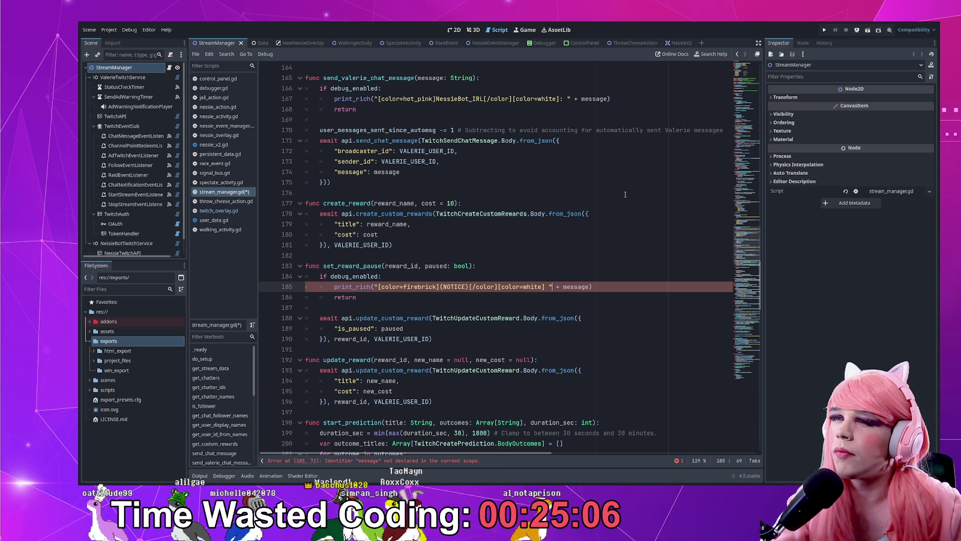
type("ried")
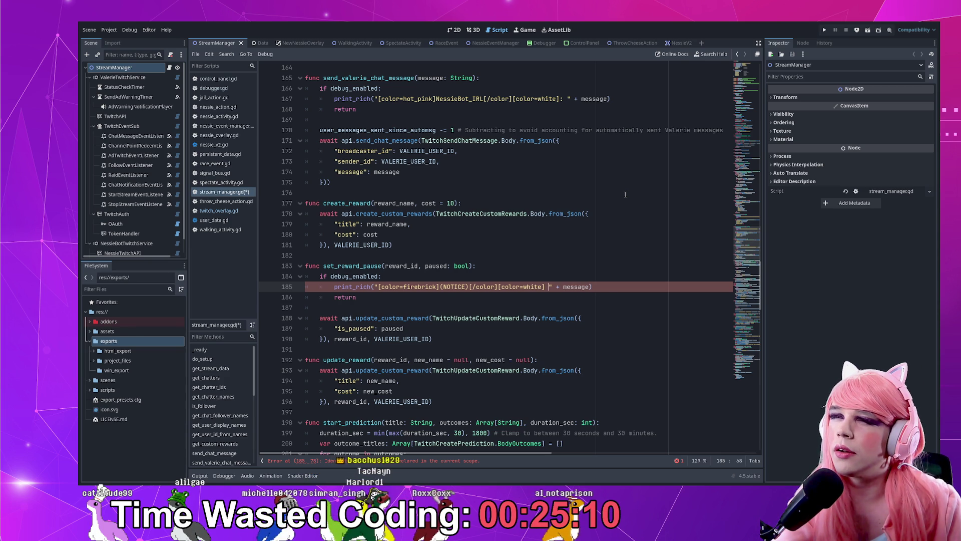
type("Tried ")
type("et paused for reward %s to %s")
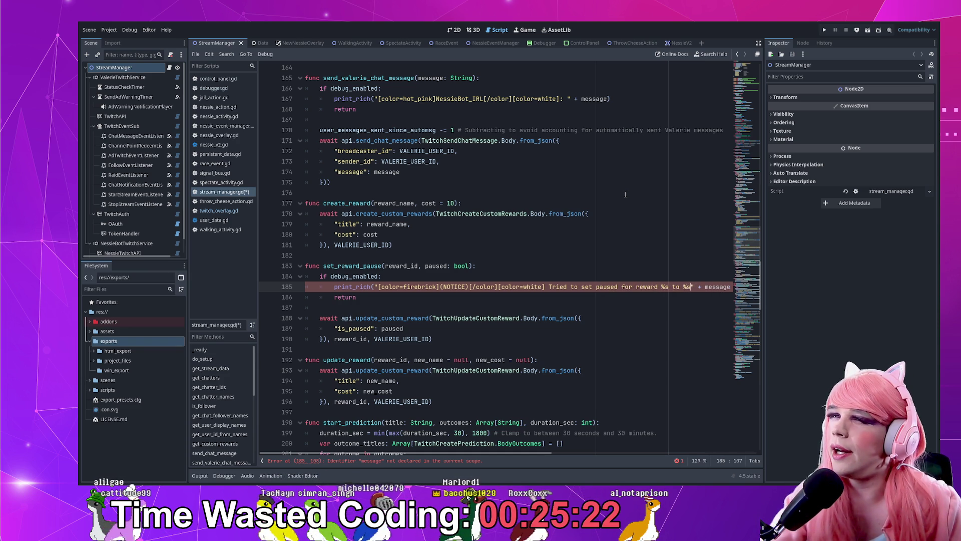
key("Right")
key("Right")
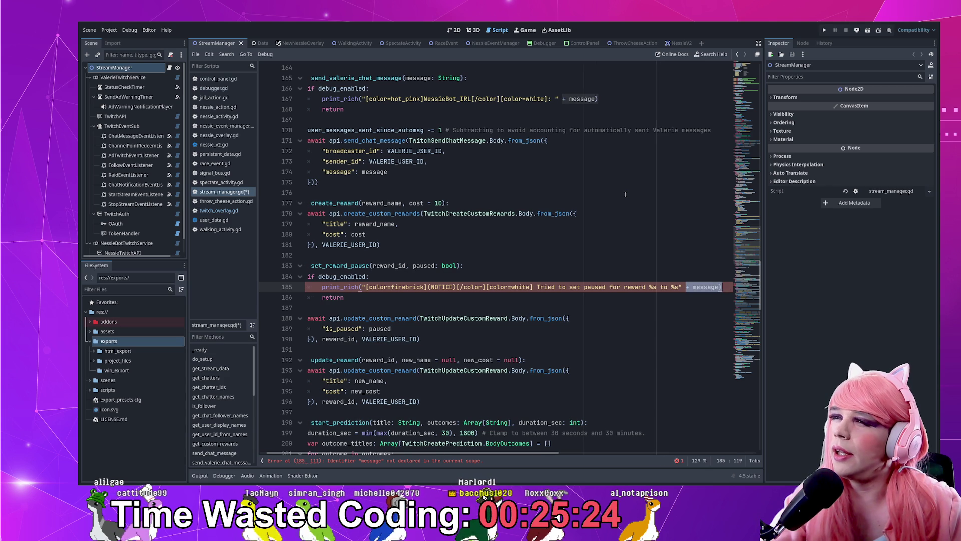
type("%")
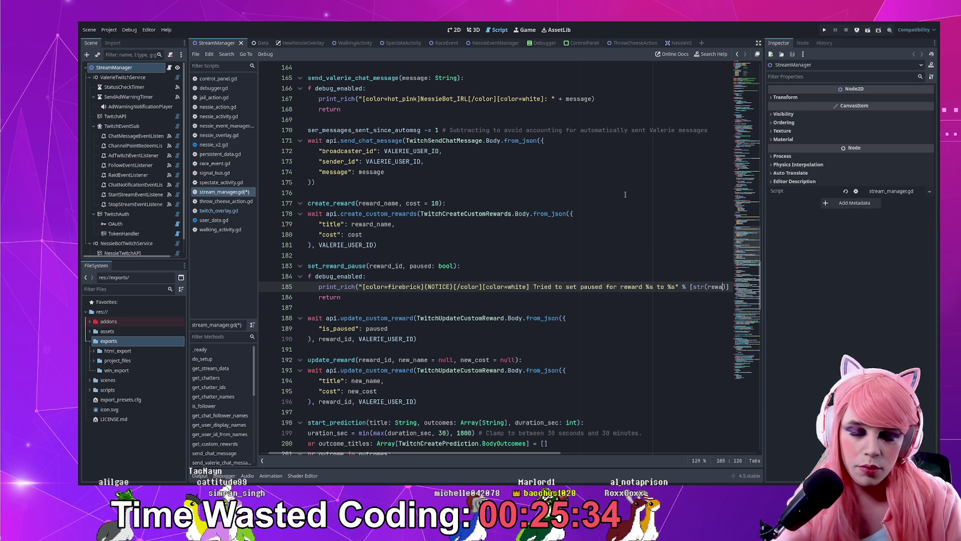
type("ard_id)")
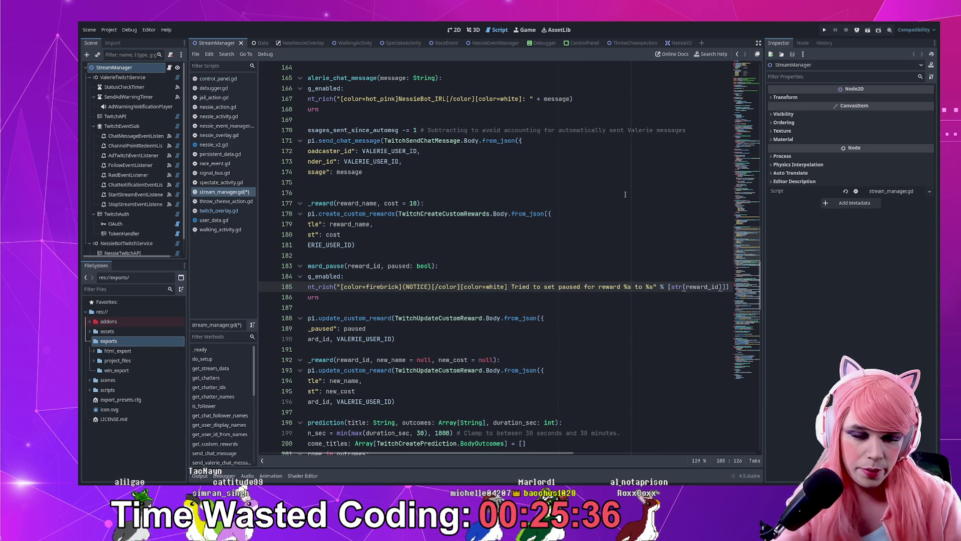
type(", str()")
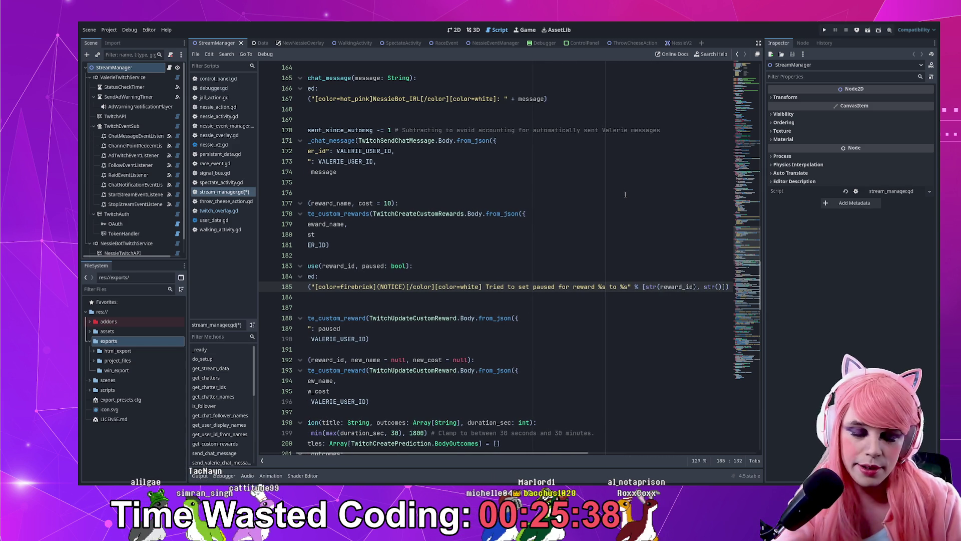
type("bool")
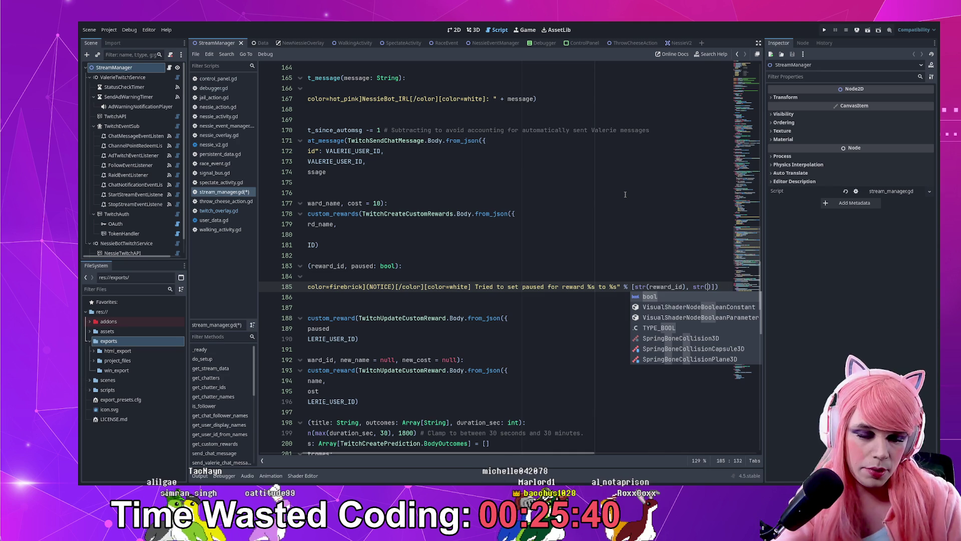
key("Home")
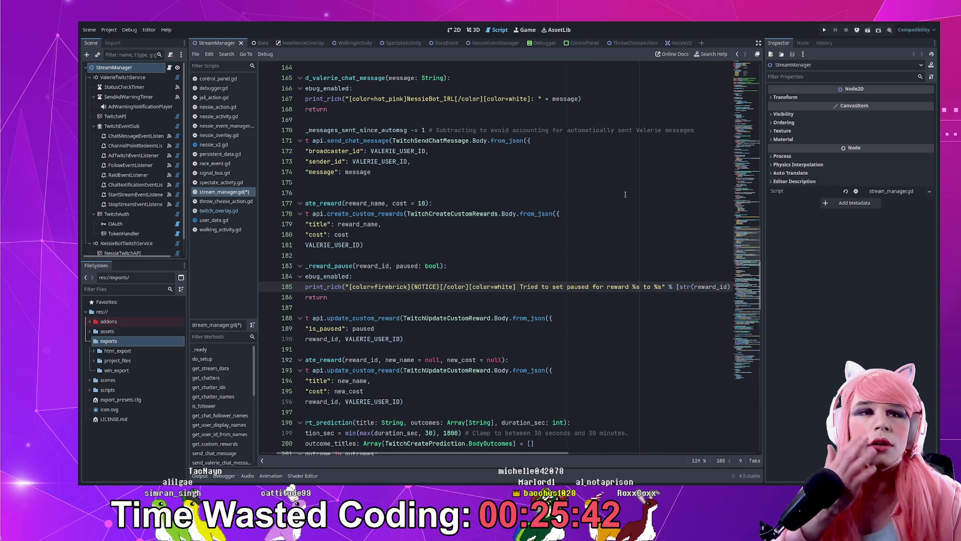
key("Home")
key("ctrl+s")
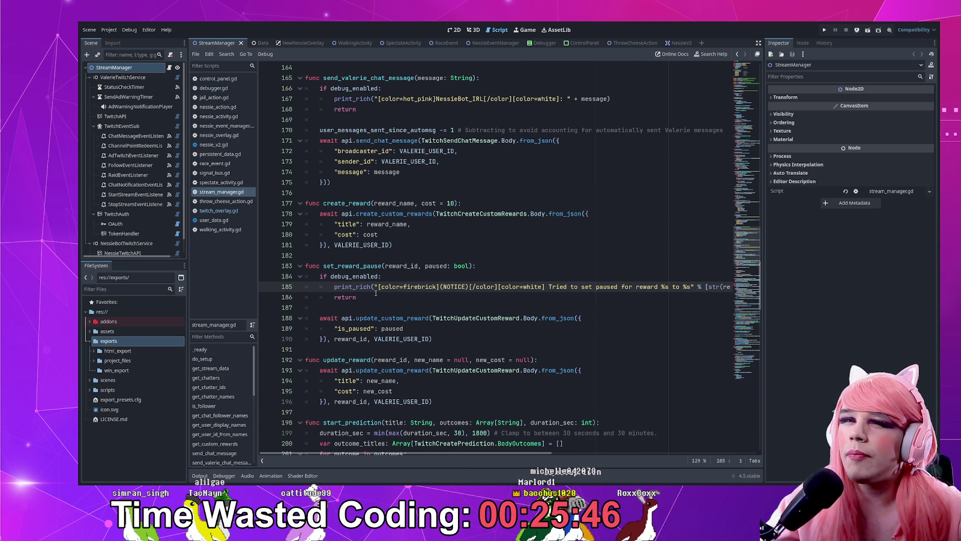
scroll(376, 294, "down", 3)
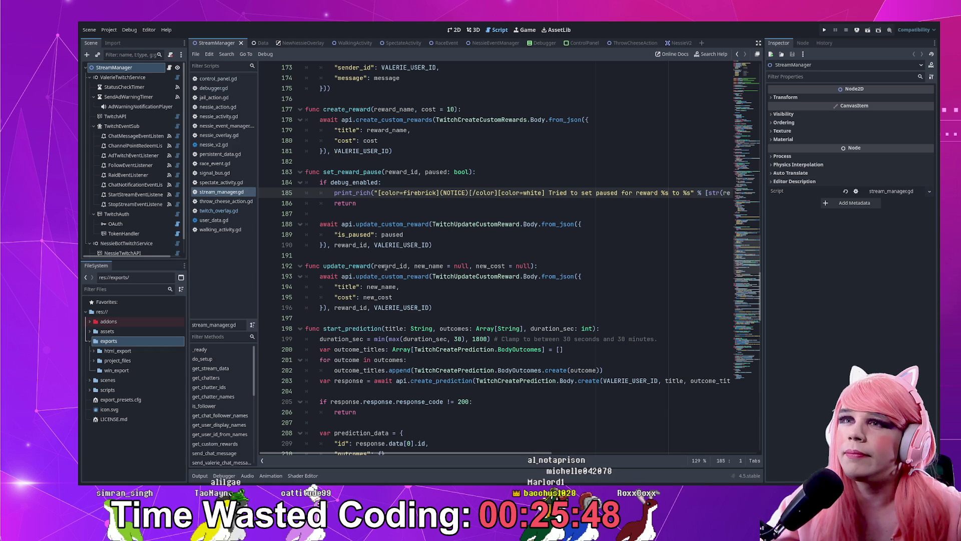
- Paste the debug_enabled guard block from set_reward_pause into update_reward
double_click(347, 266)
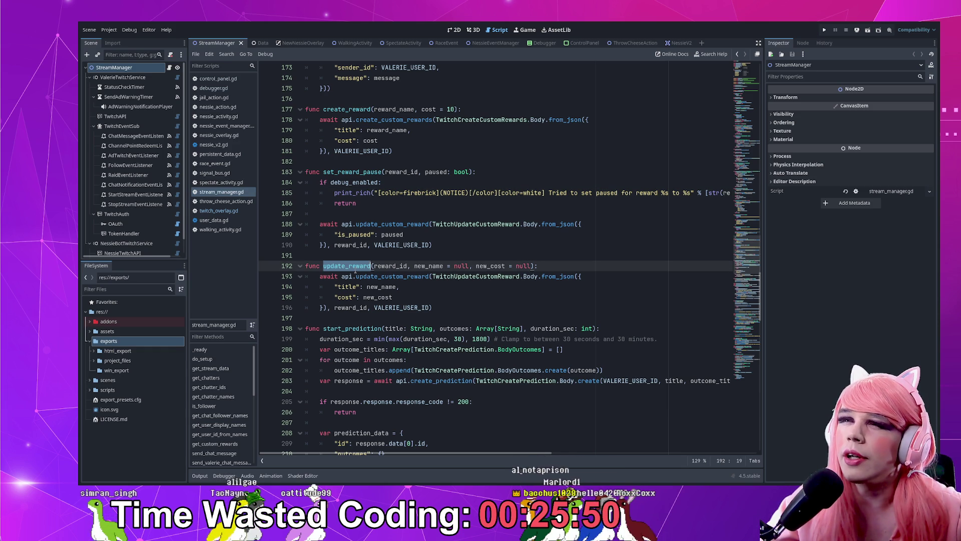
left_click(454, 307)
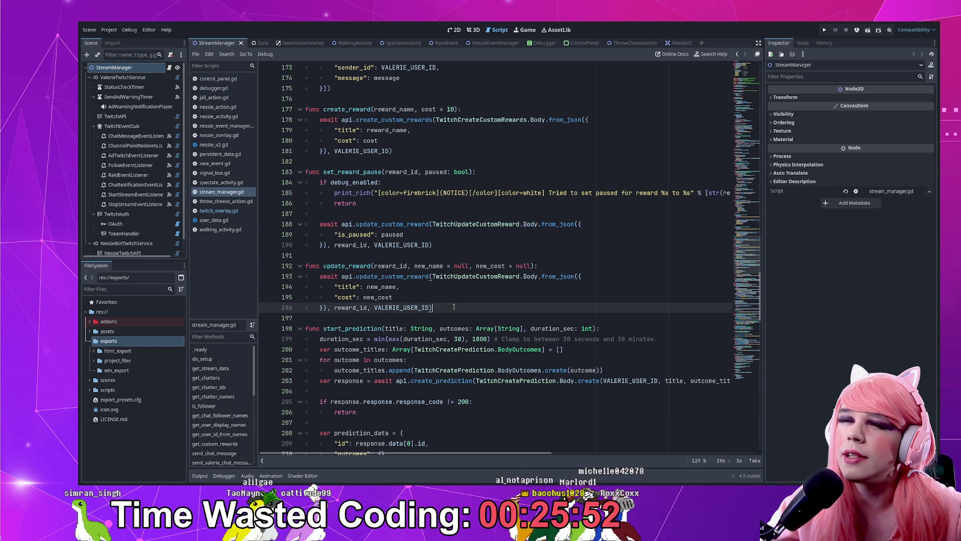
scroll(370, 269, "down", 2)
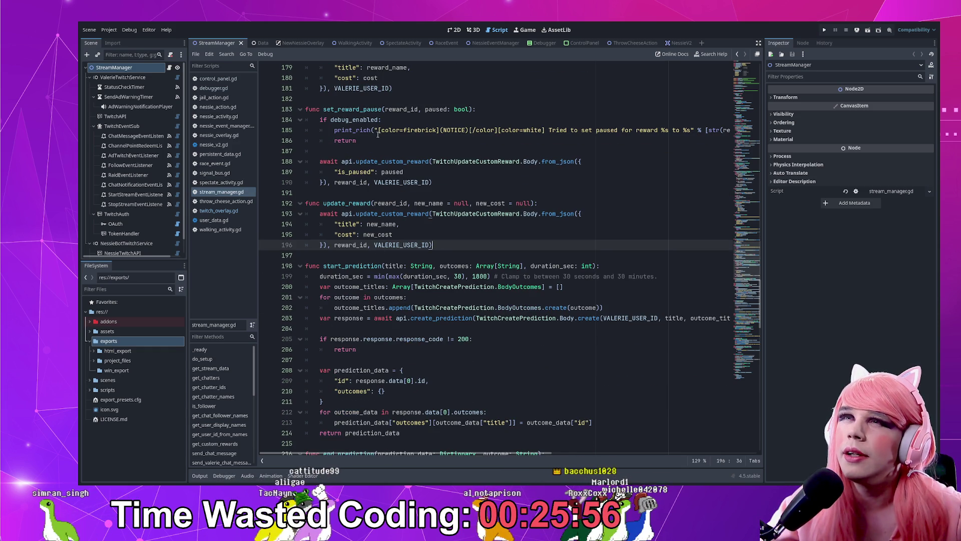
left_click_drag(401, 141, 463, 117)
left_click(579, 204)
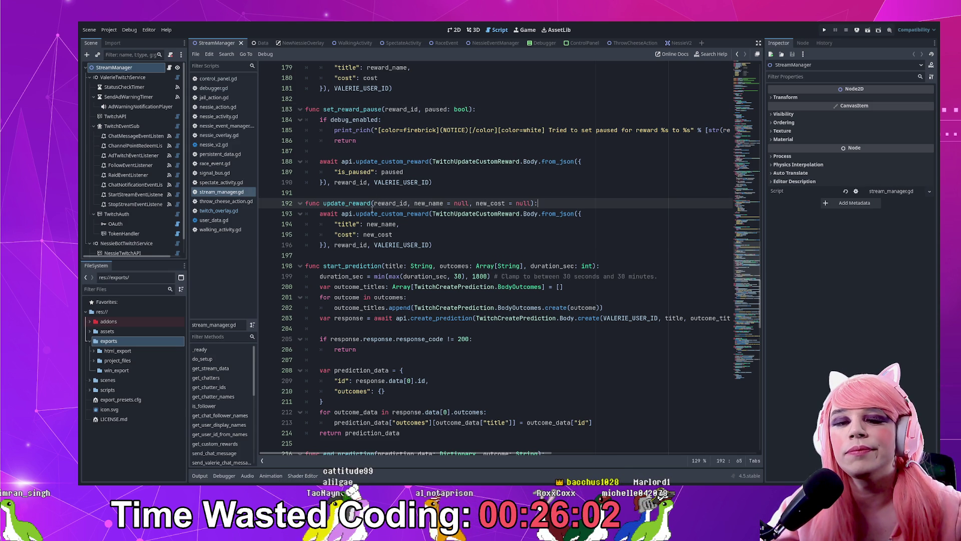
key("ctrl+v")
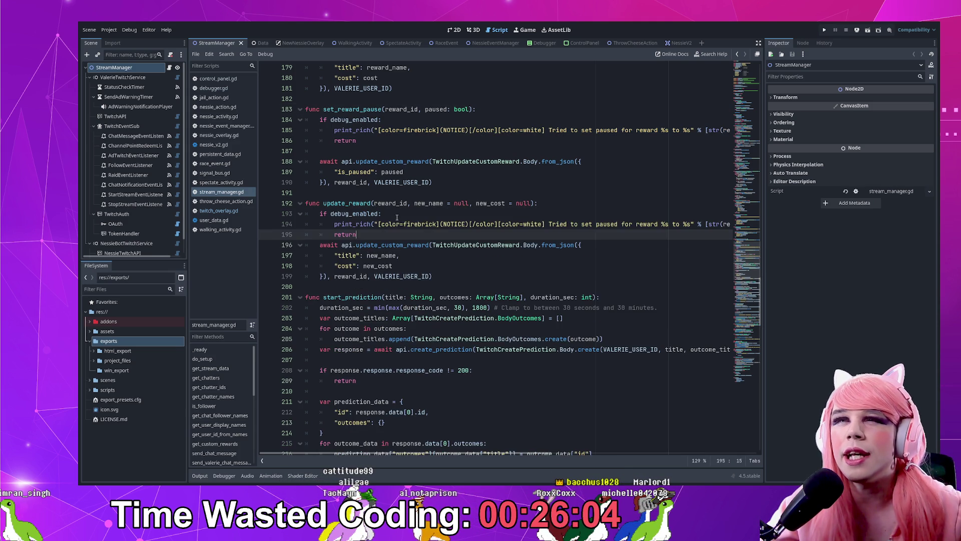
key("Return")
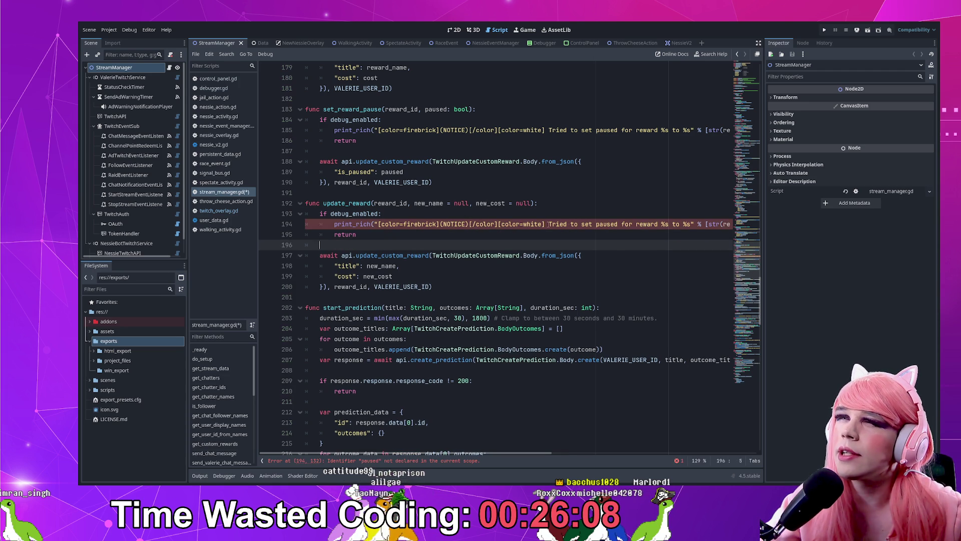
- Reword the copied notice to 'Tried to update reward %s to %s (%s coin)'
left_click_drag(549, 224, 619, 224)
left_click(576, 224)
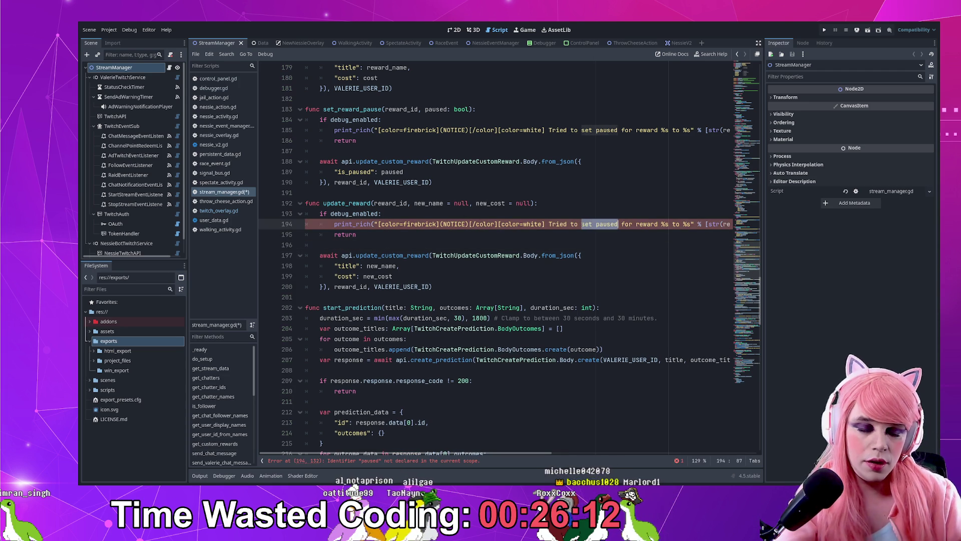
type("update rew")
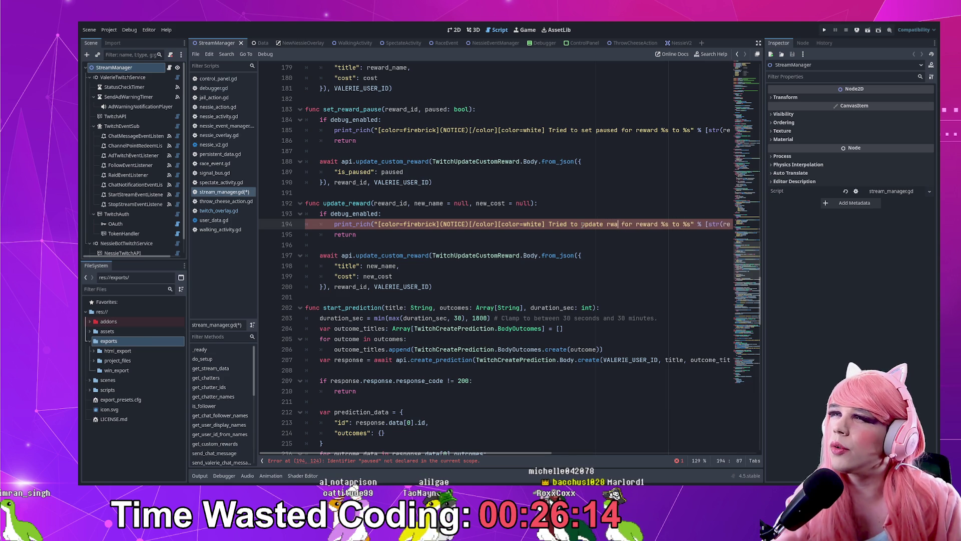
type("ard")
key("Delete")
key("Delete")
key("Delete")
key("Delete")
key("Delete")
key("Delete")
key("Right")
key("Right")
key("Right")
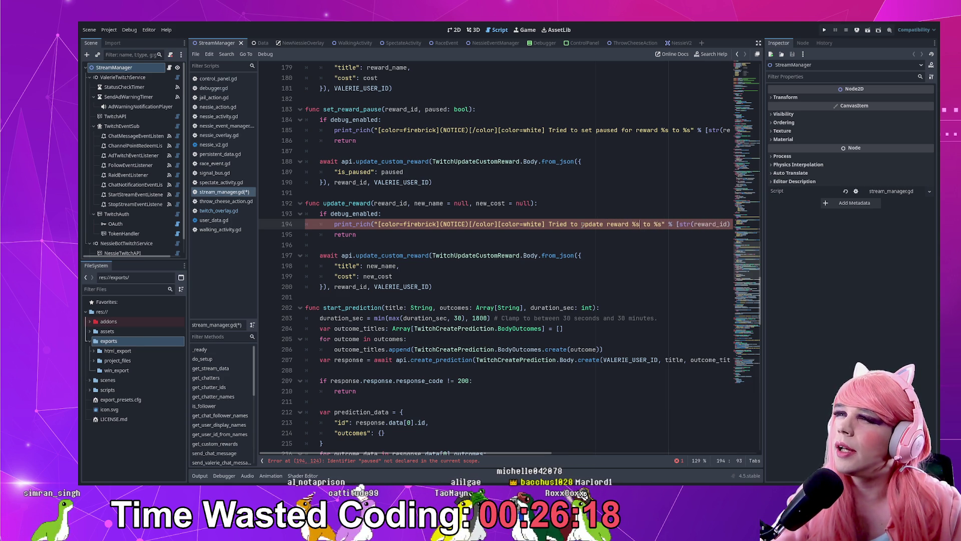
key("Right")
key("Right")
key("Right")
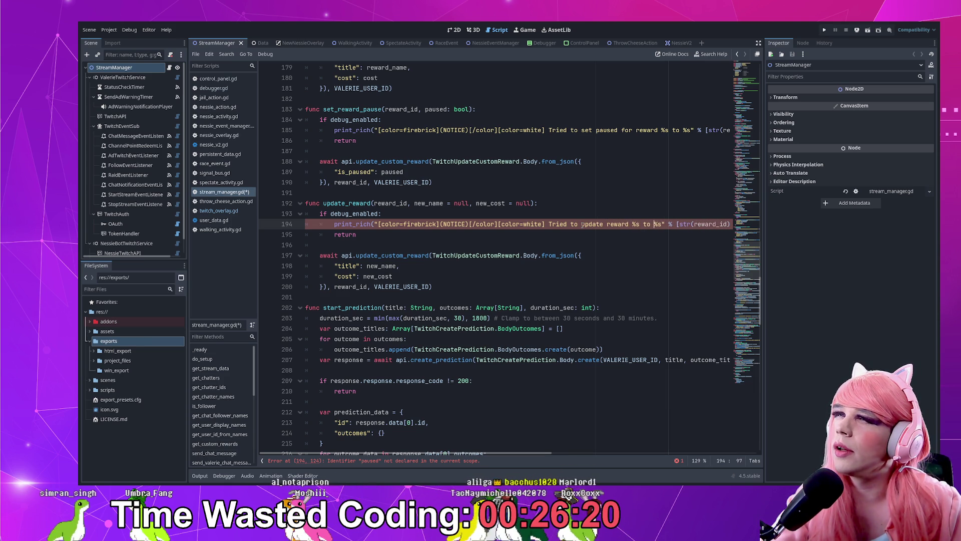
type(": ")
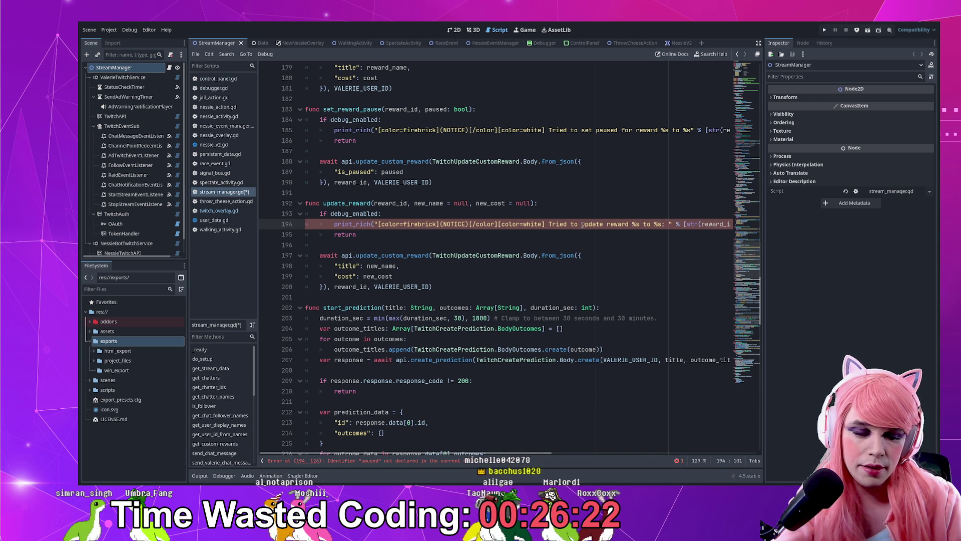
type("%s coin")
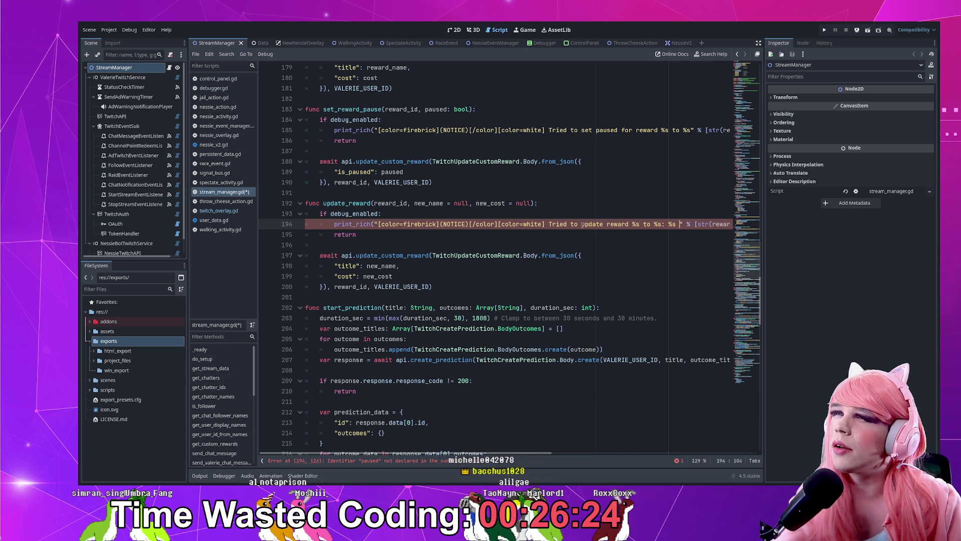
type(")")
key("Left")
key("Left")
key("Left")
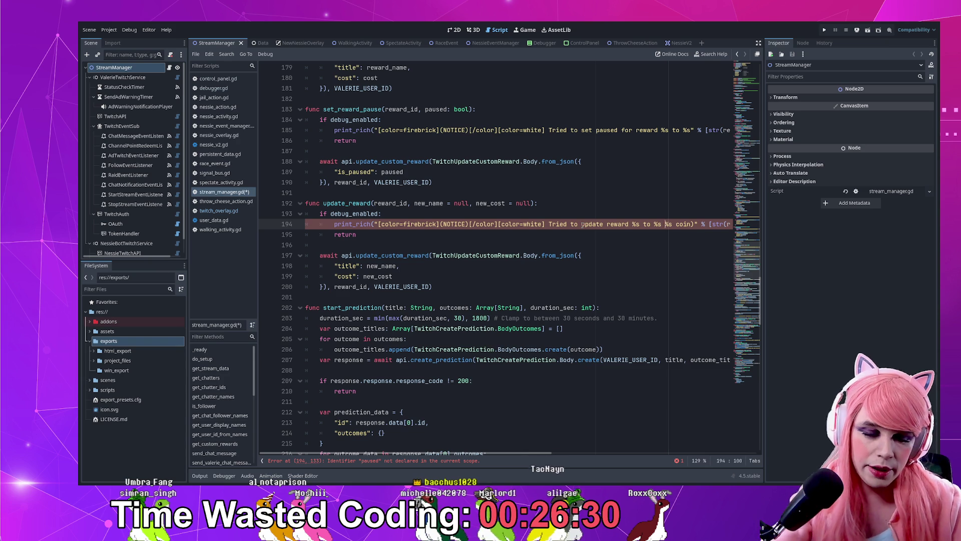
type("(")
key("Delete")
key("Delete")
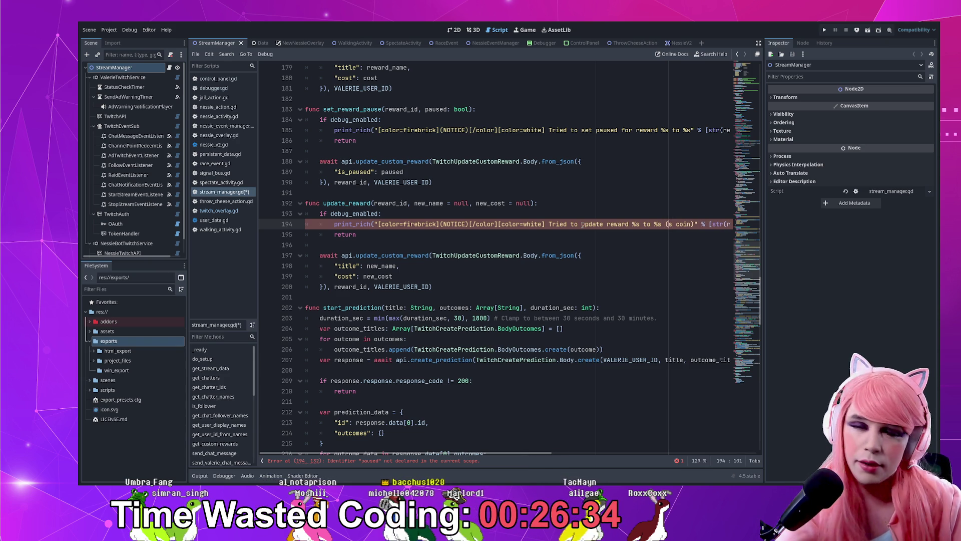
type("%")
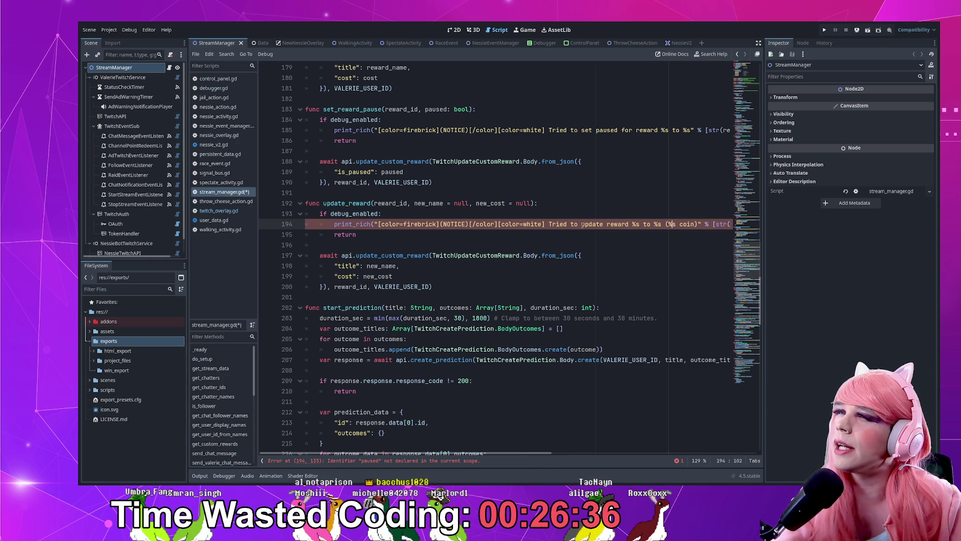
key("End")
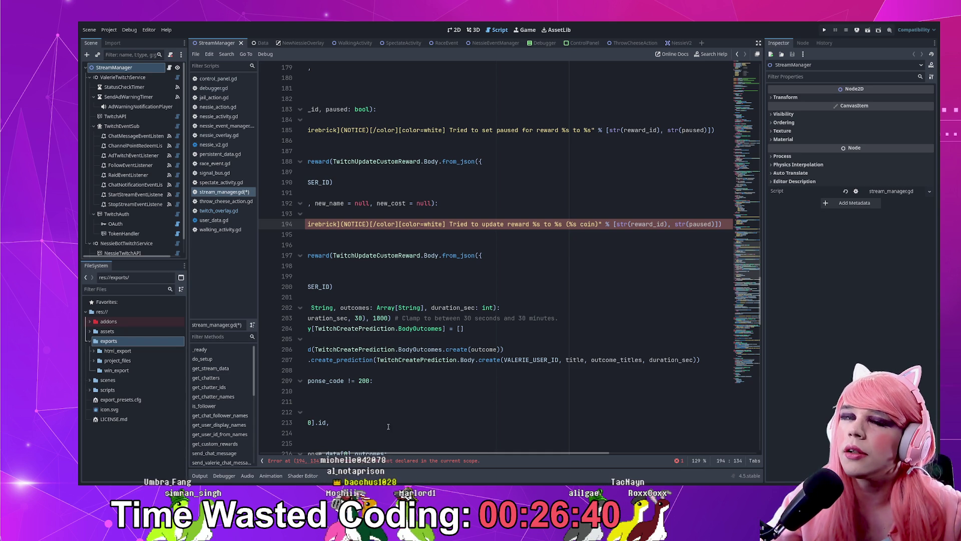
- Replace the paused argument with str(new_name) and str(new_cost) in the notice's values
scroll(365, 452, "left", 3)
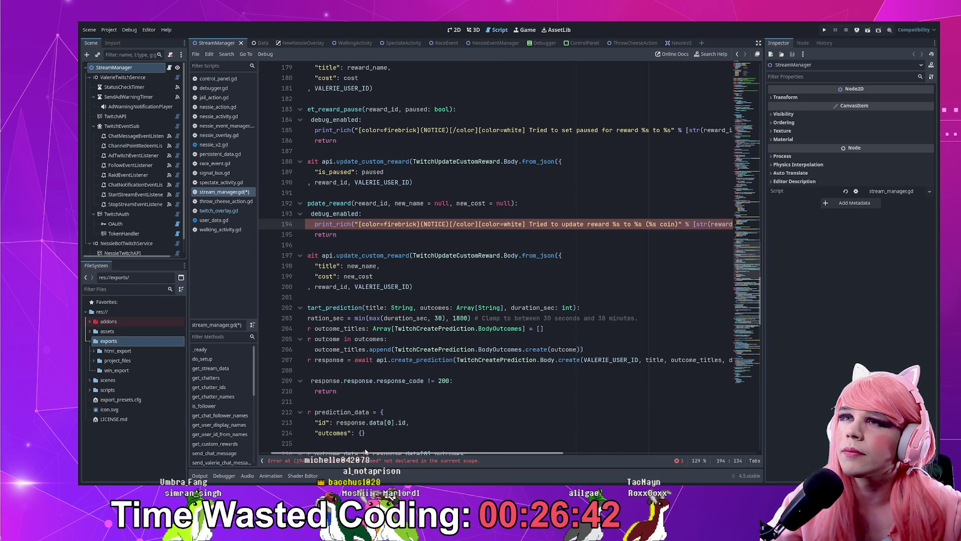
scroll(365, 453, "left", 2)
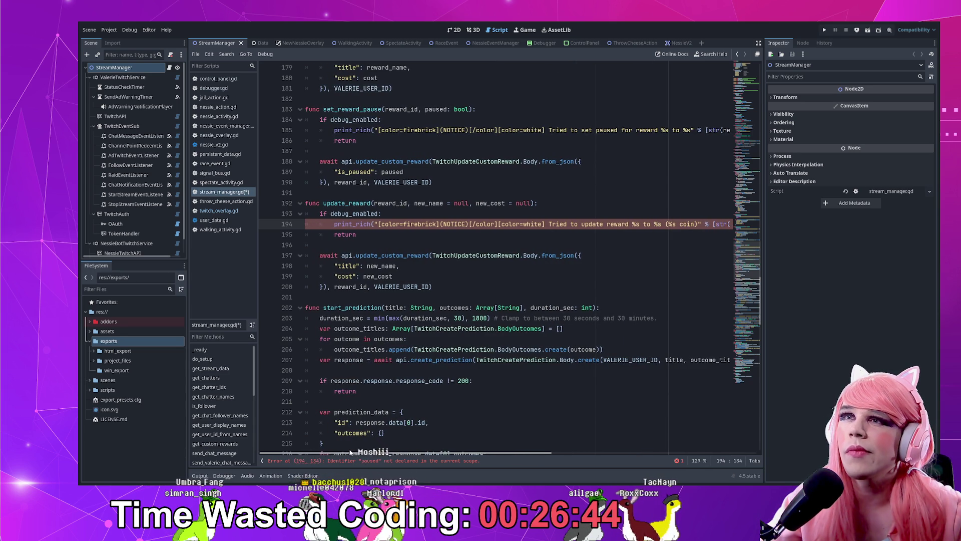
left_click_drag(351, 452, 462, 453)
scroll(462, 454, "left", 3)
scroll(411, 442, "right", 5)
left_click(511, 224)
double_click(513, 224)
type("new_name")
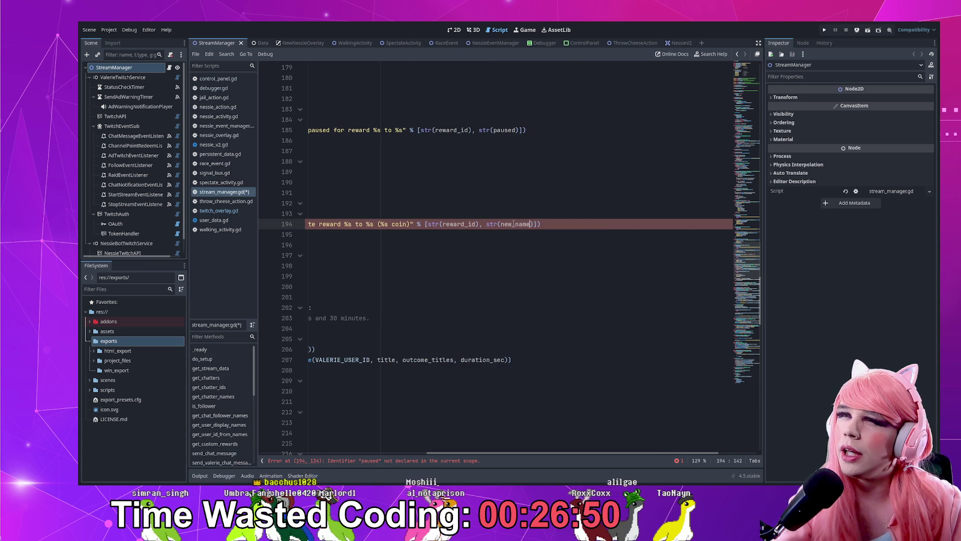
type("), str()")
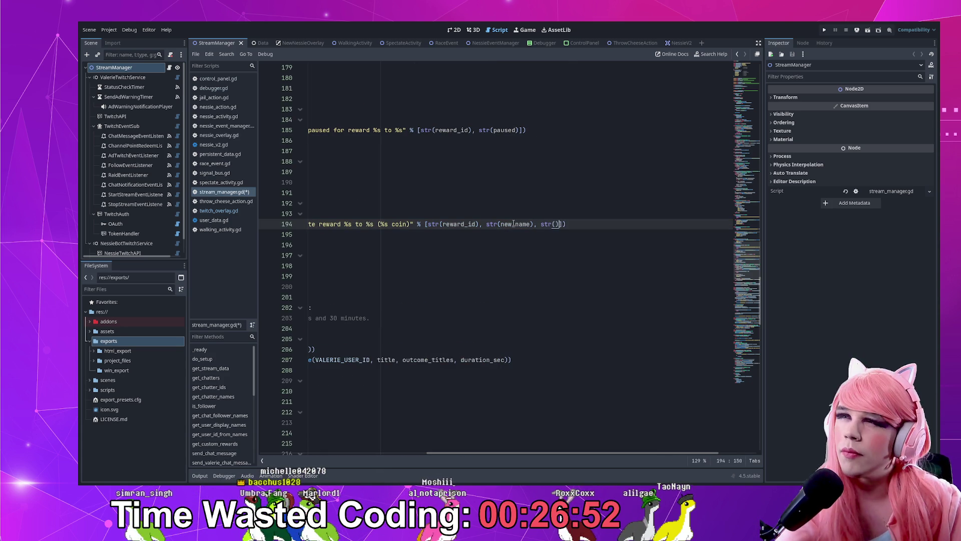
type("new_")
type("c")
key("Return")
key("Home")
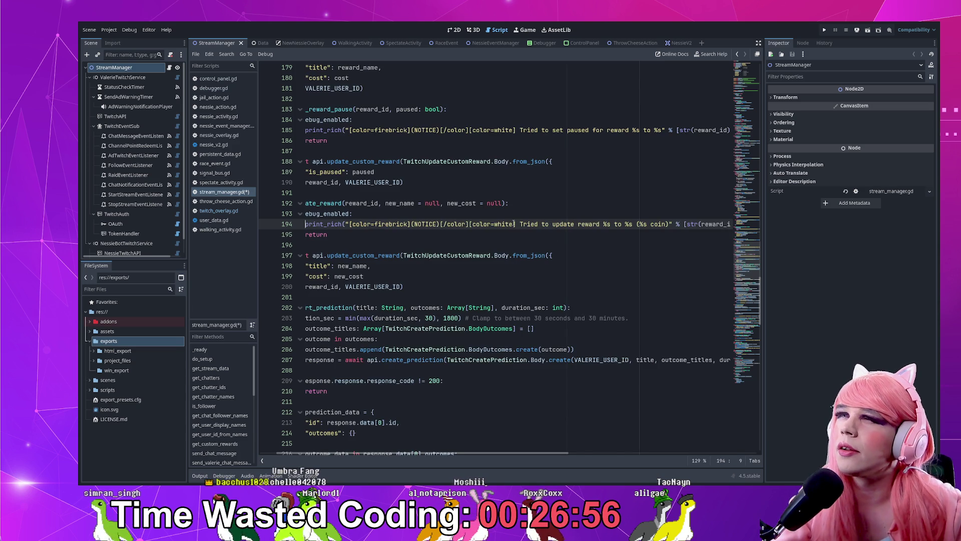
- Change 'coin' to 'points' in the notice and save stream_manager.gd
left_click(667, 224)
key("ctrl+BackSpace")
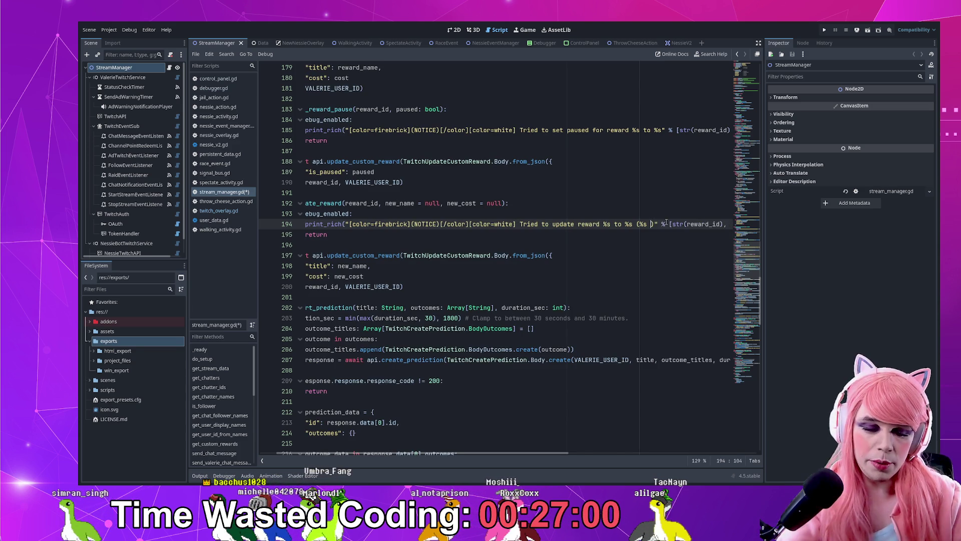
type("points")
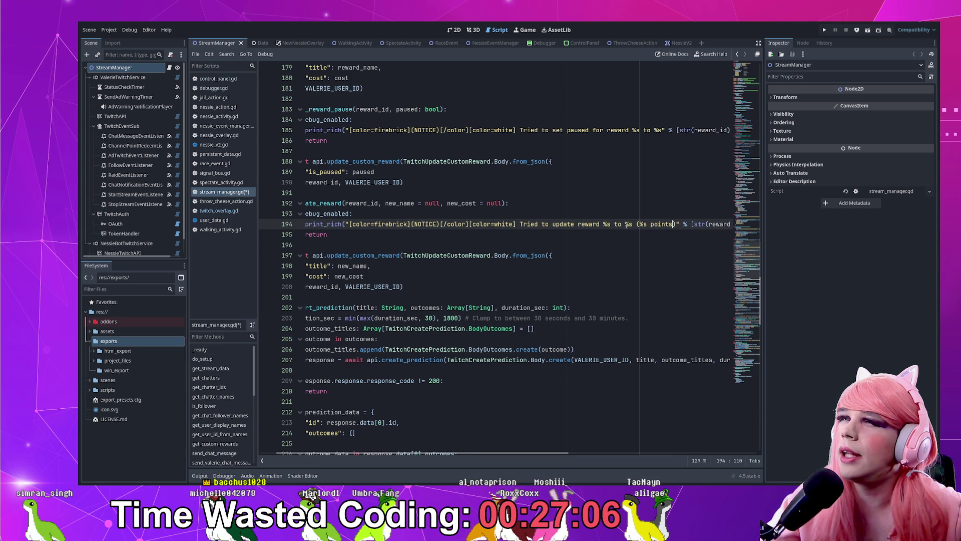
scroll(501, 226, "left", 2)
left_click(437, 224)
key("ctrl+s")
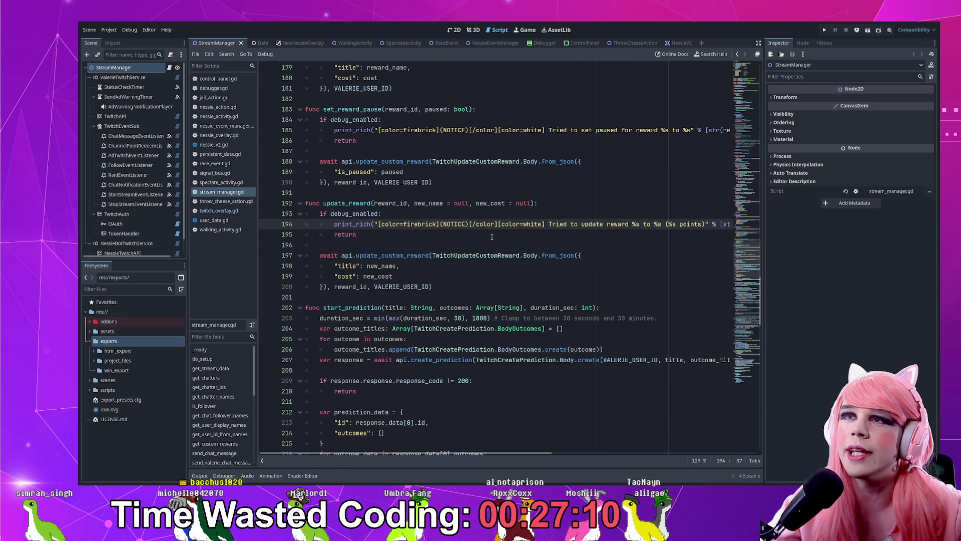
scroll(450, 225, "down", 1)
- Paste the debug_enabled guard block under the start_prediction header
double_click(352, 276)
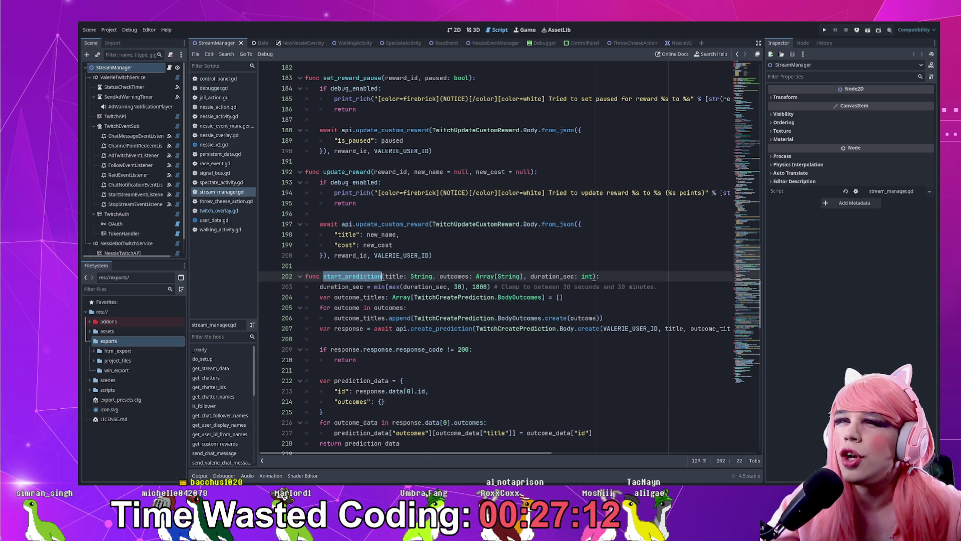
scroll(625, 226, "down", 2)
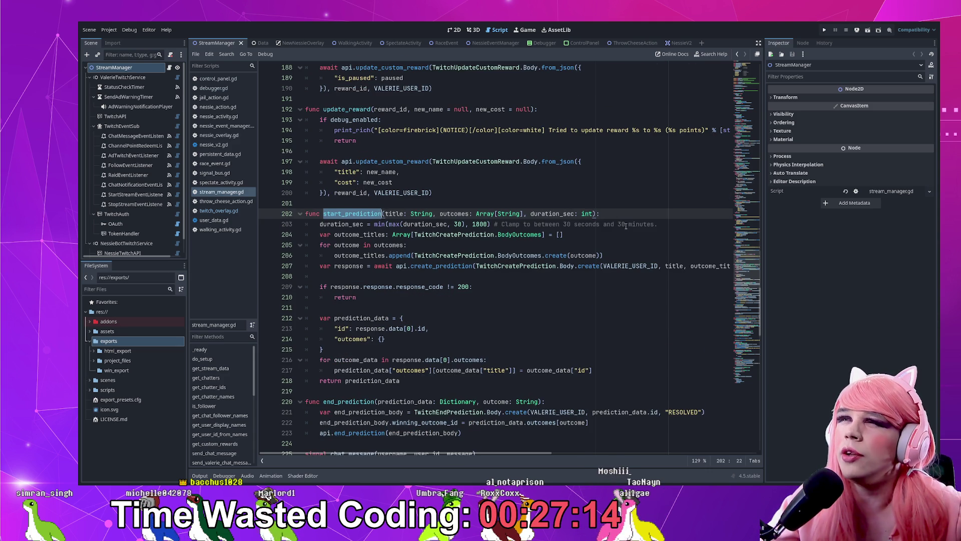
scroll(626, 225, "down", 3)
scroll(422, 213, "up", 1)
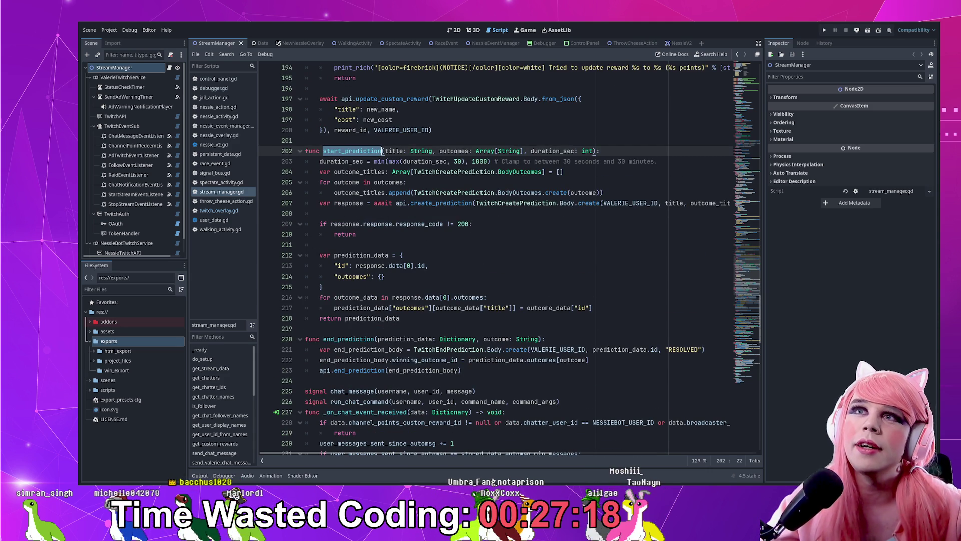
left_click(638, 150)
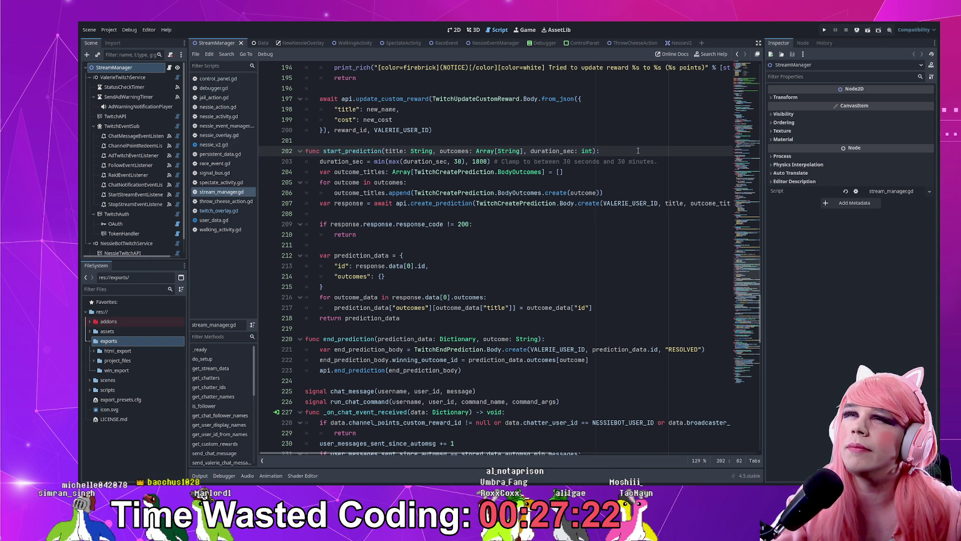
key("ctrl+v")
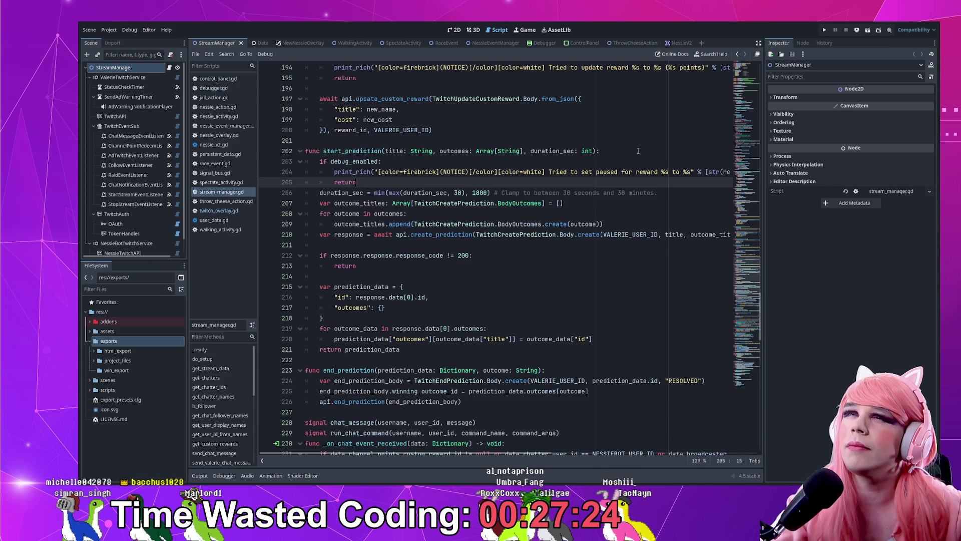
key("Return")
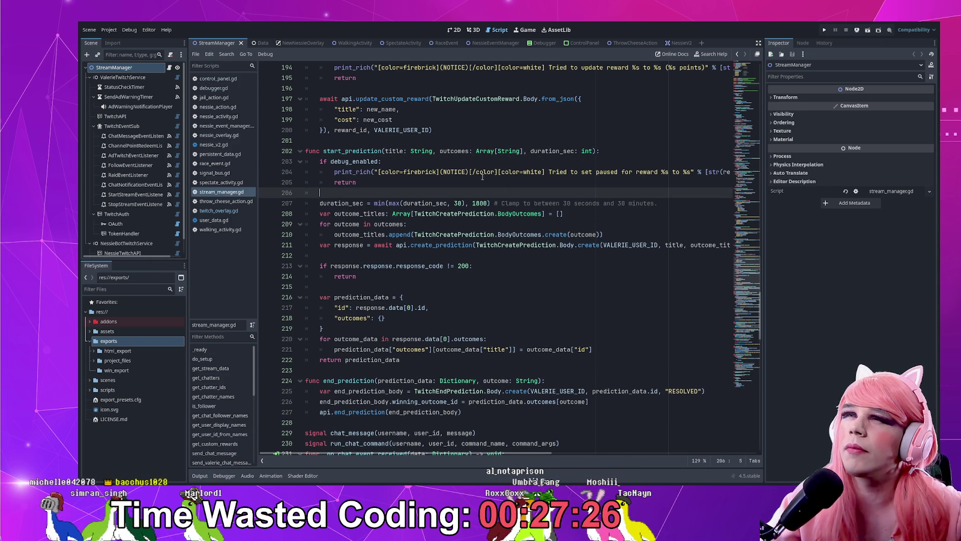
- Reword the notice message to 'Tried start prediction %s for %s seconds'
left_click_drag(571, 172, 603, 172)
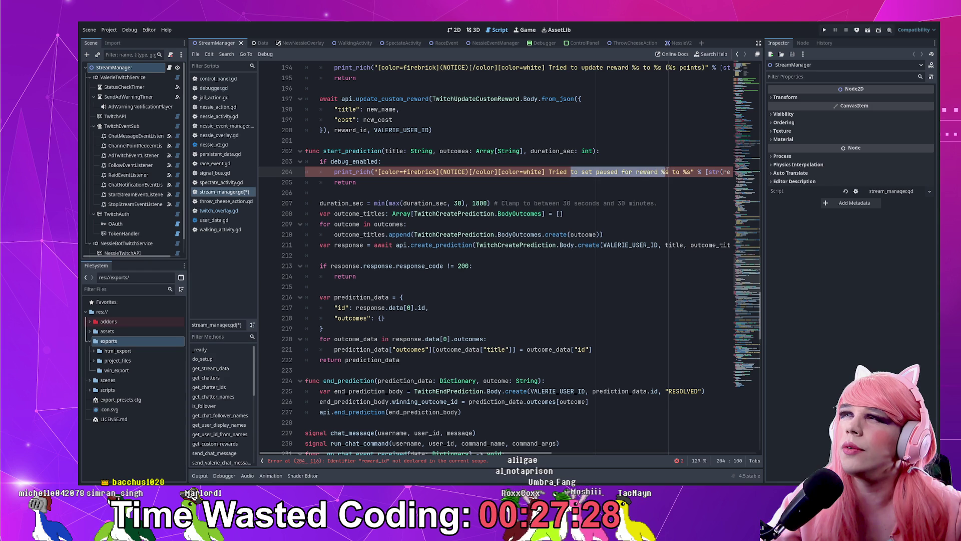
type("start pred")
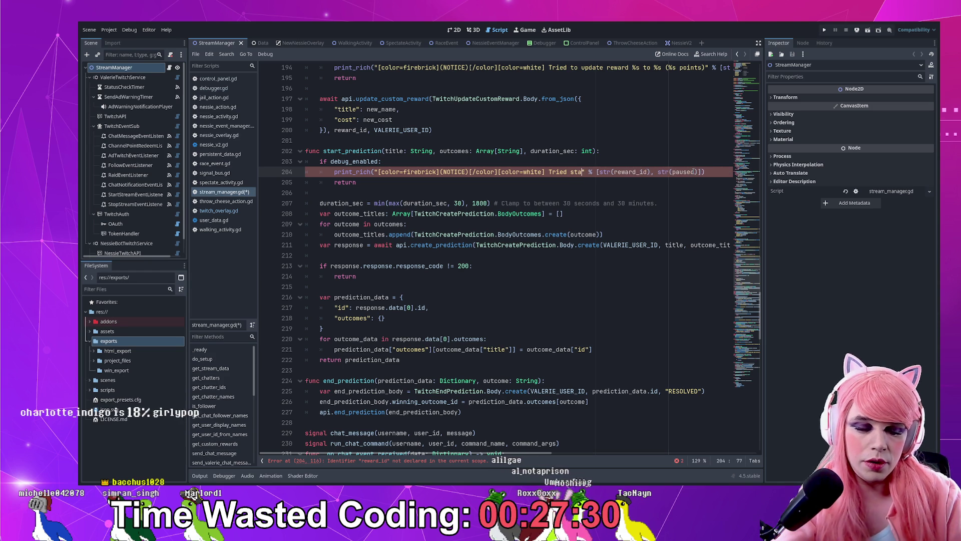
type("iction %s")
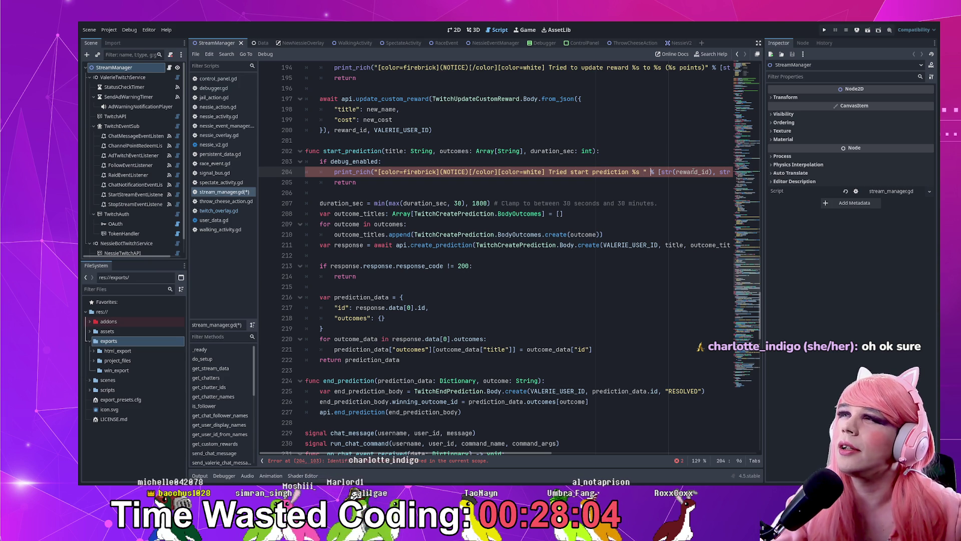
key("Right")
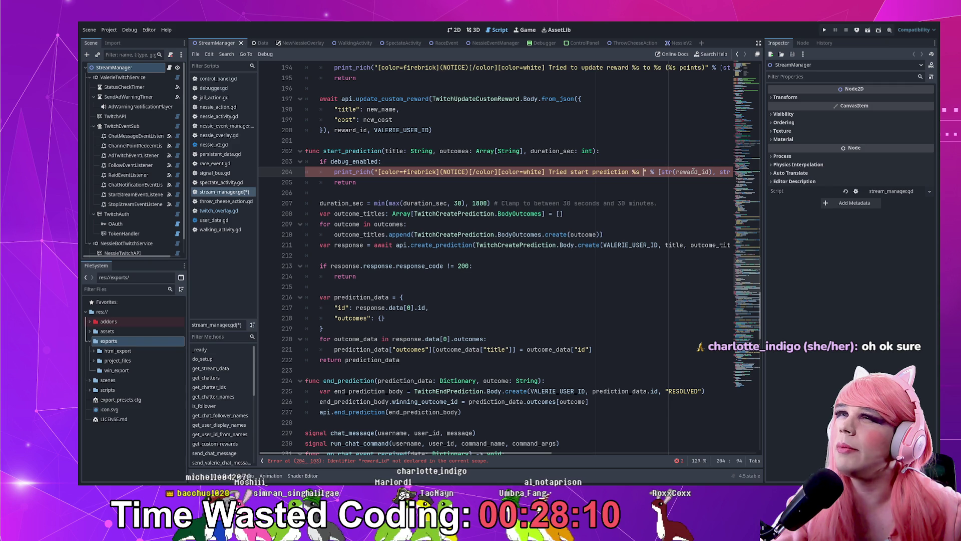
type("for %s")
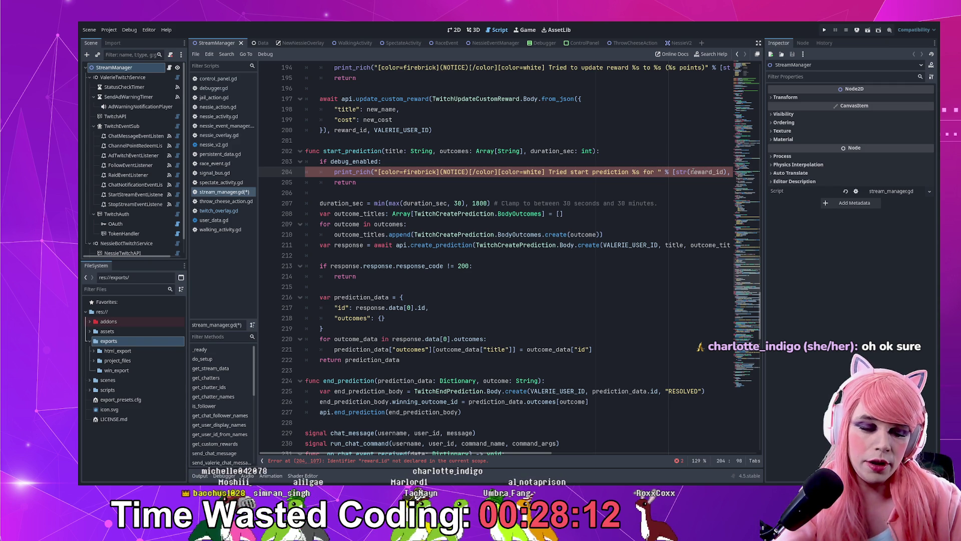
type(" seconds")
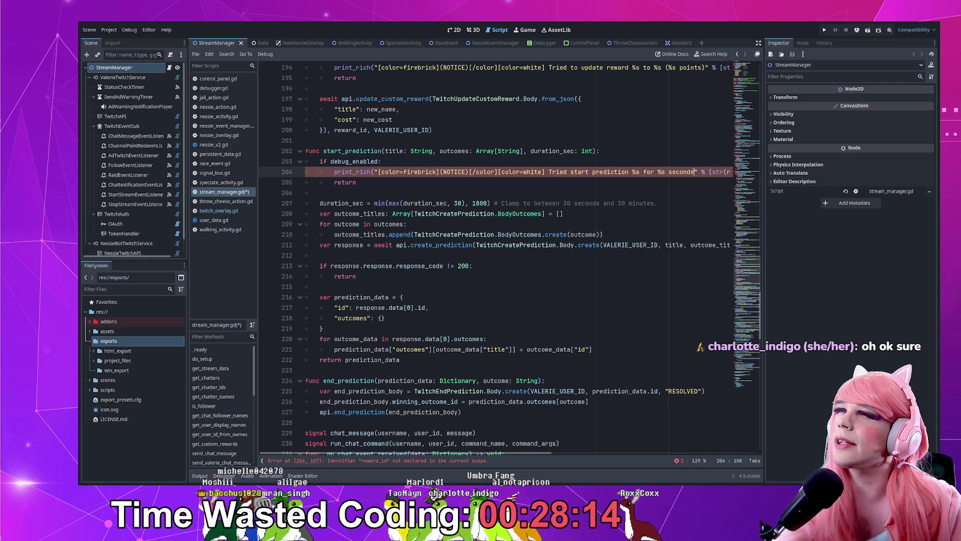
- Set the notice's values to [title, str(duration_sec)] and save the script
key("ctrl+Right")
key("ctrl+Right")
key("ctrl+Right")
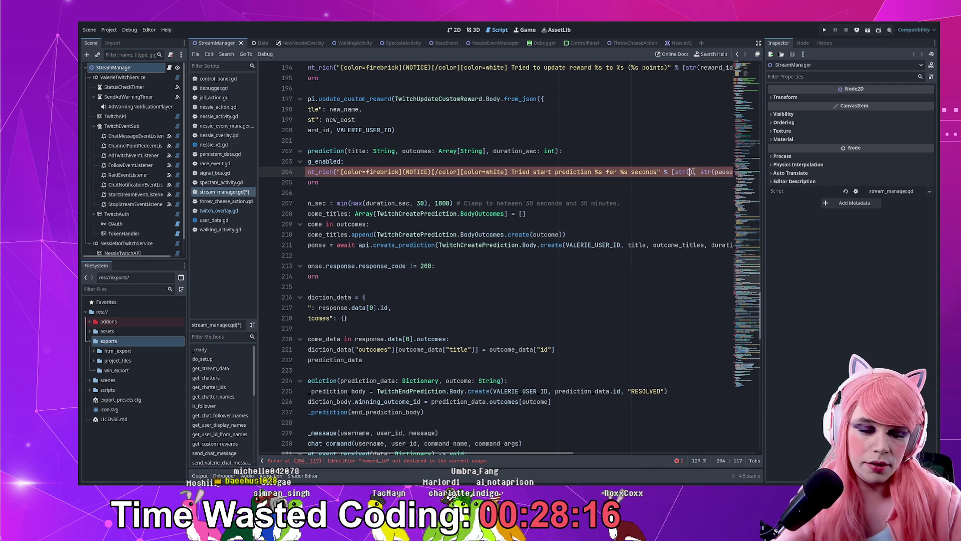
type("title)")
key("BackSpace")
key("BackSpace")
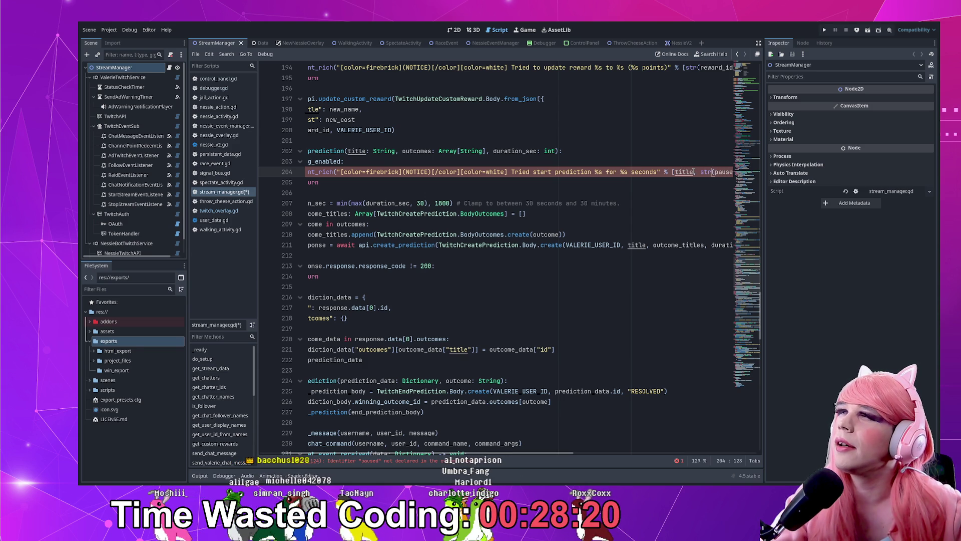
key("shift+End")
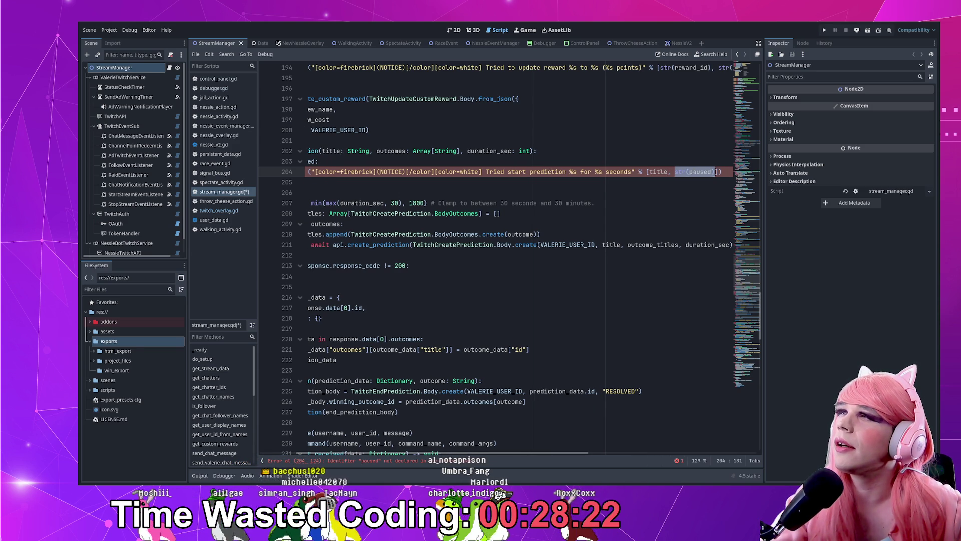
key("Left")
key("ctrl+BackSpace")
type("duration_dec")
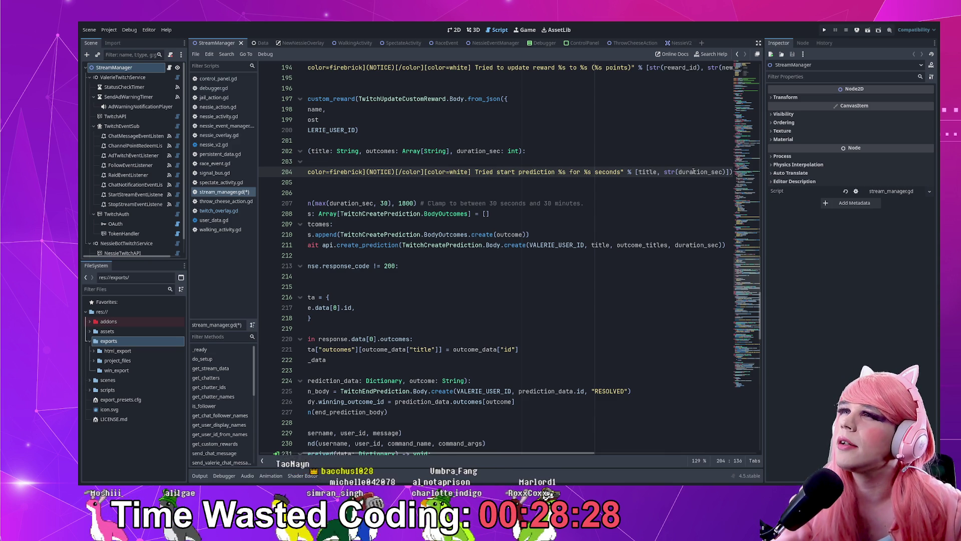
key("Home")
key("Home")
key("ctrl+s")
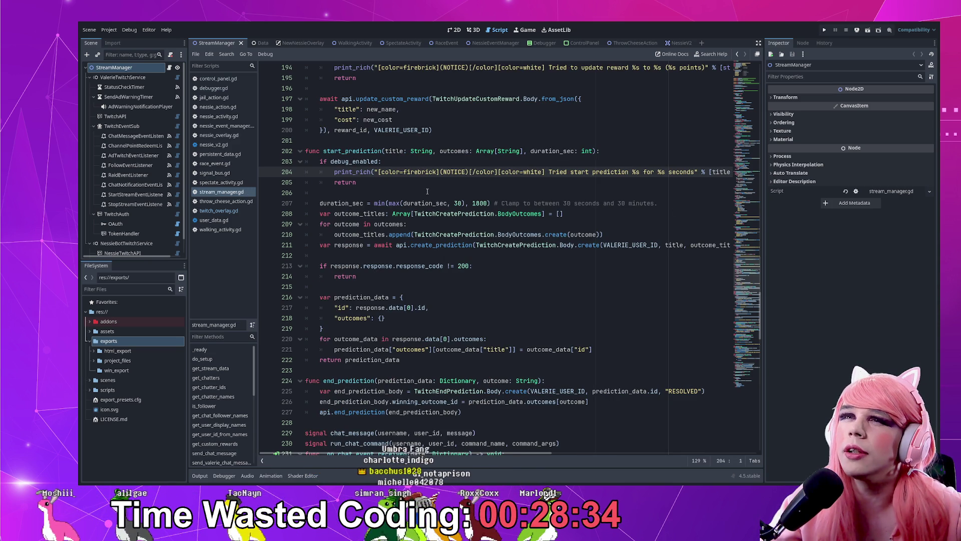
scroll(427, 192, "down", 3)
- Paste the debug_enabled guard block under the end_prediction header
double_click(360, 287)
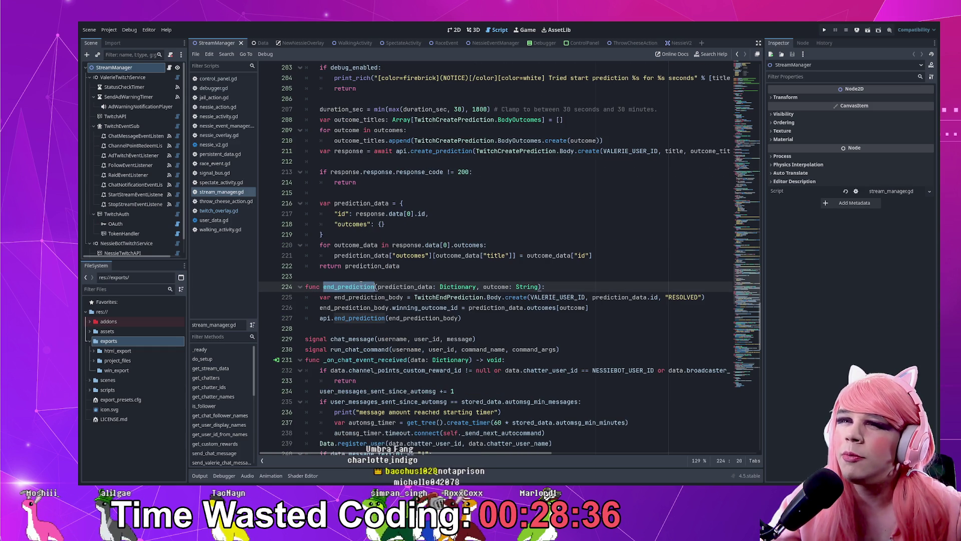
left_click(565, 285)
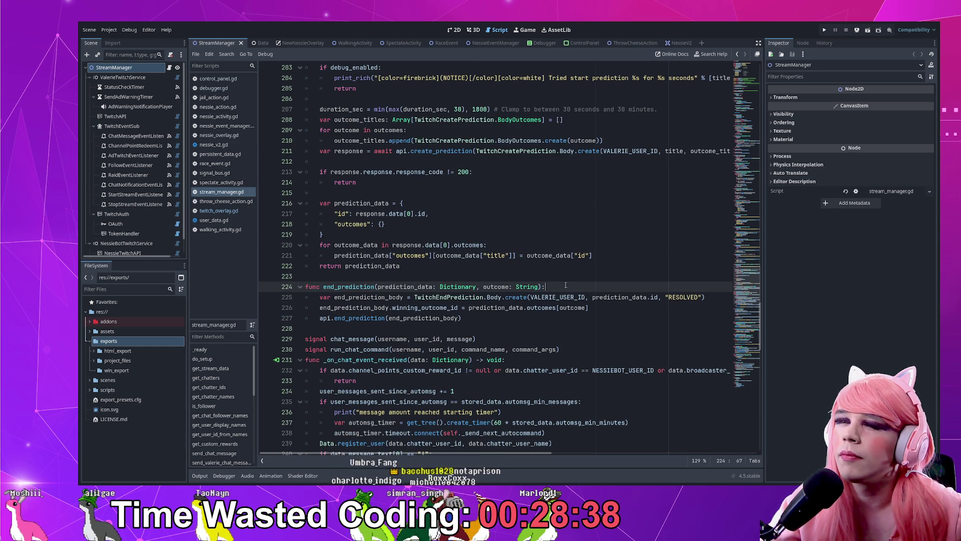
key("Return")
key("ctrl+v")
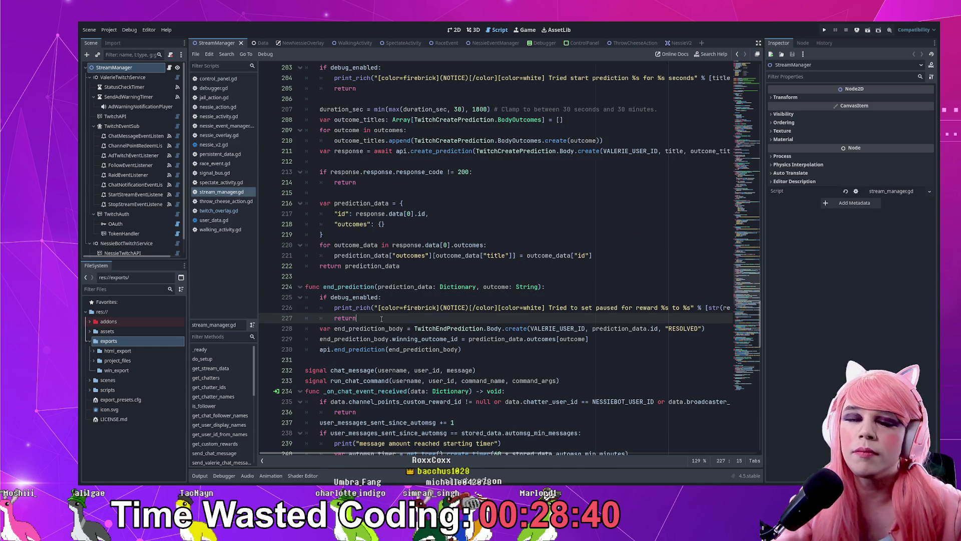
key("Return")
- Make the notice read 'Tried to send prediction with %s' using outcome as its value, and save
left_click(549, 308)
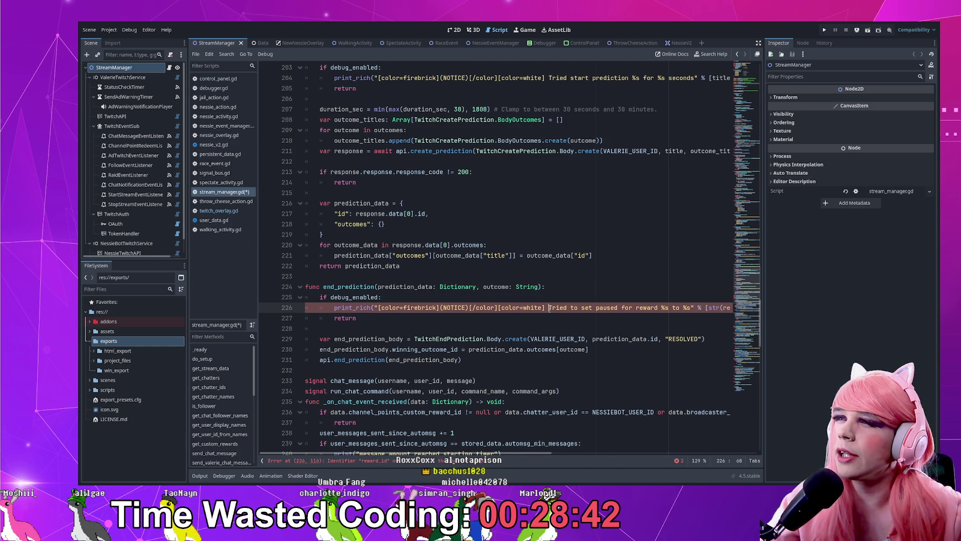
key("shift+End")
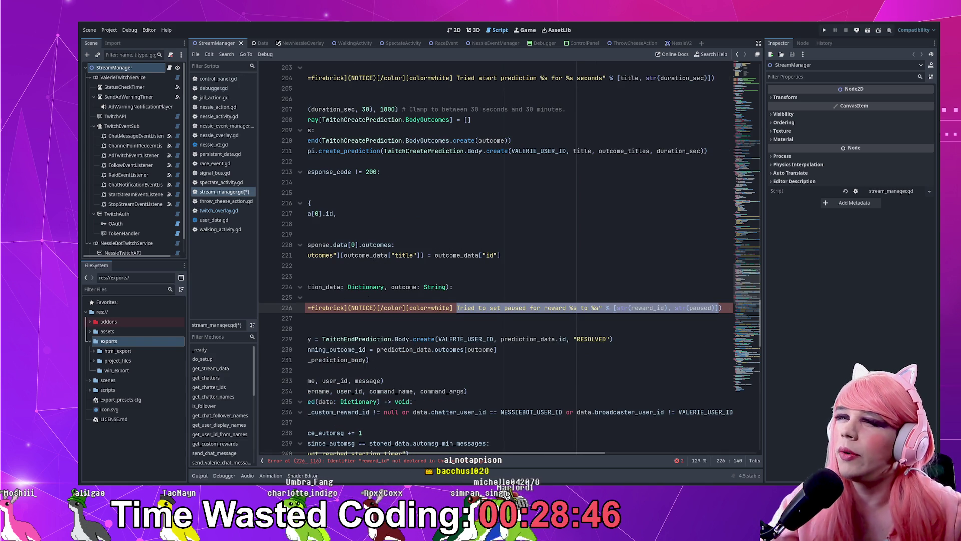
key("Up")
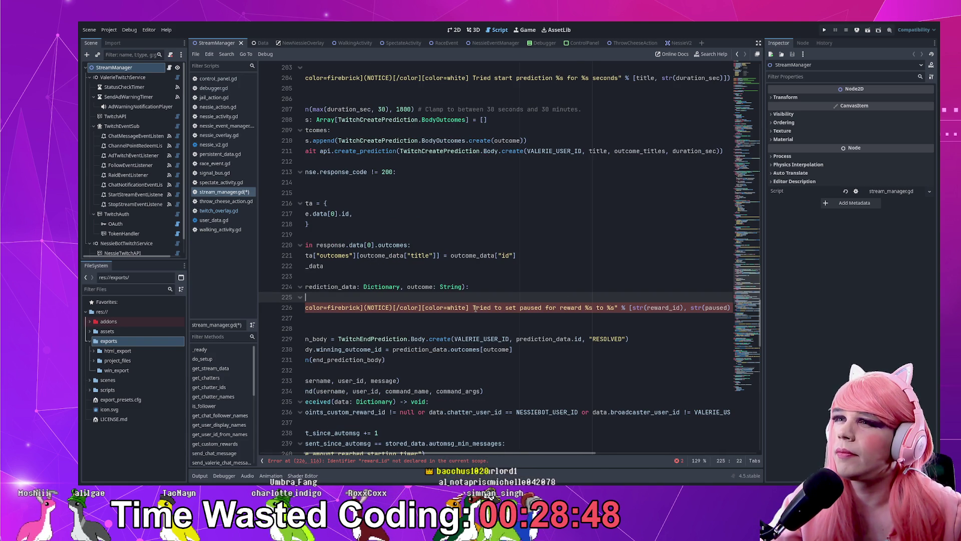
left_click_drag(505, 309, 612, 309)
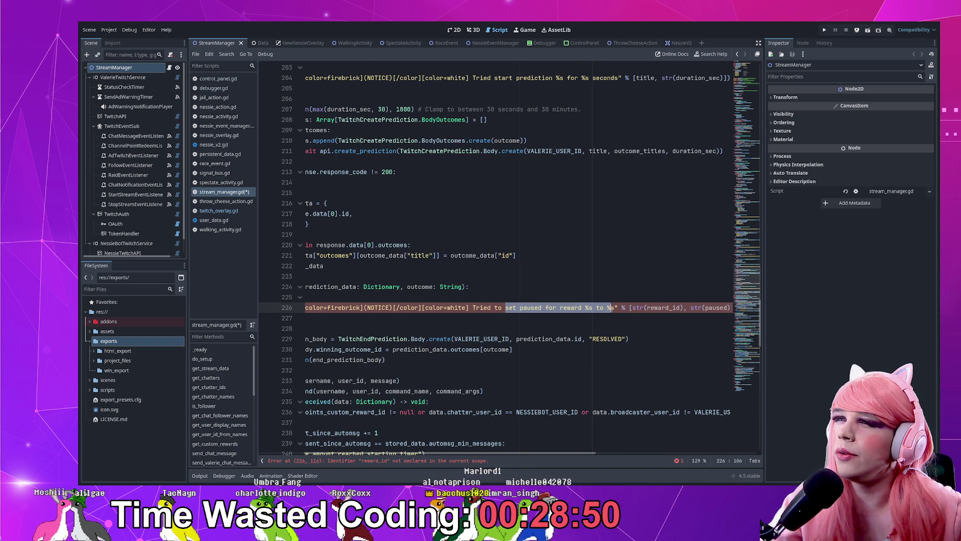
type("send prediction ")
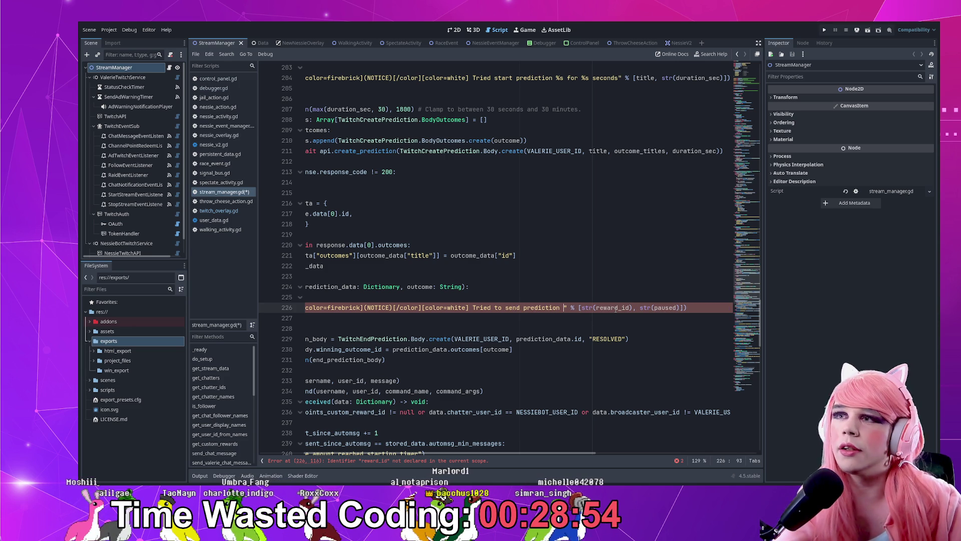
type("with %s")
left_click(617, 308)
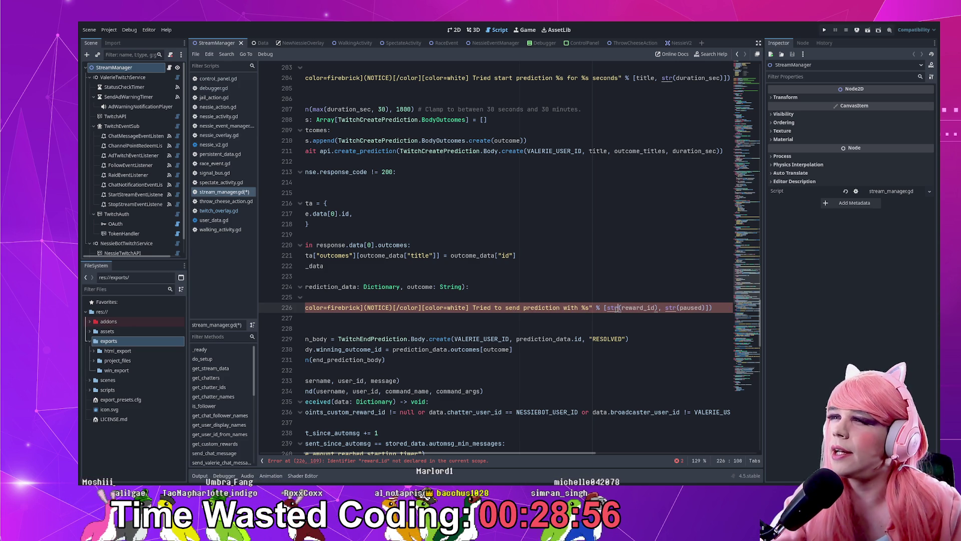
key("Delete")
key("Delete")
key("Delete")
key("BackSpace")
key("BackSpace")
key("BackSpace")
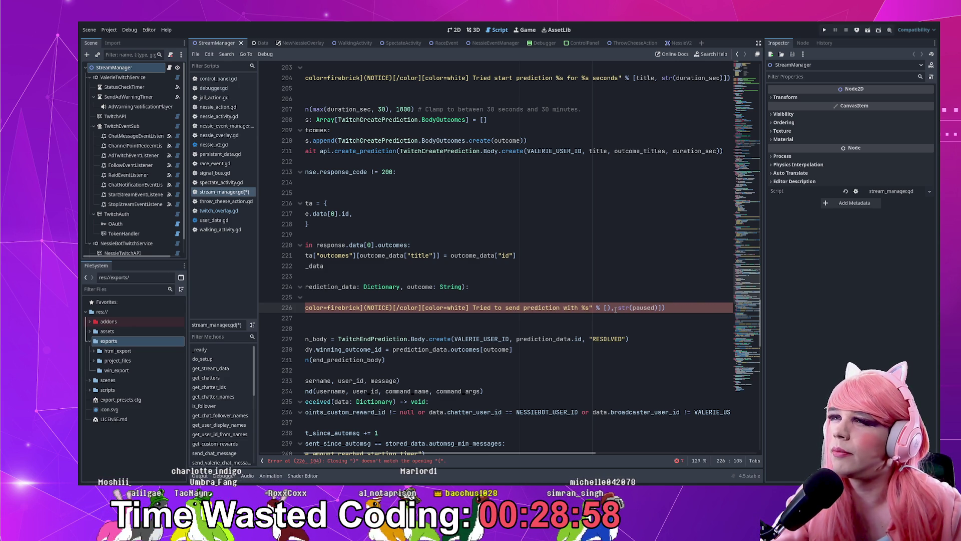
left_click(658, 308, "shift")
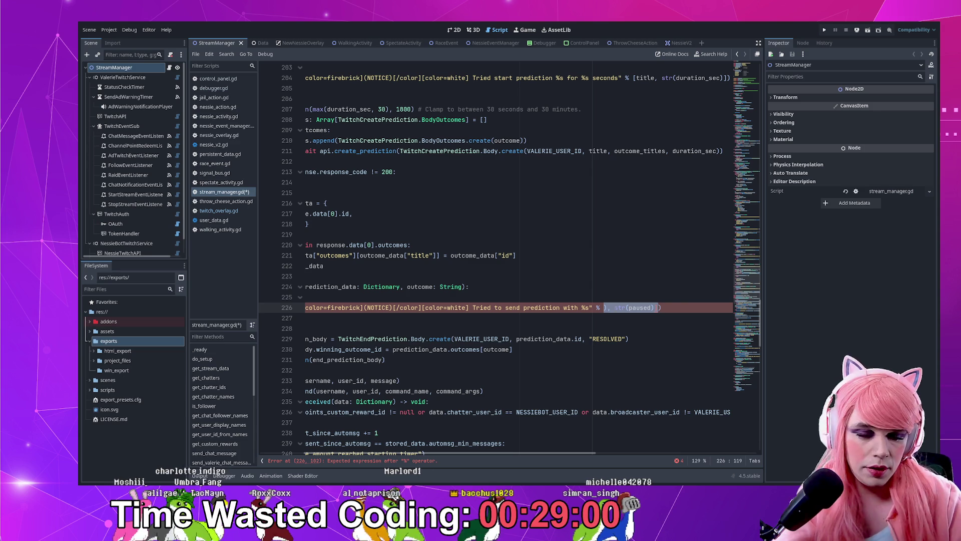
key("BackSpace")
key("BackSpace")
type("outcome")
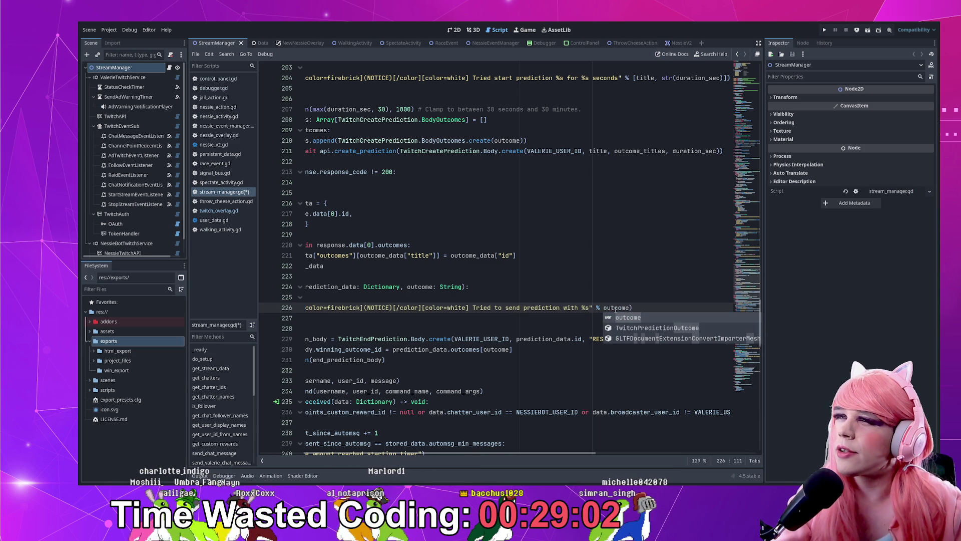
key("ctrl+s")
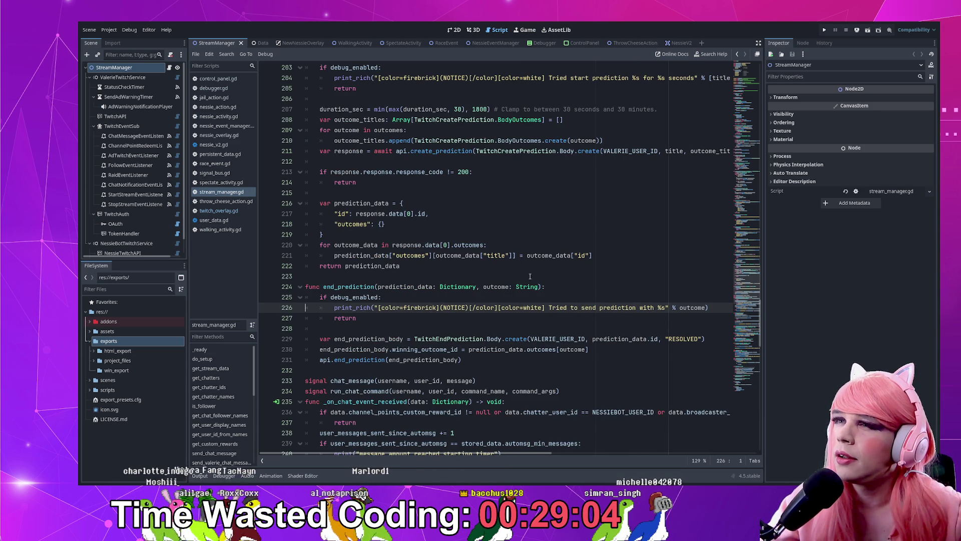
- Correct 'send' to 'end' in the end_prediction notice and save again
double_click(496, 287)
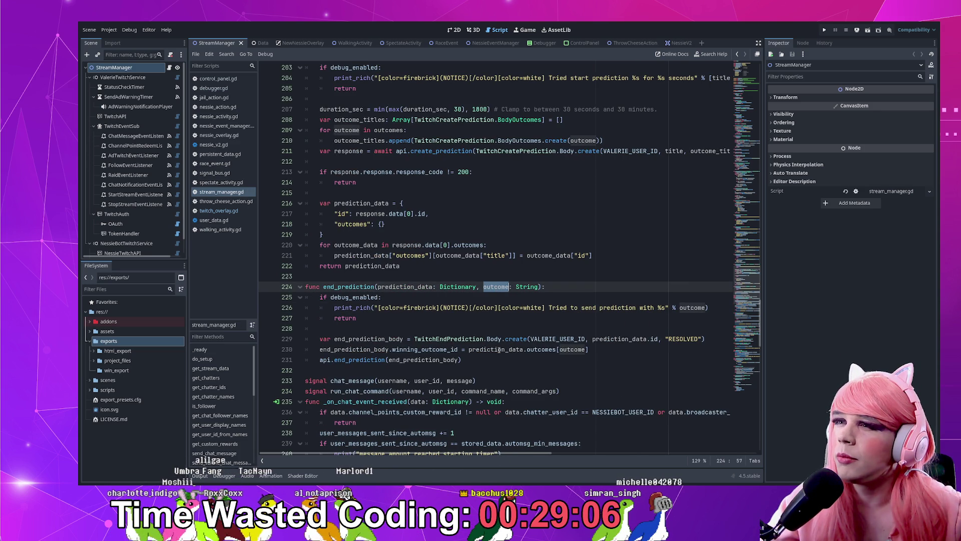
double_click(426, 350)
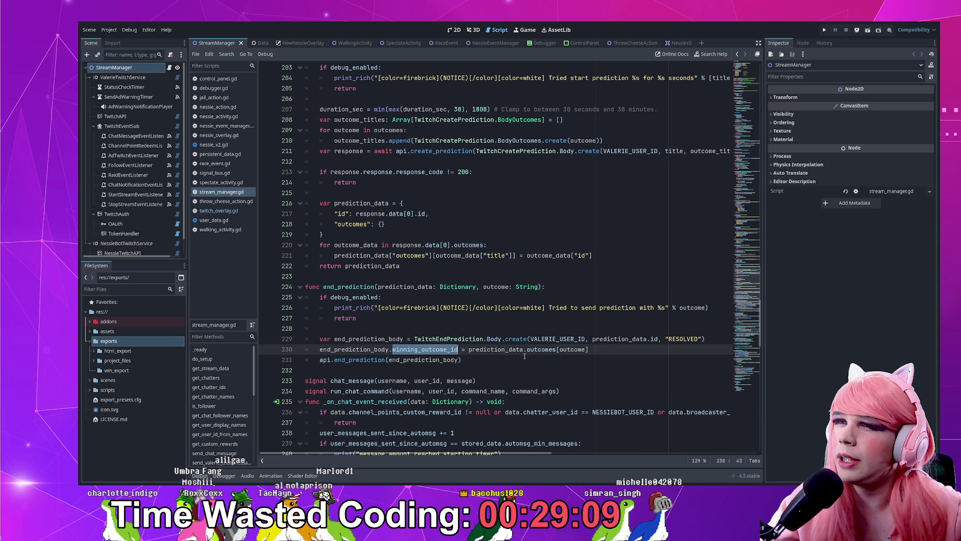
left_click(507, 287)
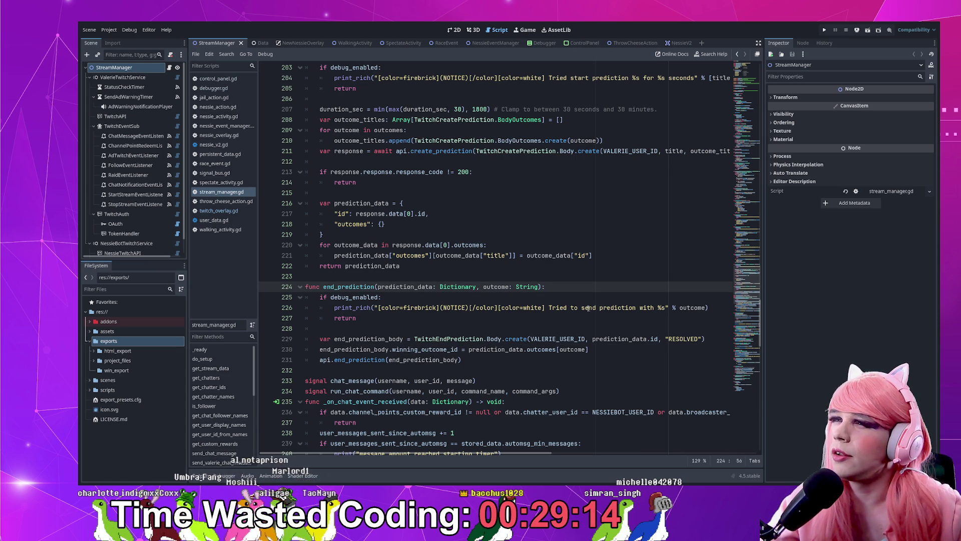
left_click(590, 307)
left_click(651, 308)
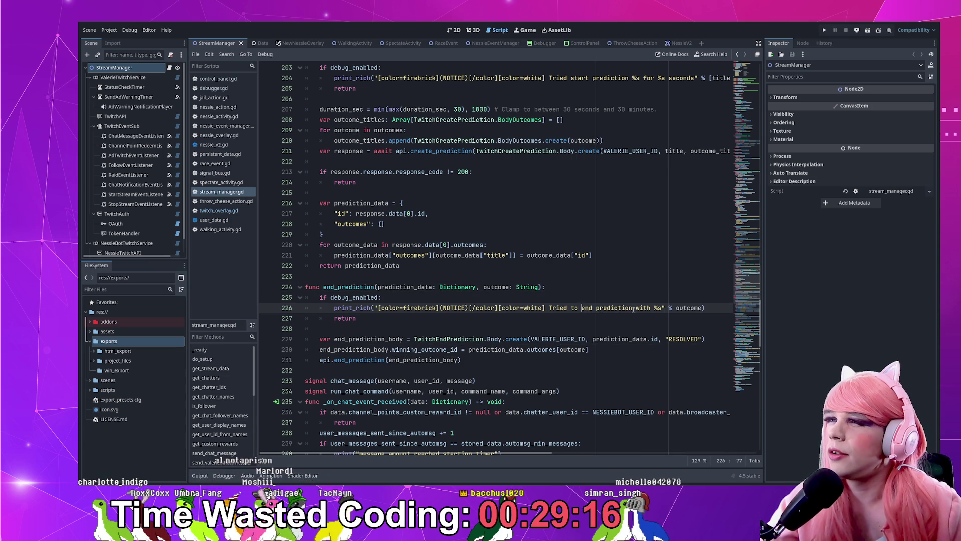
key("ctrl+s")
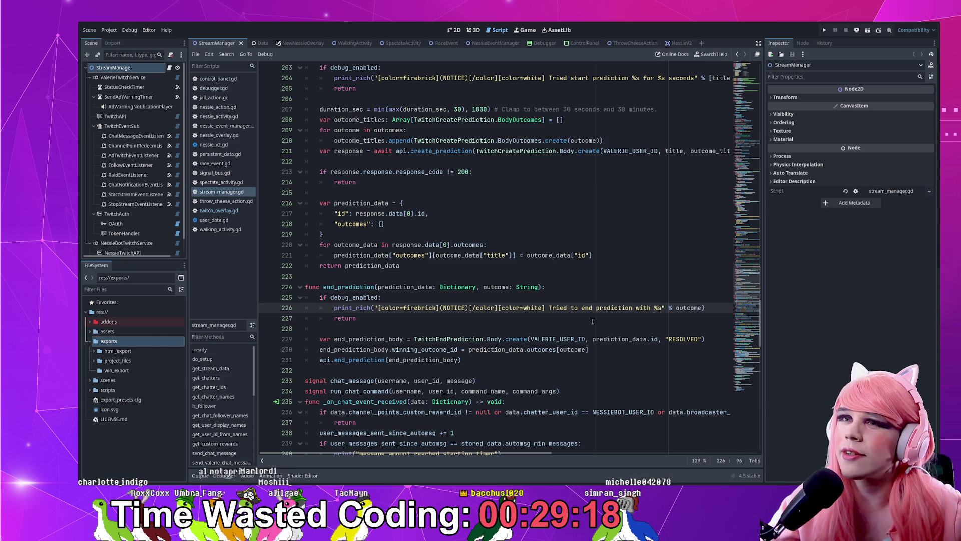
scroll(449, 318, "down", 2)
double_click(496, 245)
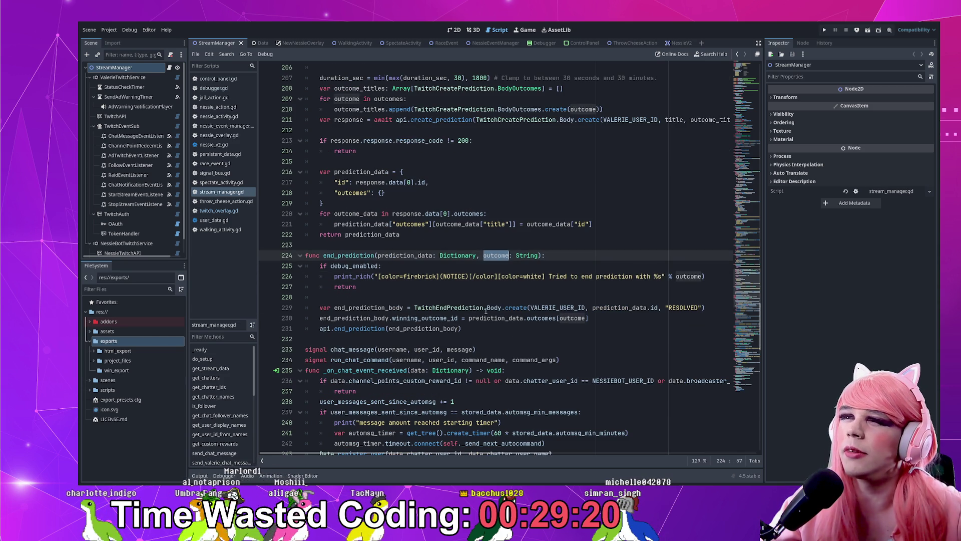
scroll(480, 313, "down", 2)
scroll(480, 312, "down", 2)
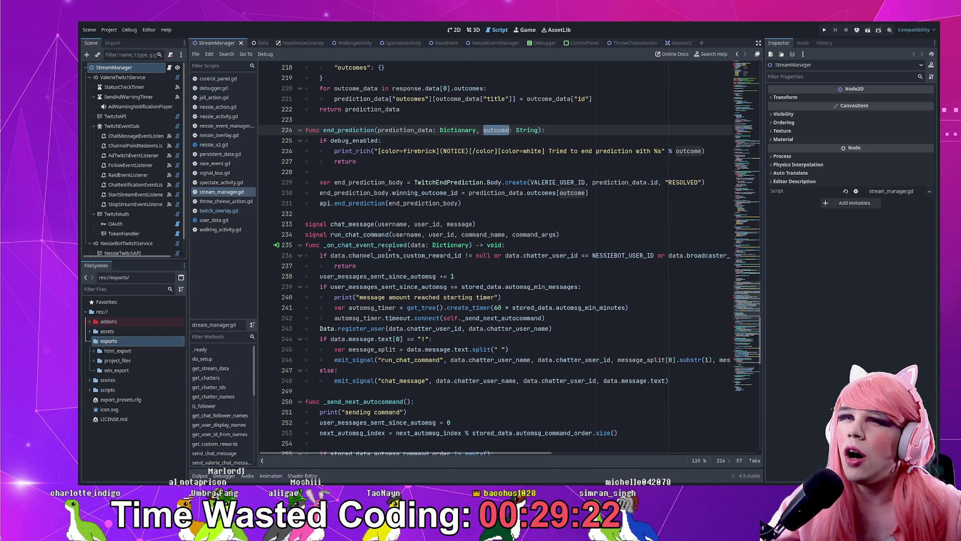
double_click(389, 244)
scroll(507, 236, "down", 1)
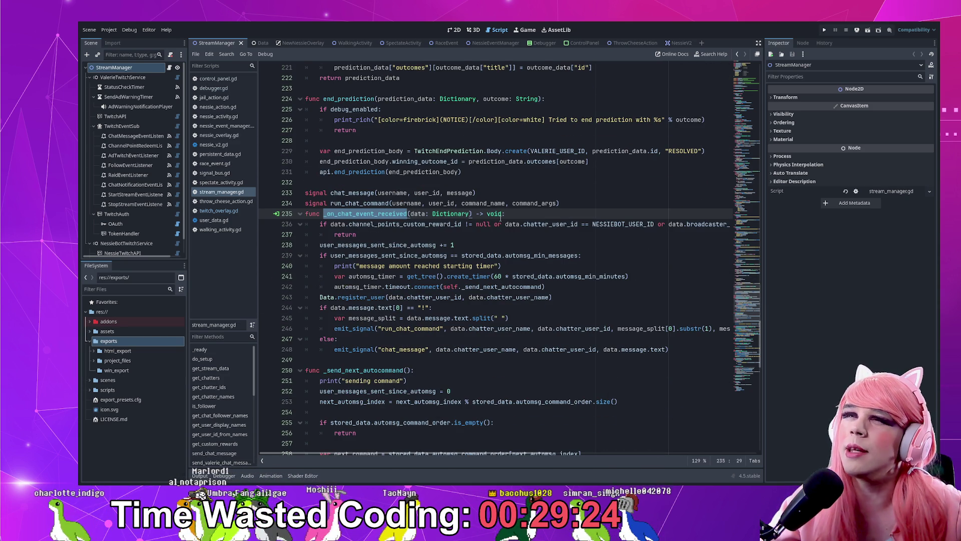
left_click(507, 236)
key("ctrl+s")
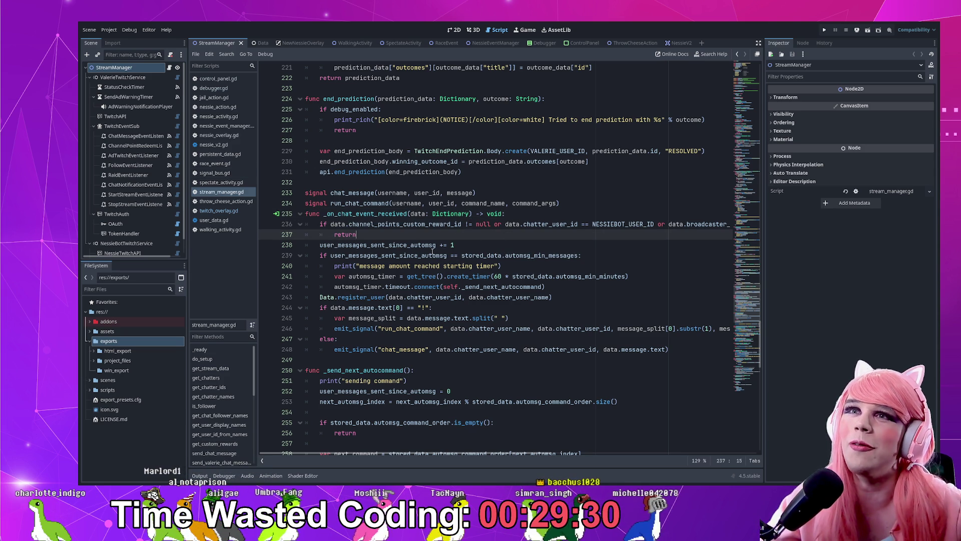
double_click(365, 214)
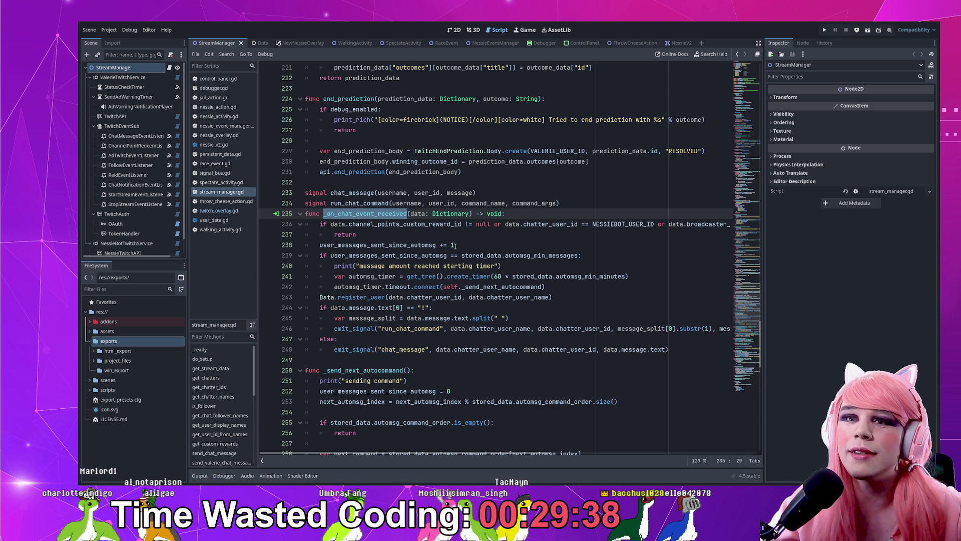
left_click(526, 214)
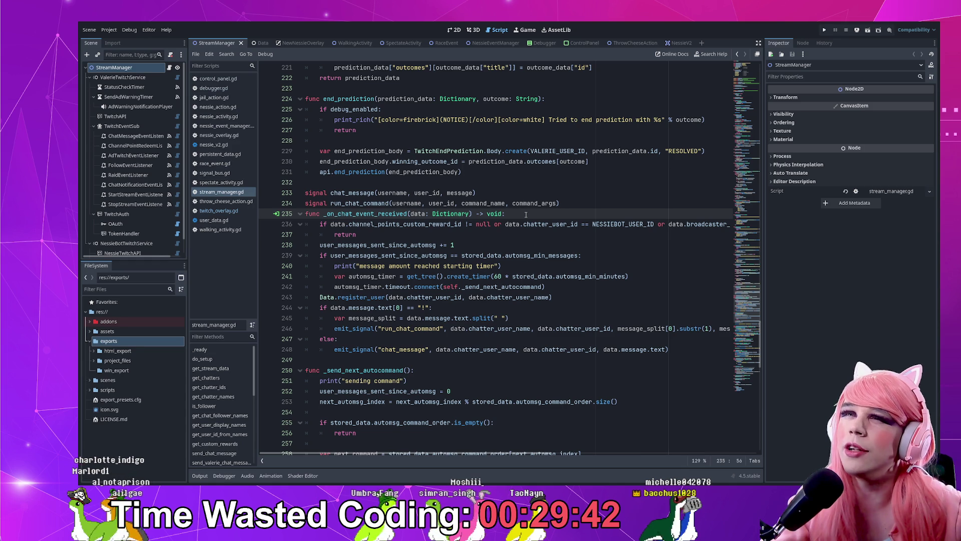
key("Return")
- Paste the debug_enabled guard block at line 236 and tidy the surrounding blank lines
key("ctrl+v")
key("Up")
key("Up")
key("Up")
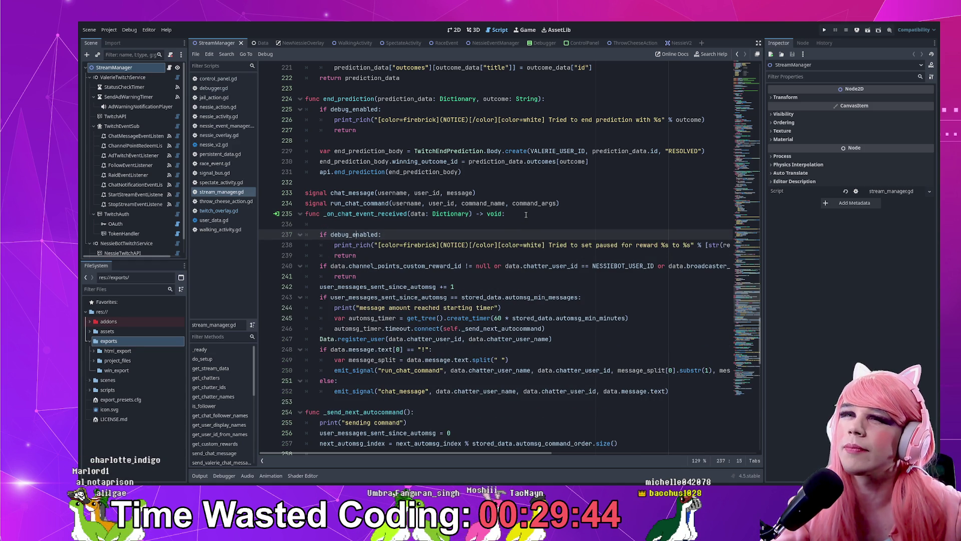
key("BackSpace")
key("Down")
key("Down")
key("Down")
type("\\")
key("Return")
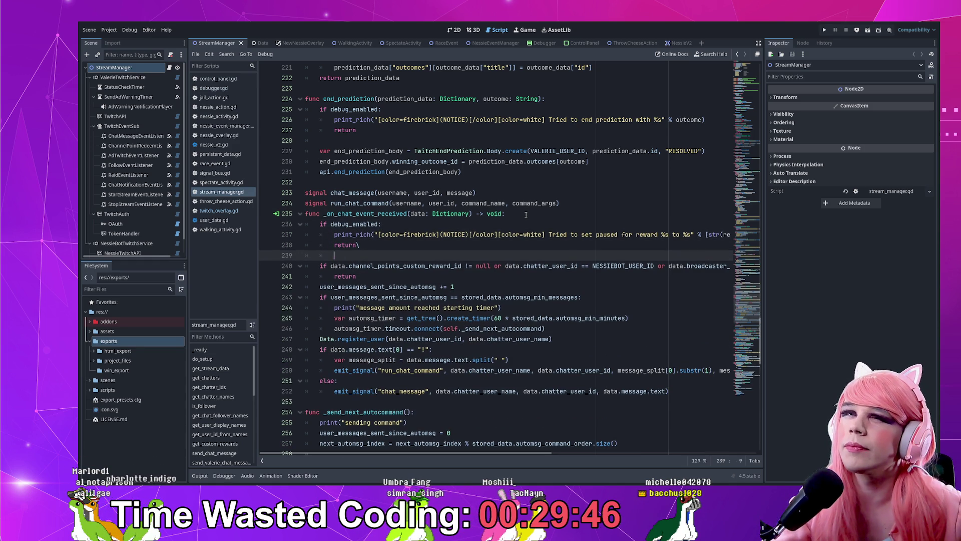
key("BackSpace")
key("BackSpace")
key("BackSpace")
key("Return")
key("Up")
key("Up")
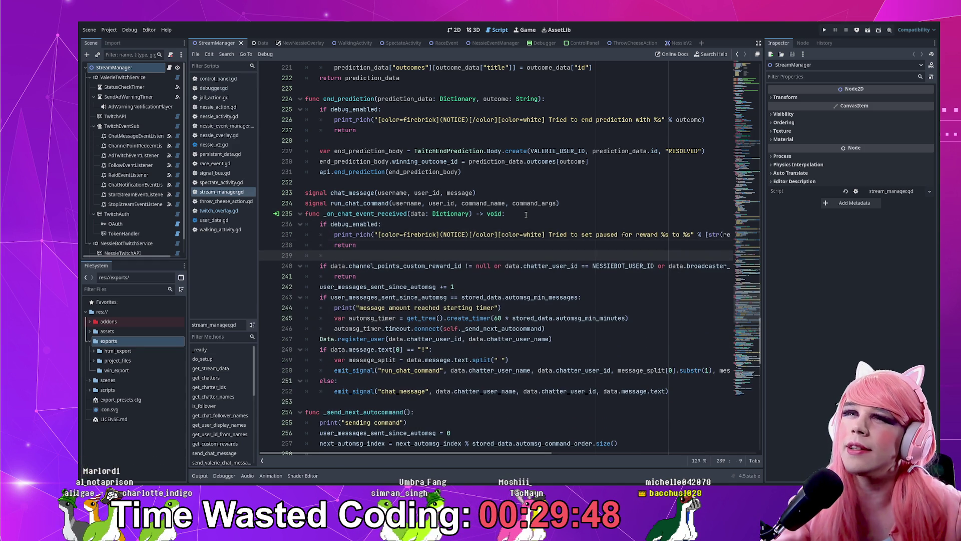
- Remove the print_rich notice line and add 'and' to the debug_enabled condition
key("End")
key("Left")
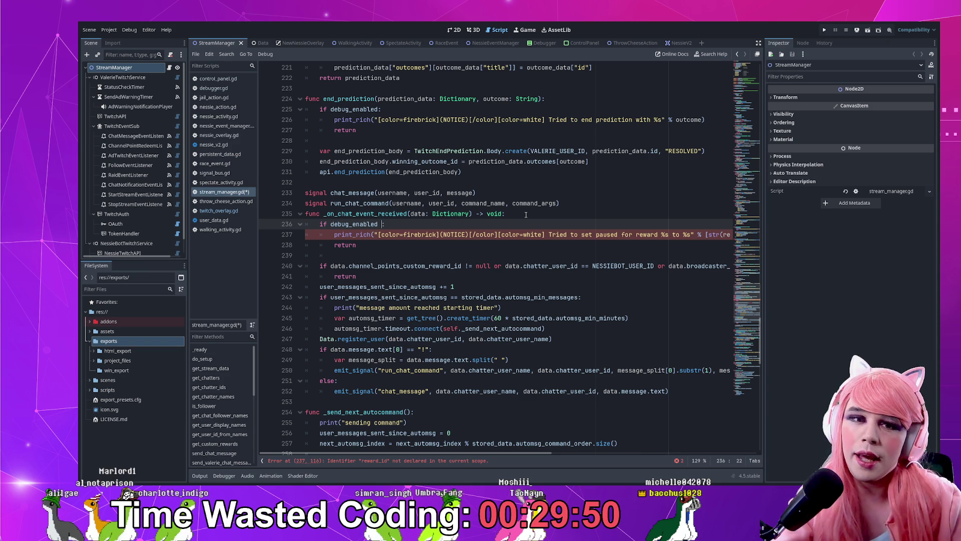
type("and")
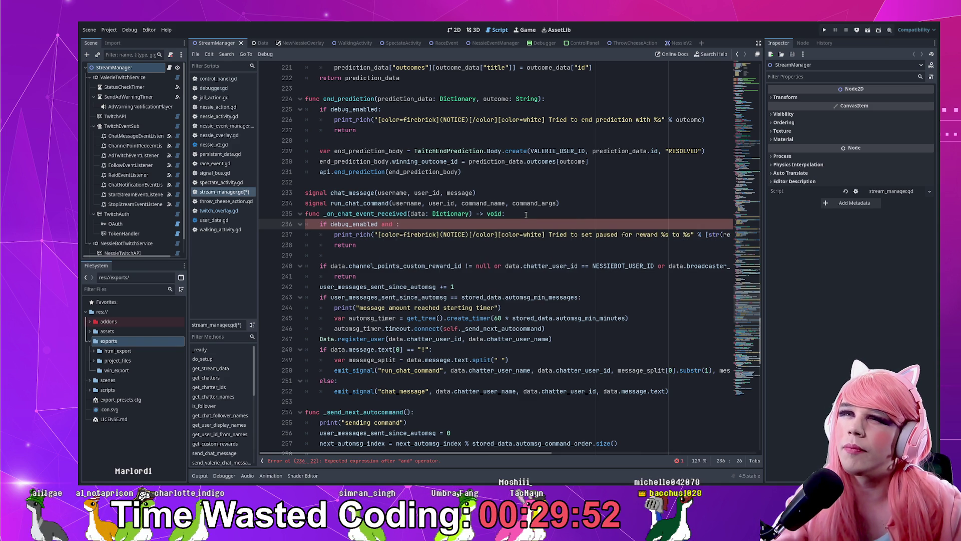
key("End")
key("shift+Down")
key("shift+End")
key("Delete")
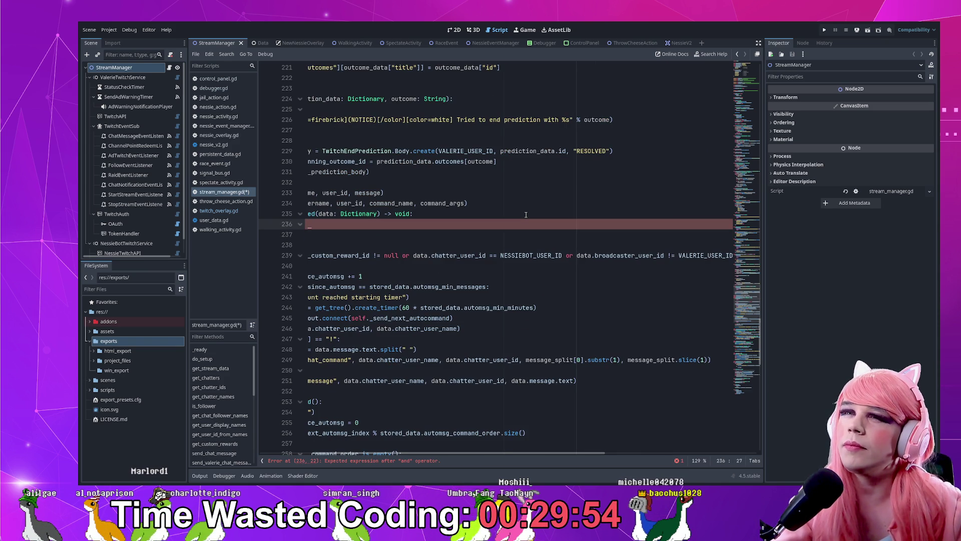
key("Left")
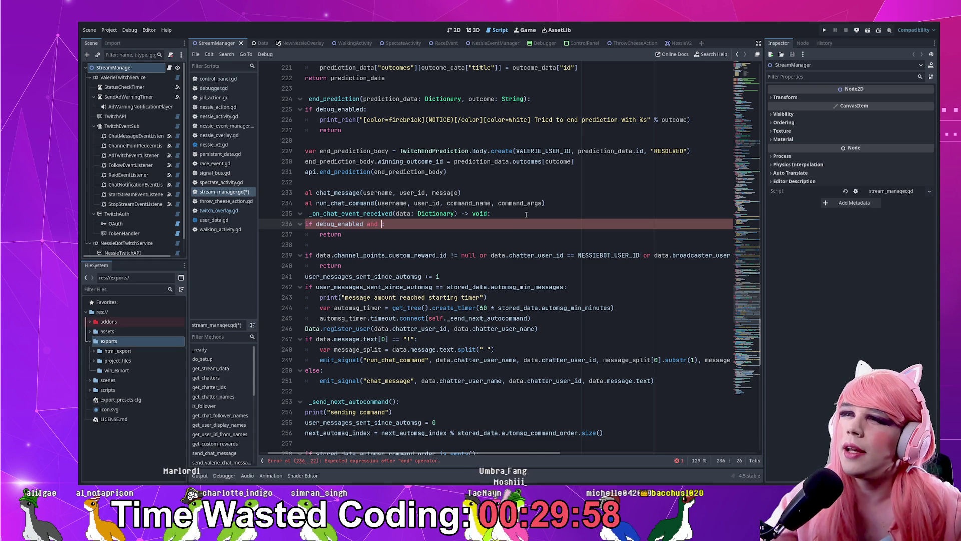
- Complete the condition with data.chatter_user_id != VALERIE_USER_ID and save the script
left_click_drag(491, 256, 620, 256)
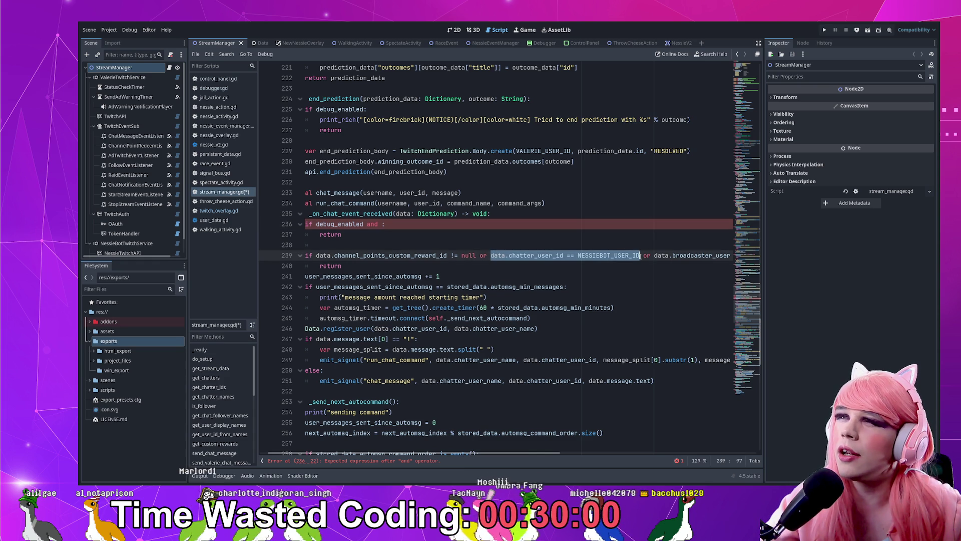
key("ctrl+c")
left_click(384, 224)
key("ctrl+v")
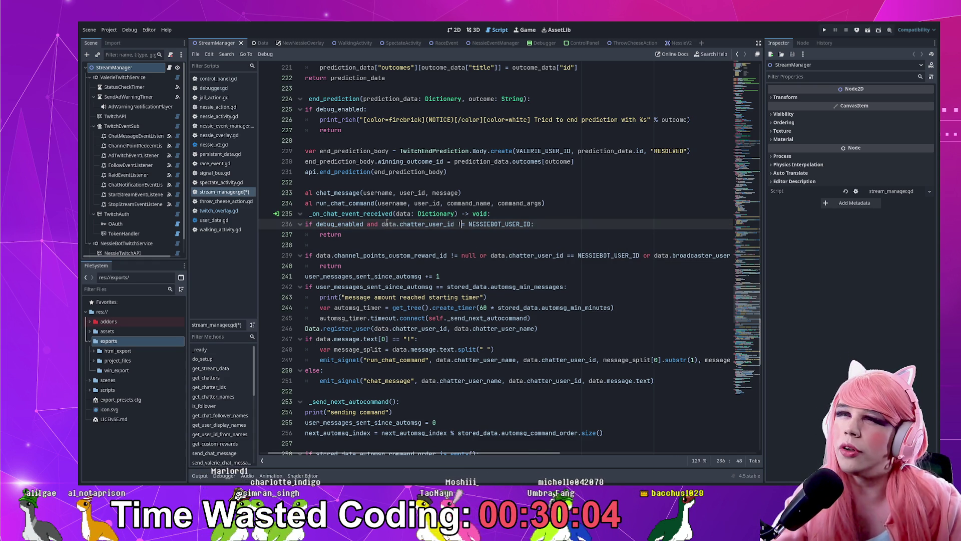
key("ctrl+shift+Right")
type("VAL")
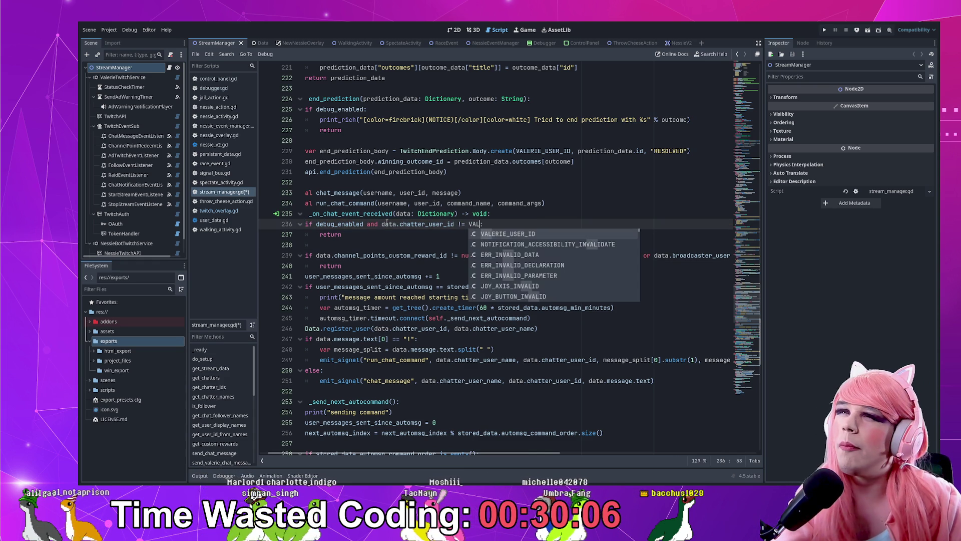
key("Return")
key("Down")
key("Down")
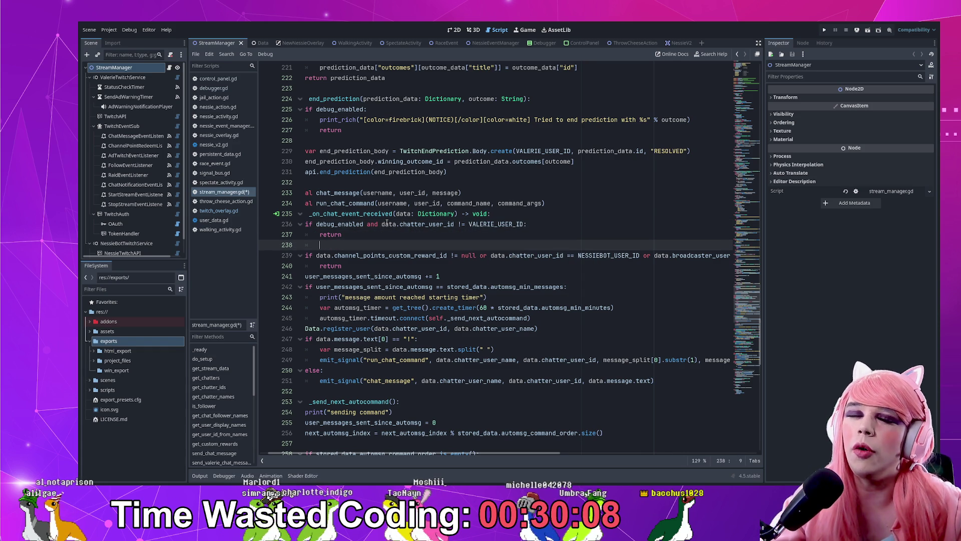
key("ctrl+s")
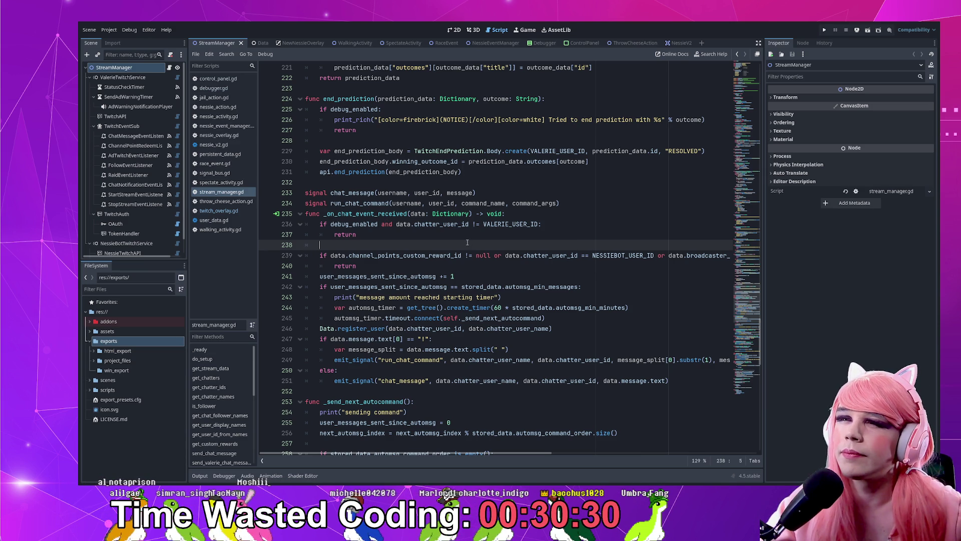
left_click_drag(359, 298, 442, 298)
left_click(441, 298)
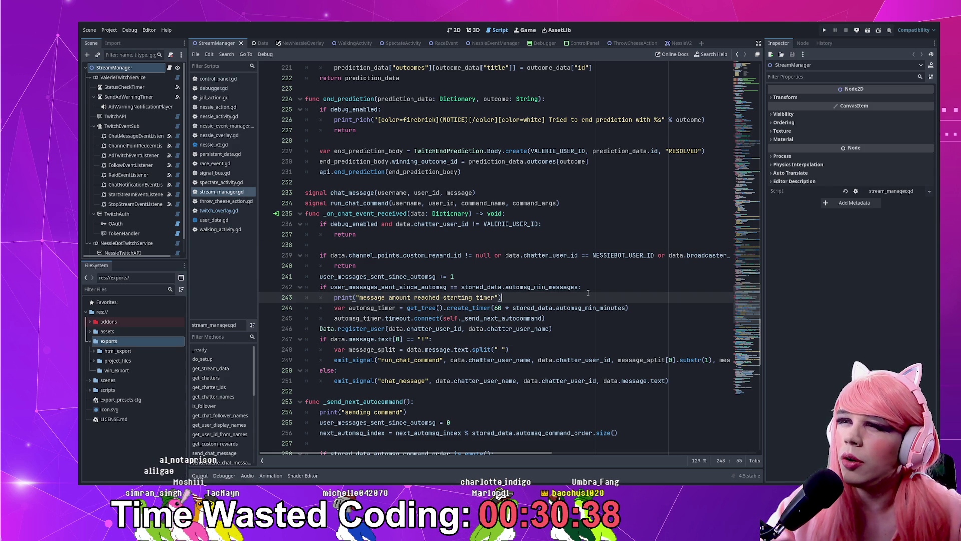
- Delete the message amount print line near the chatter check guard
left_click_drag(588, 293, 591, 292)
key("BackSpace")
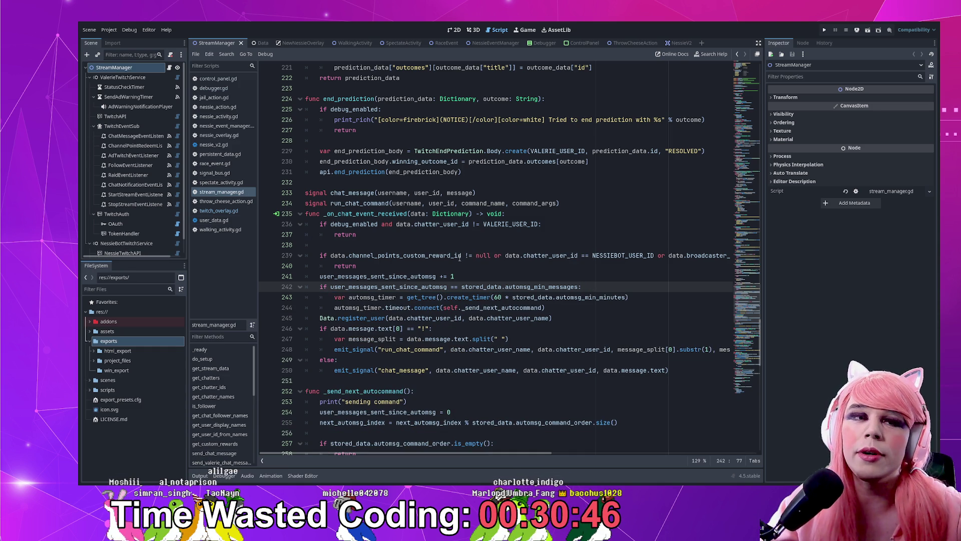
key("Up")
key("Up")
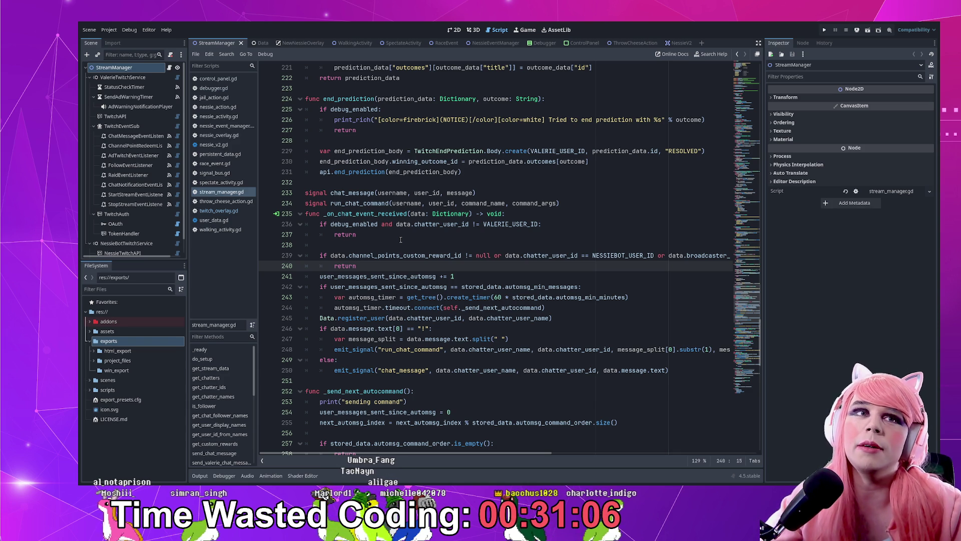
left_click(403, 240)
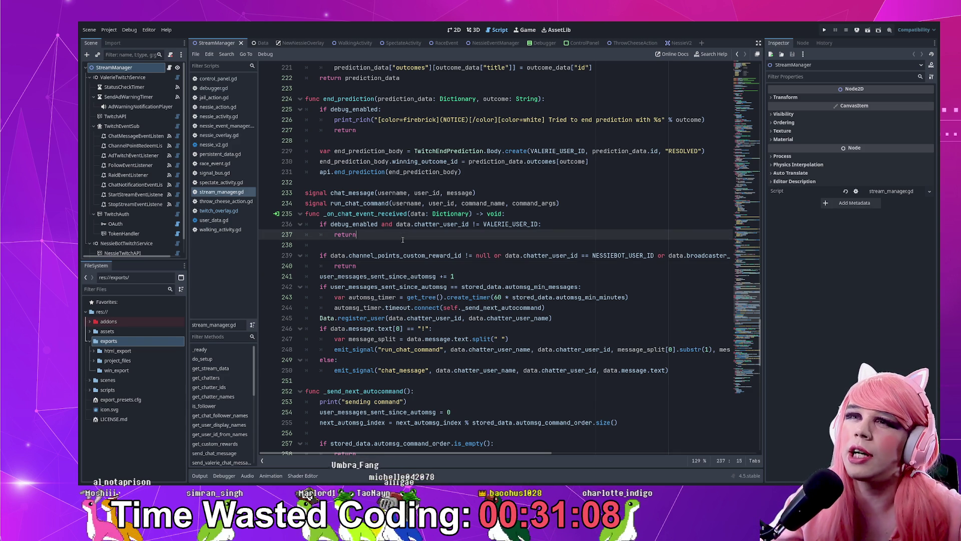
key("Down")
key("Up")
- Delete the print("sending command") line at the top of _send_next_autocommand
left_click(457, 311)
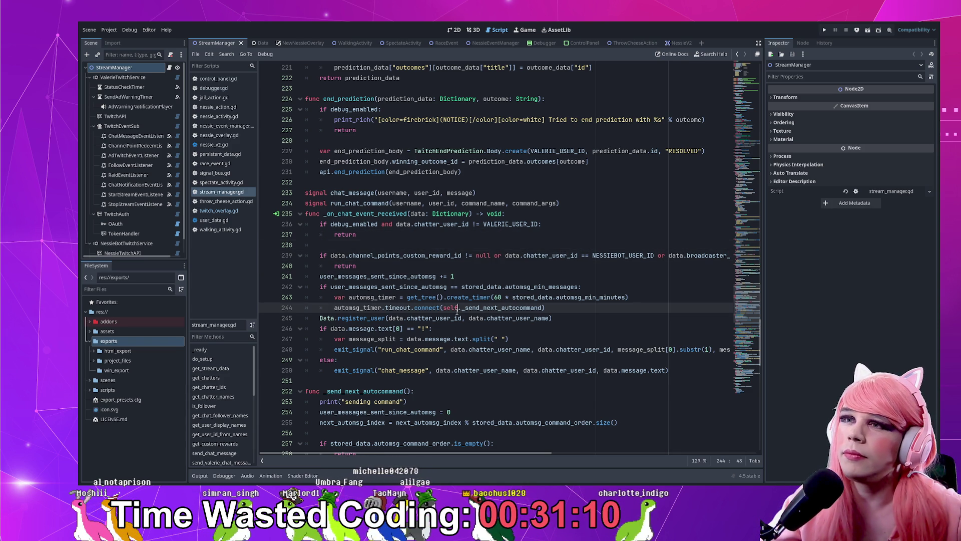
scroll(380, 255, "down", 4)
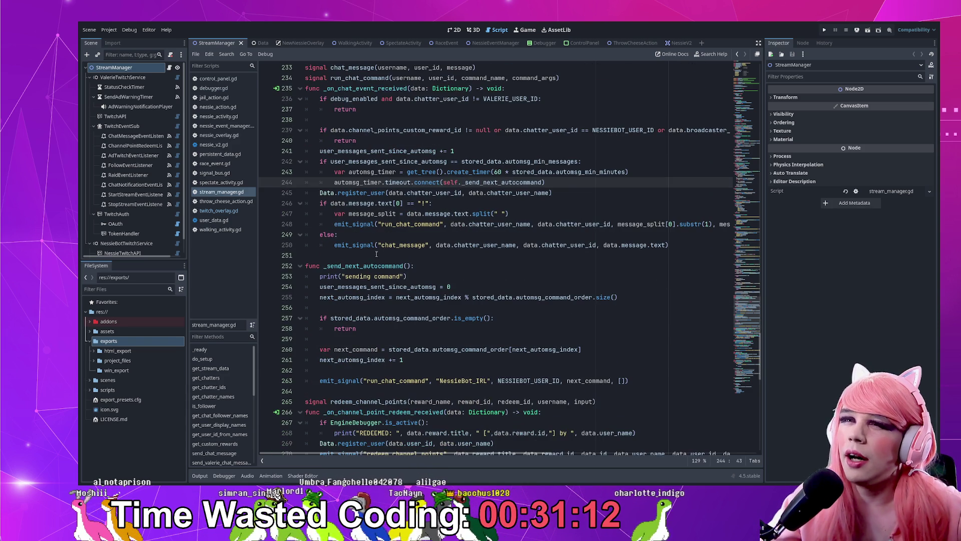
double_click(371, 266)
scroll(370, 264, "down", 5)
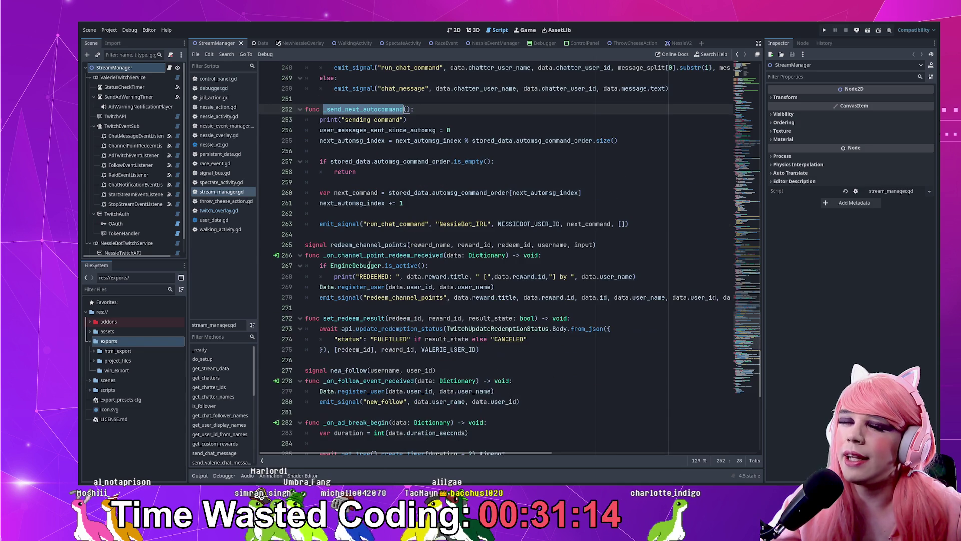
scroll(370, 154, "up", 4)
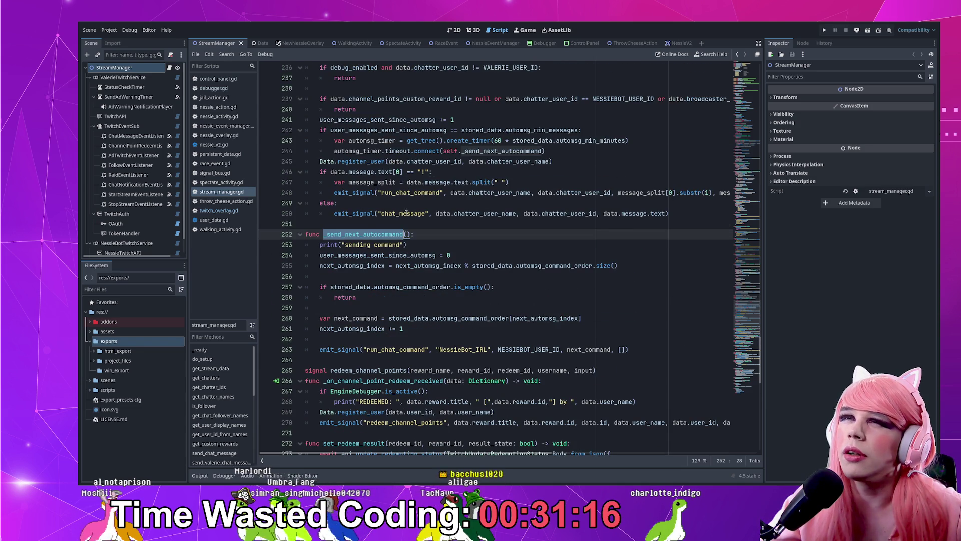
scroll(389, 252, "up", 5)
scroll(389, 251, "up", 10)
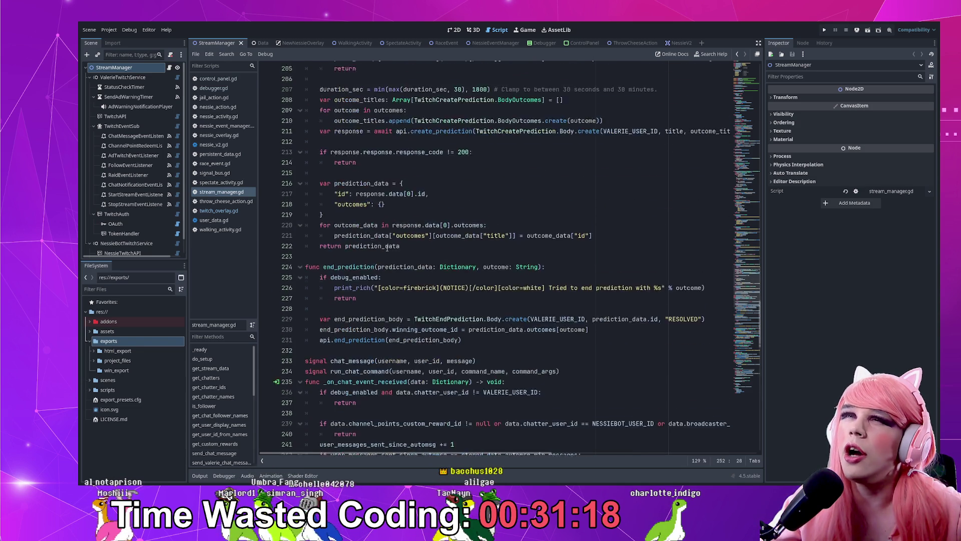
left_click_drag(743, 283, 743, 328)
left_click(381, 238)
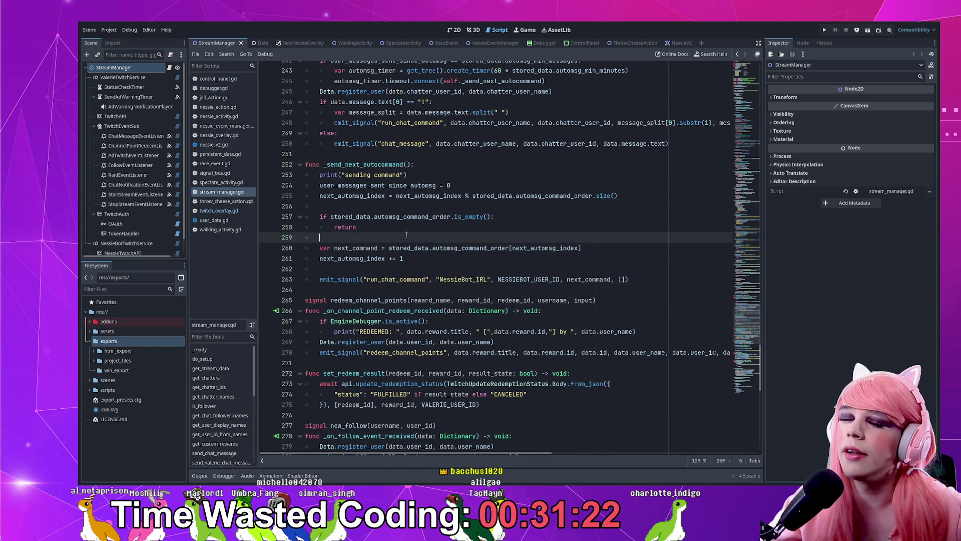
left_click_drag(415, 175, 426, 170)
key("BackSpace")
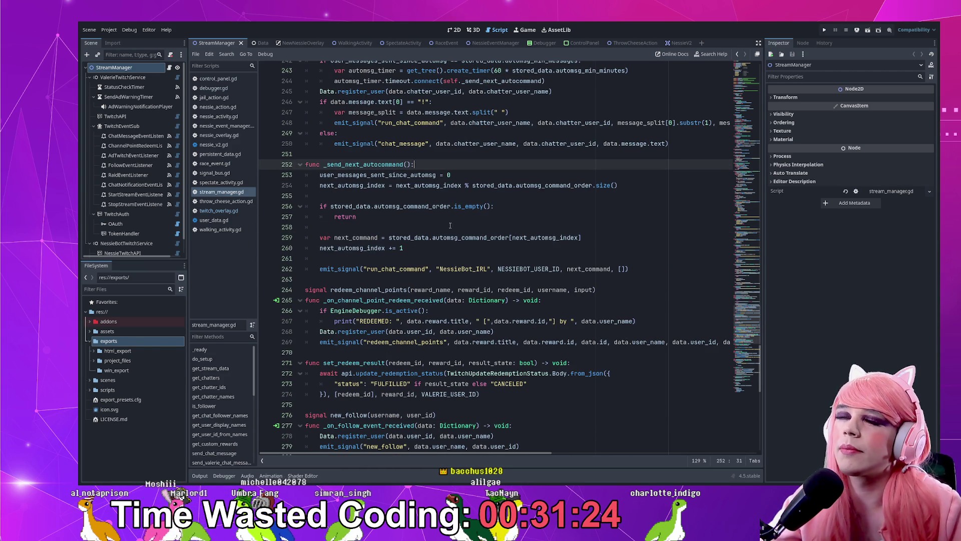
left_click(454, 238)
scroll(453, 239, "down", 2)
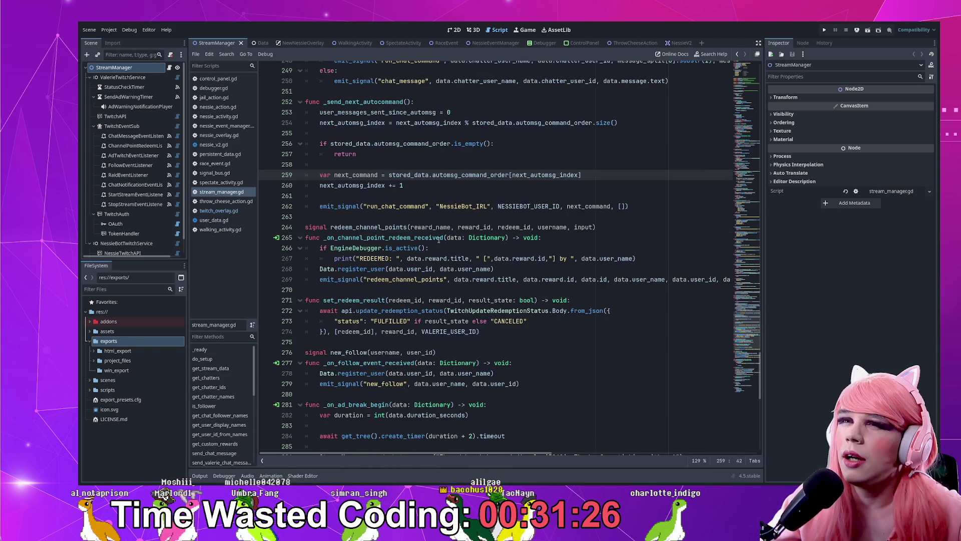
left_click(360, 237)
double_click(400, 238)
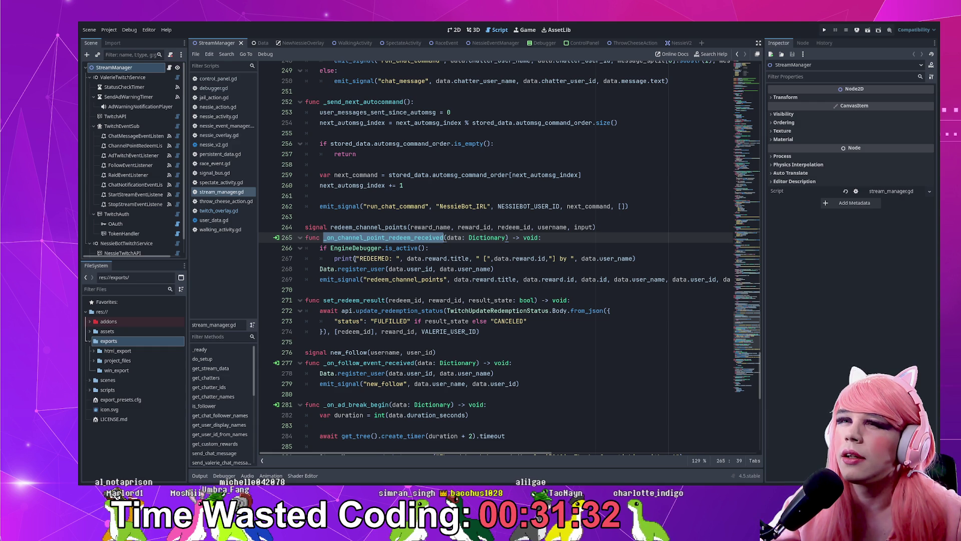
- Add a print_rich line with a gold '(REDEEMED) ' tag and a white colour tag inside the debugger check
left_click(473, 250)
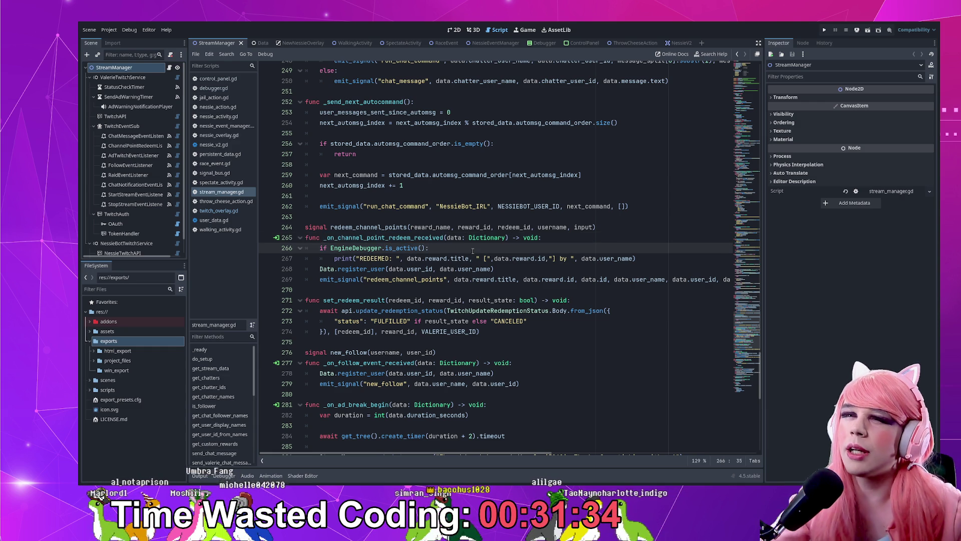
key("Return")
type("print_")
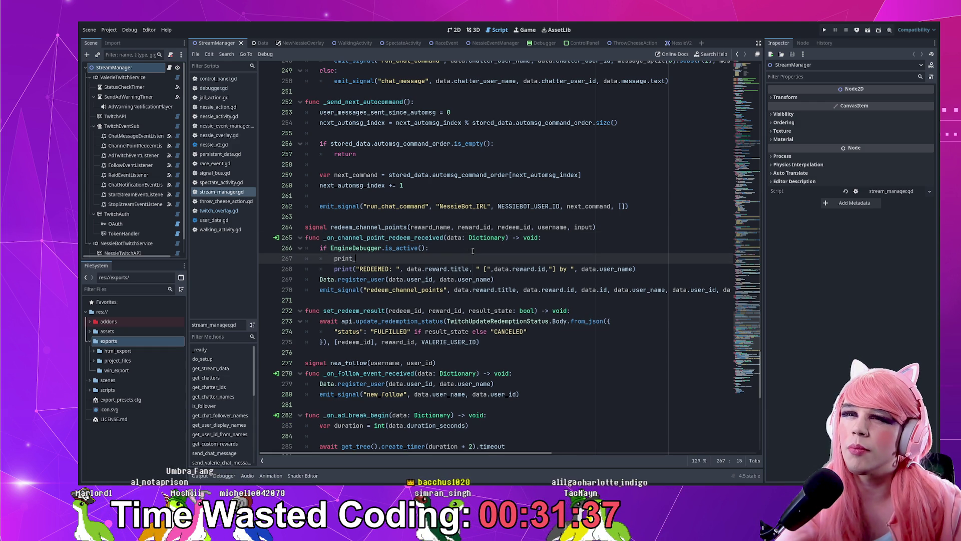
type("rich")
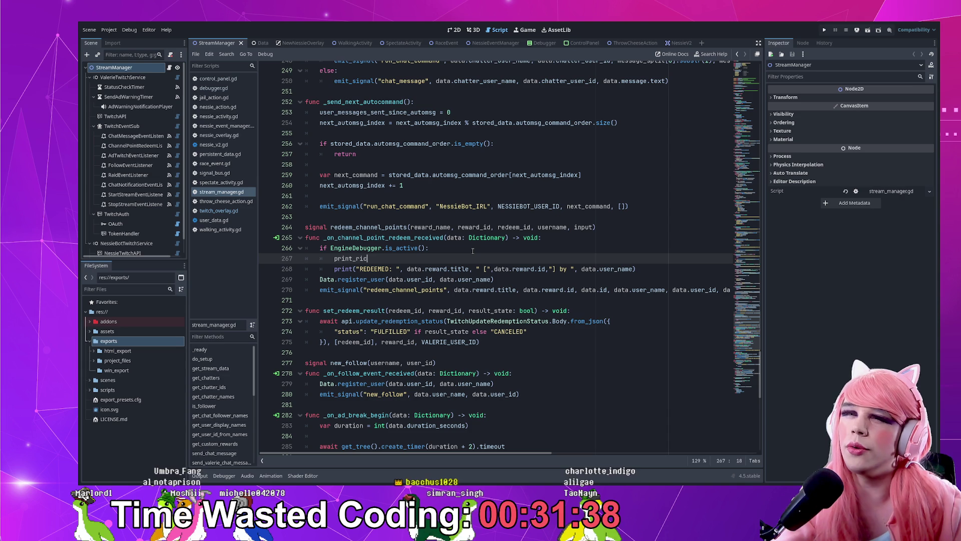
type("(")
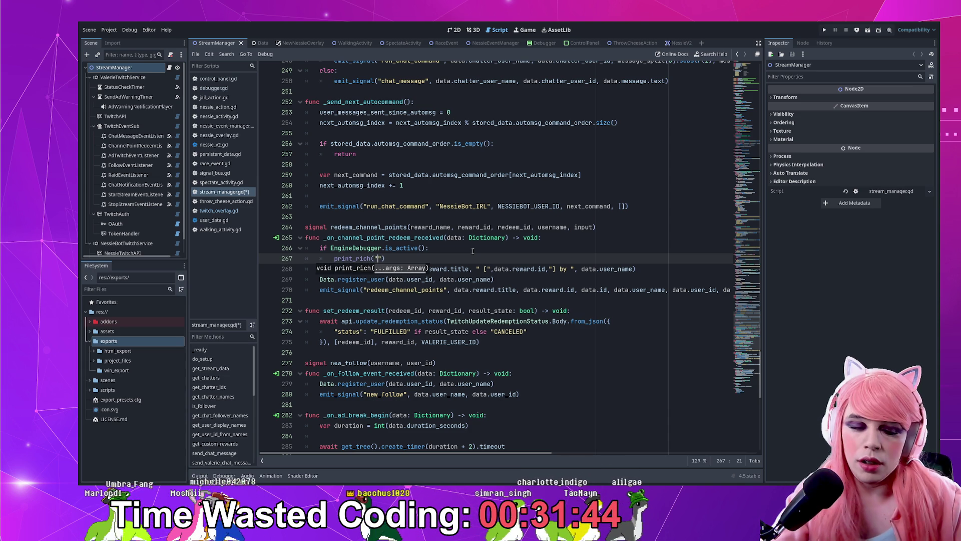
type("()")
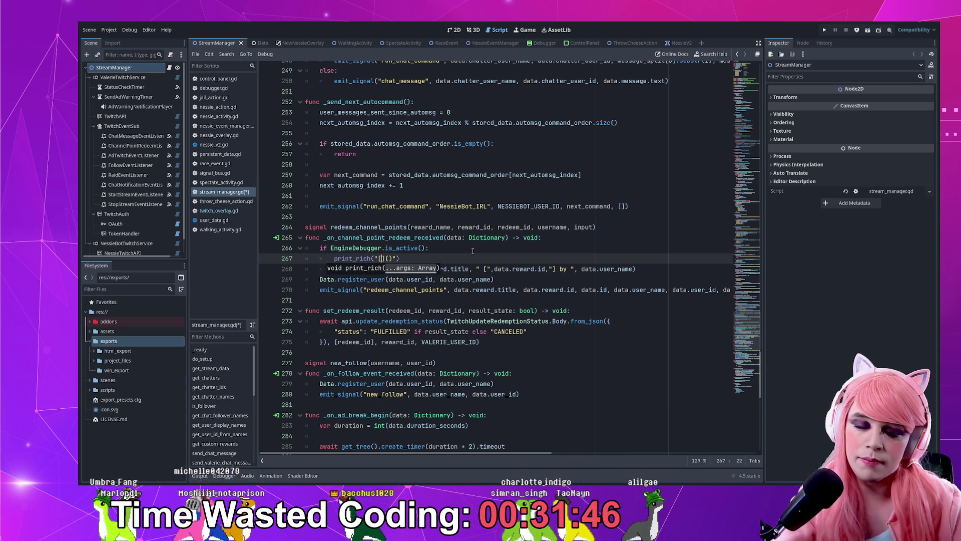
type("[color=")
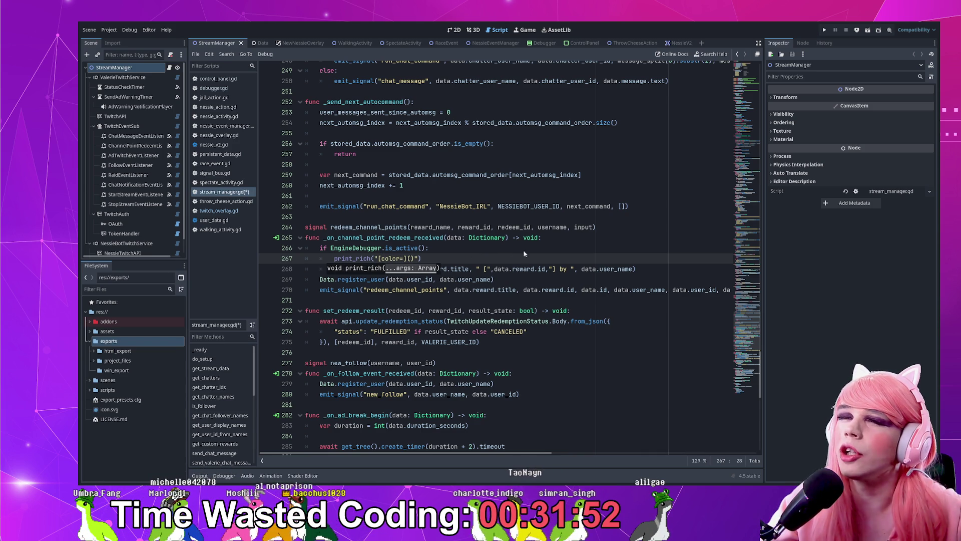
key("Right")
key("Right")
type("EDE")
type(")")
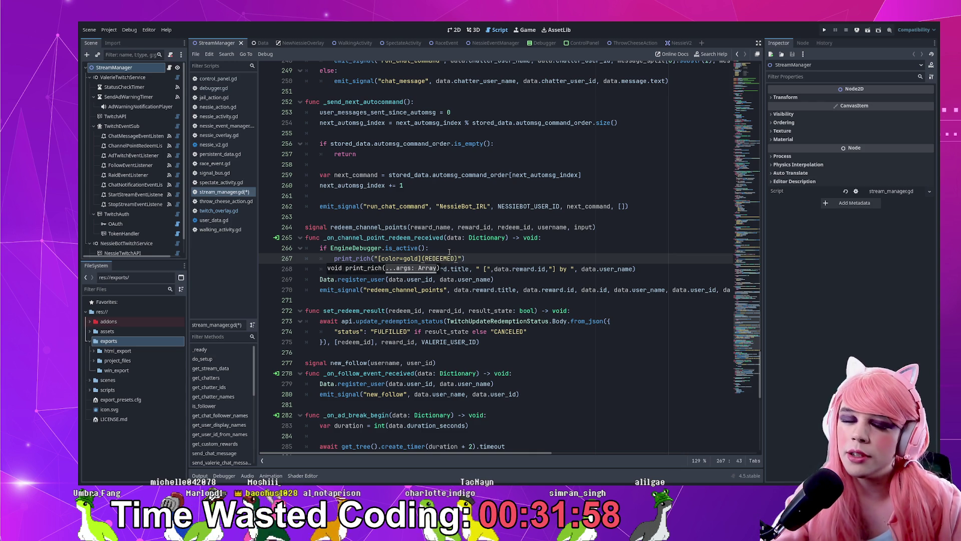
key("BackSpace")
key("Left")
type("lor")
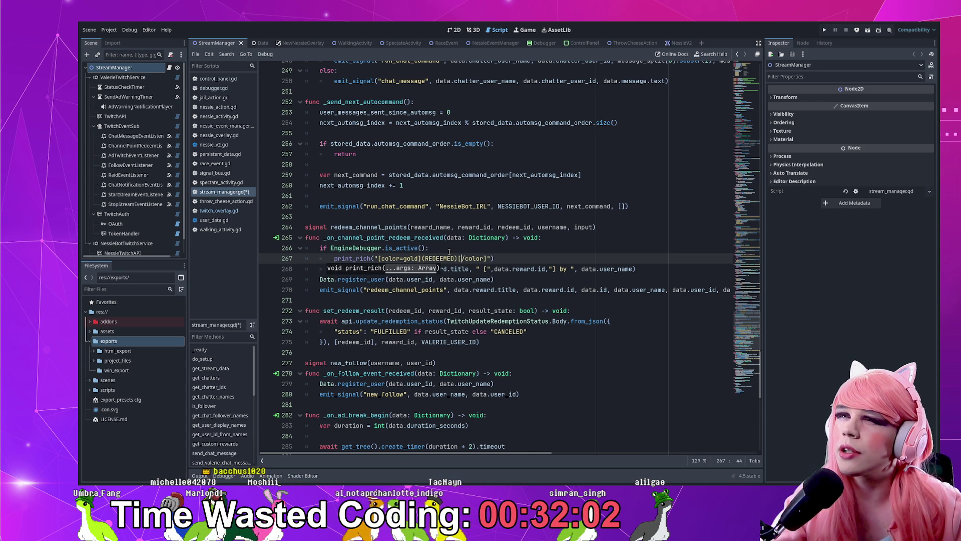
key("Left")
key("Right")
key("Right")
key("Right")
type("[color=white]")
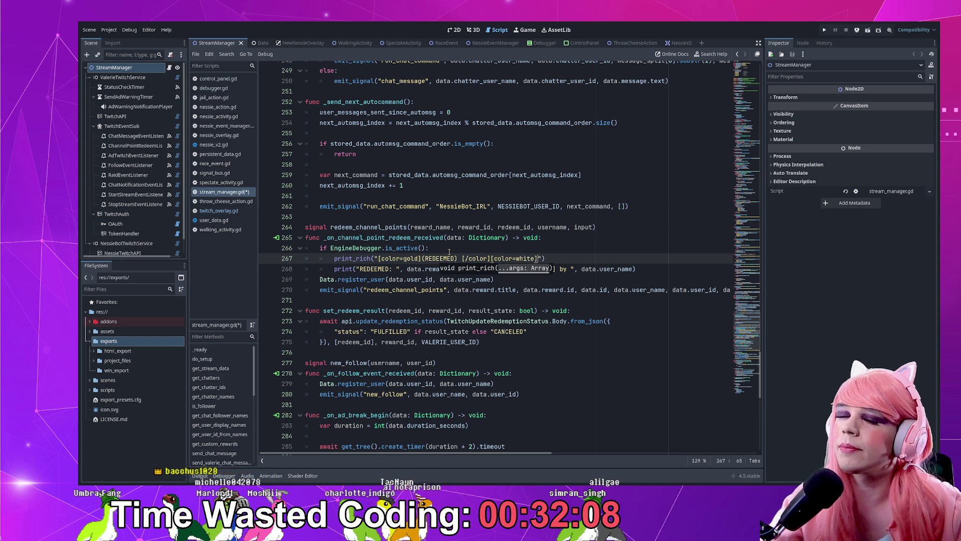
left_click(570, 290)
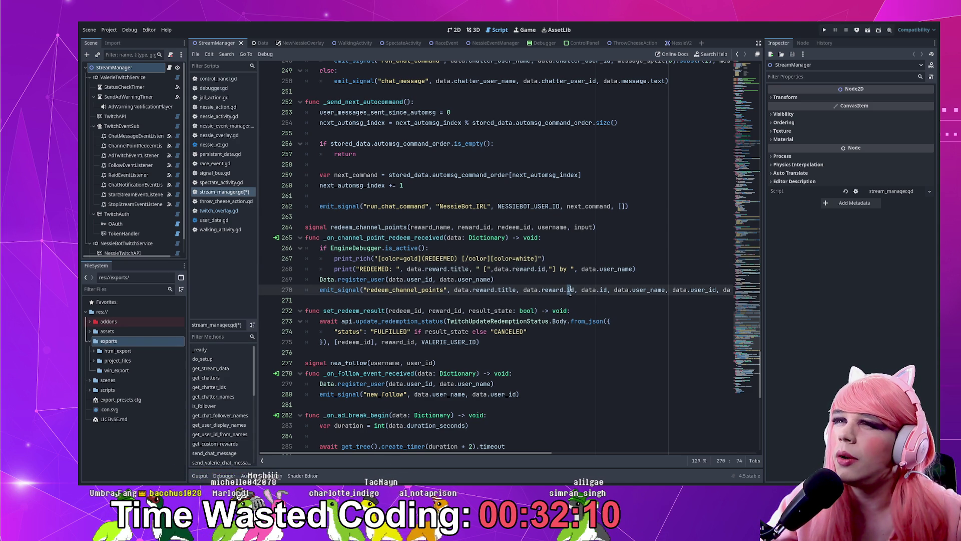
- Copy the old print's reward title, id and user arguments into the print_rich call
left_click(407, 269)
left_click_drag(407, 269, 633, 269)
key("ctrl+c")
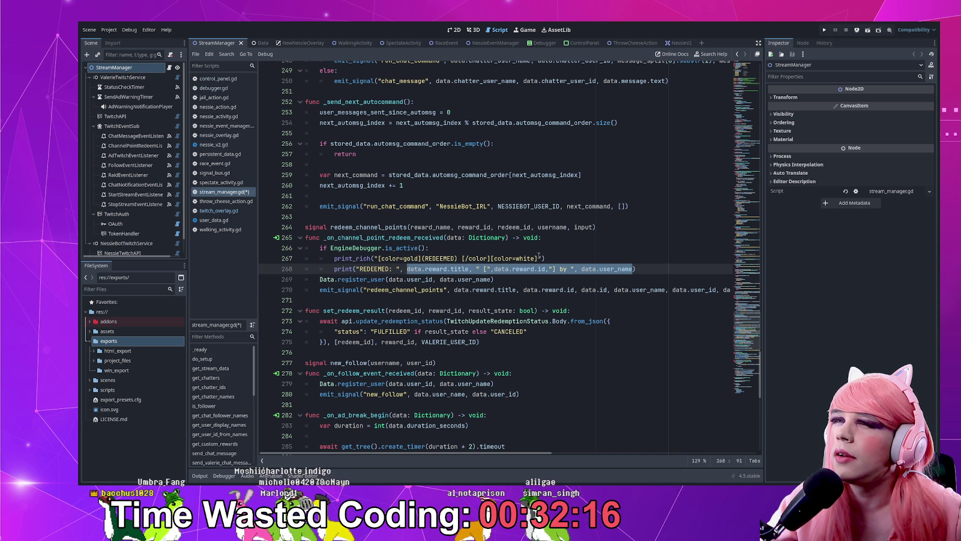
left_click(537, 258)
type("data.reward.title, \" [\",data.reward.id,\"] by \", data.user_name")
key("ctrl+z")
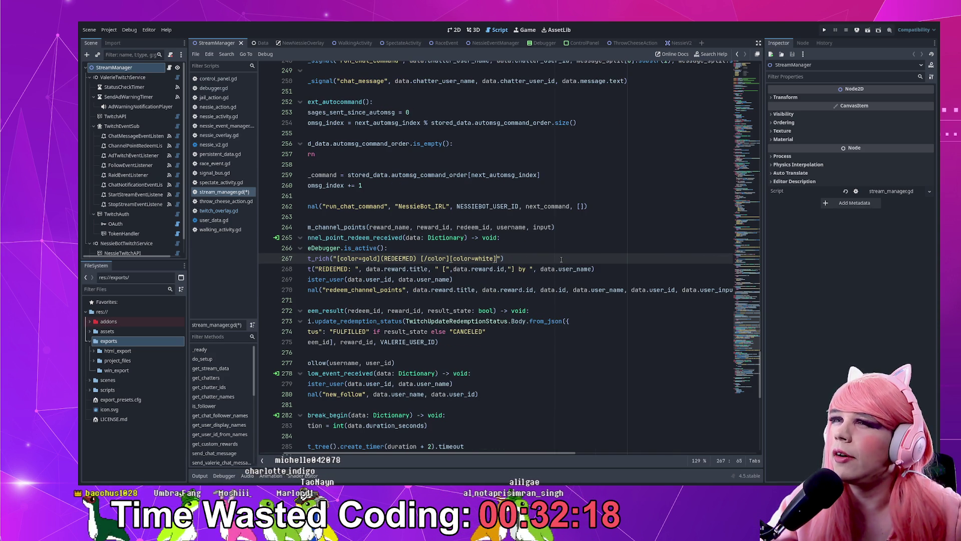
key("Right")
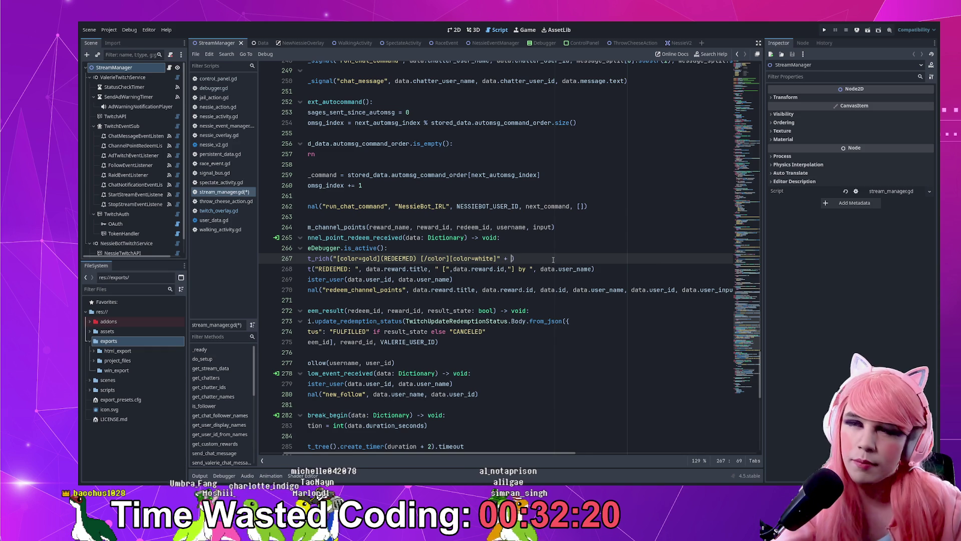
key("ctrl+v")
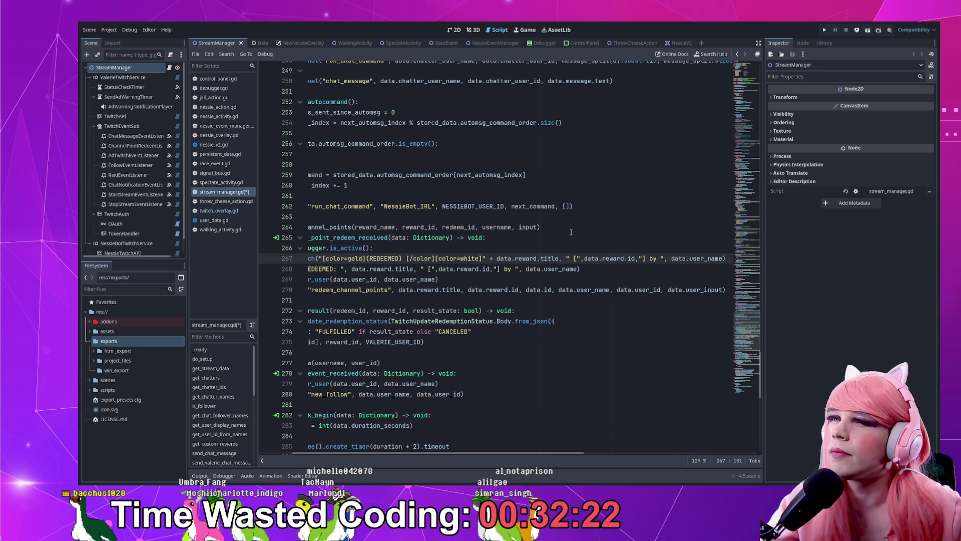
- Join the reward title, id and user name with + instead of commas, then save
left_click(561, 259)
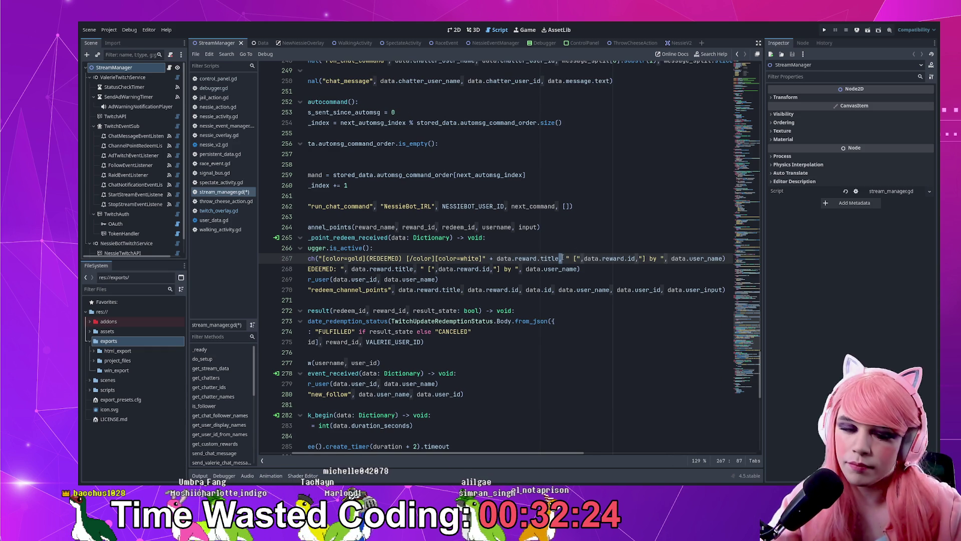
type("+")
key("Right")
key("Right")
key("Right")
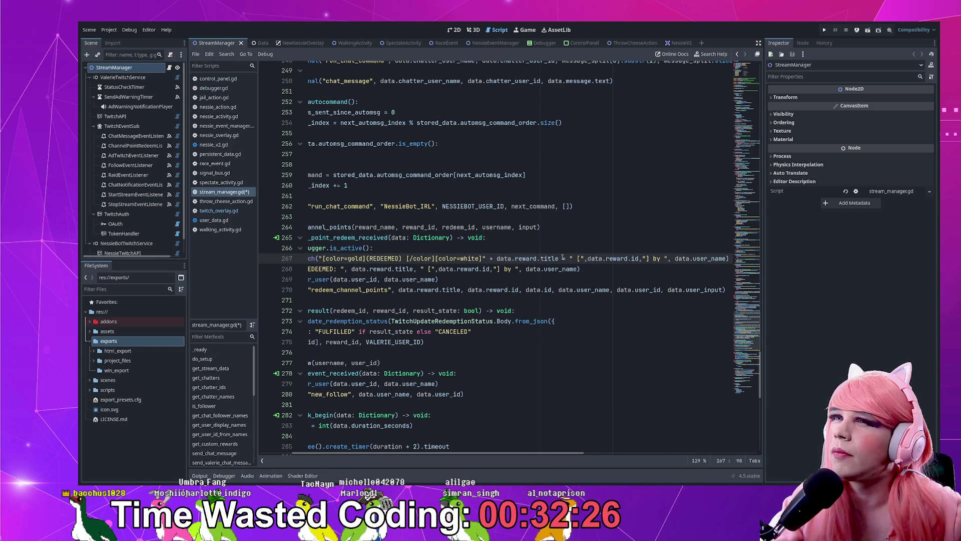
key("Left")
key("Left")
key("Left")
key("BackSpace")
type("+")
key("Right")
key("Right")
key("Right")
key("Left")
key("BackSpace")
type("+")
key("Right")
key("Right")
key("Right")
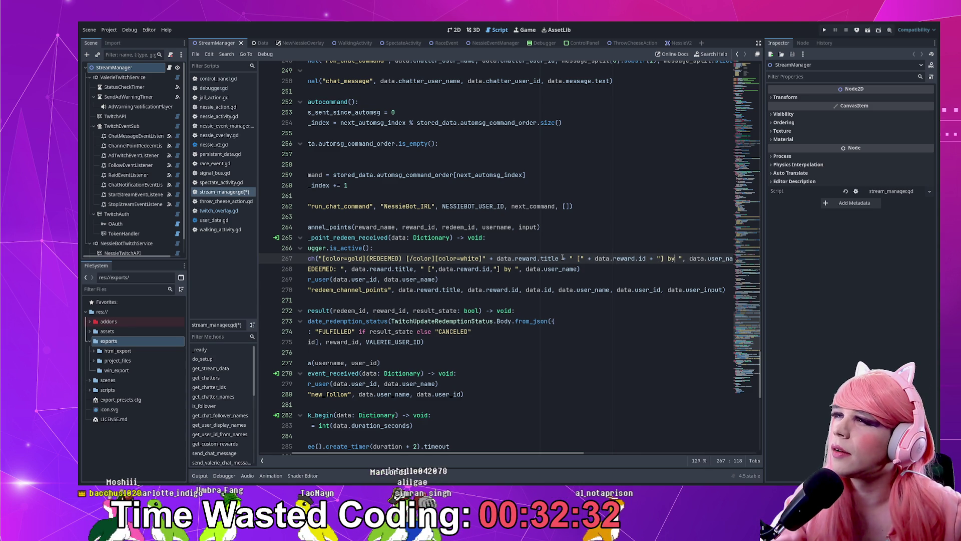
key("Right")
key("Right")
key("Right")
key("BackSpace")
type("+")
key("Home")
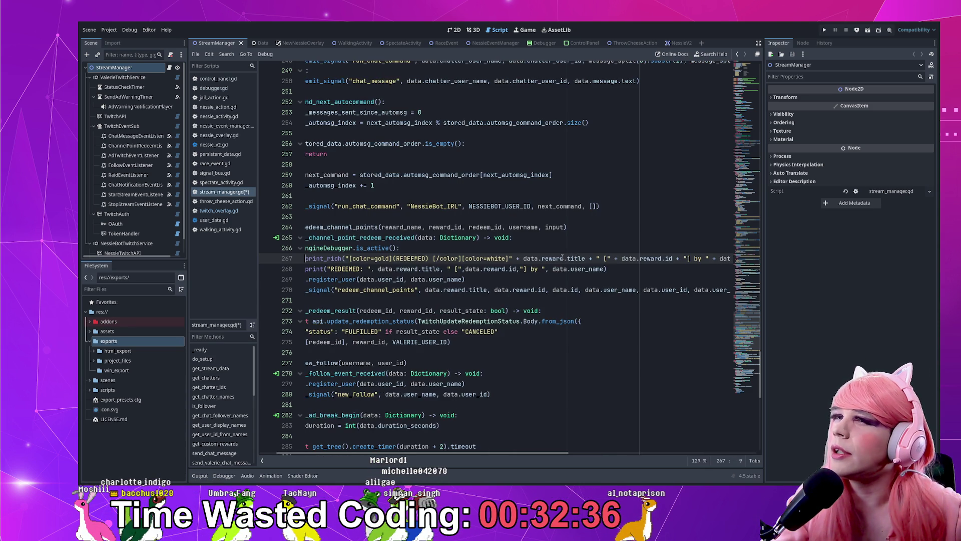
key("Home")
key("ctrl+s")
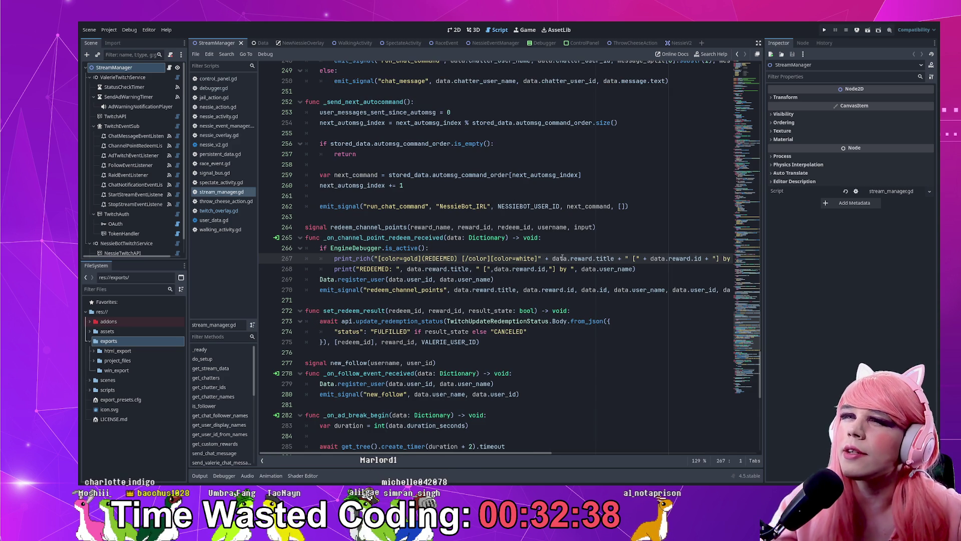
- Delete the old redeem print line below the print_rich notice
left_click(635, 258)
left_click(678, 267, "shift")
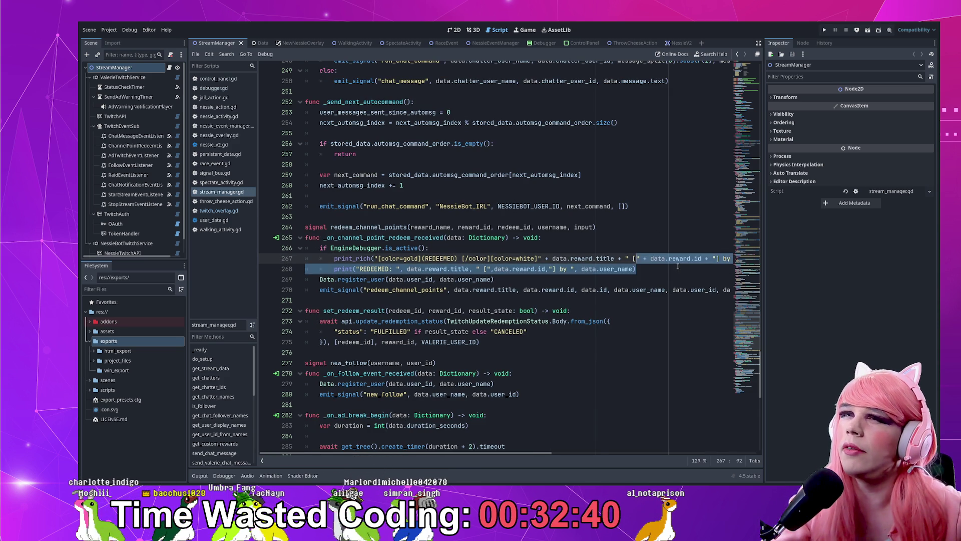
key("Home")
key("ctrl+shift+k")
key("Home")
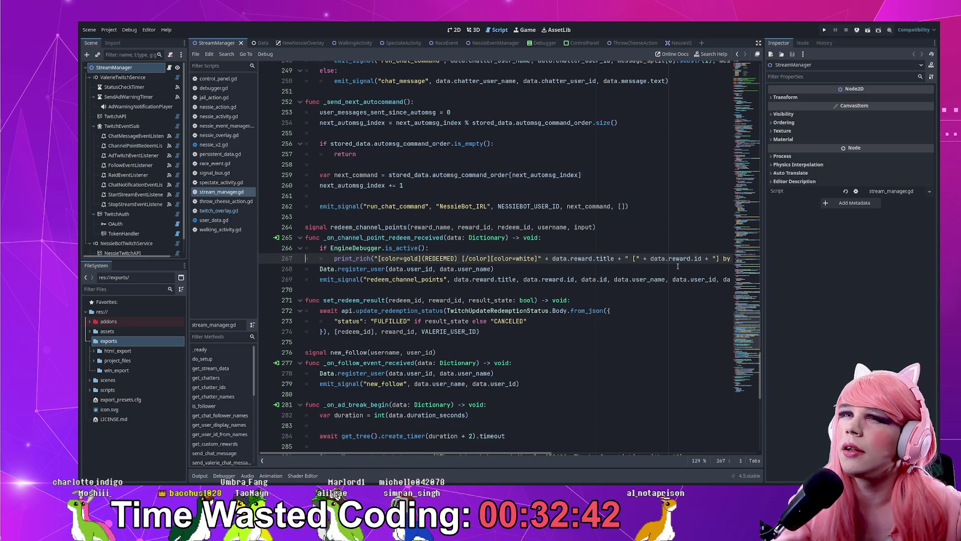
key("End")
- Replace the EngineDebugger.is_active() condition with debug_enabled and save the script
key("Up")
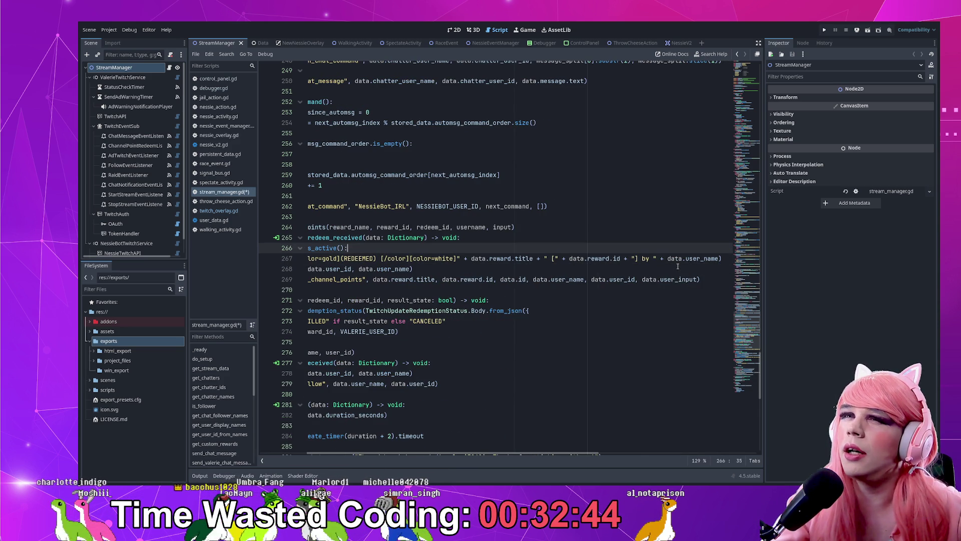
key("ctrl+shift+Left")
key("ctrl+shift+Left")
key("ctrl+shift+Left")
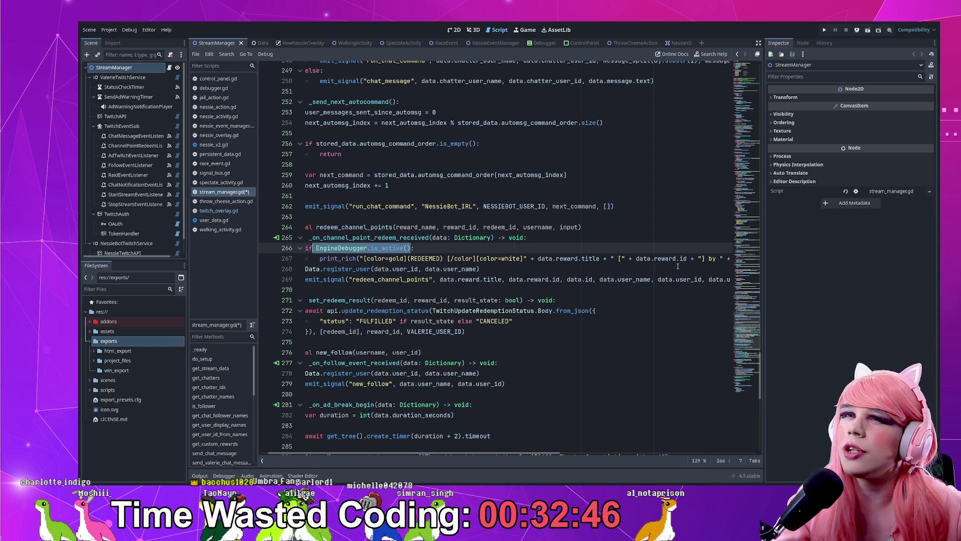
type("debug_enabled:")
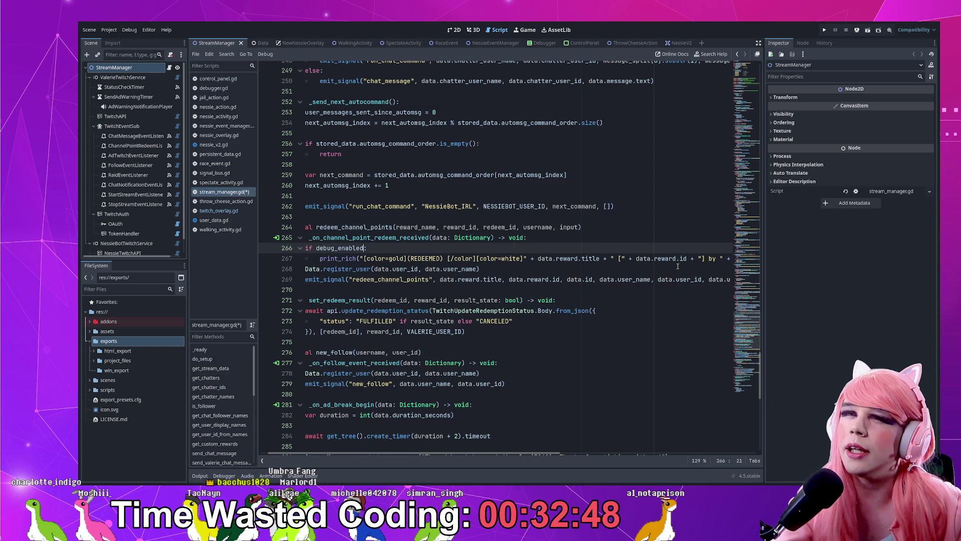
key("Home")
key("ctrl+s")
key("Down")
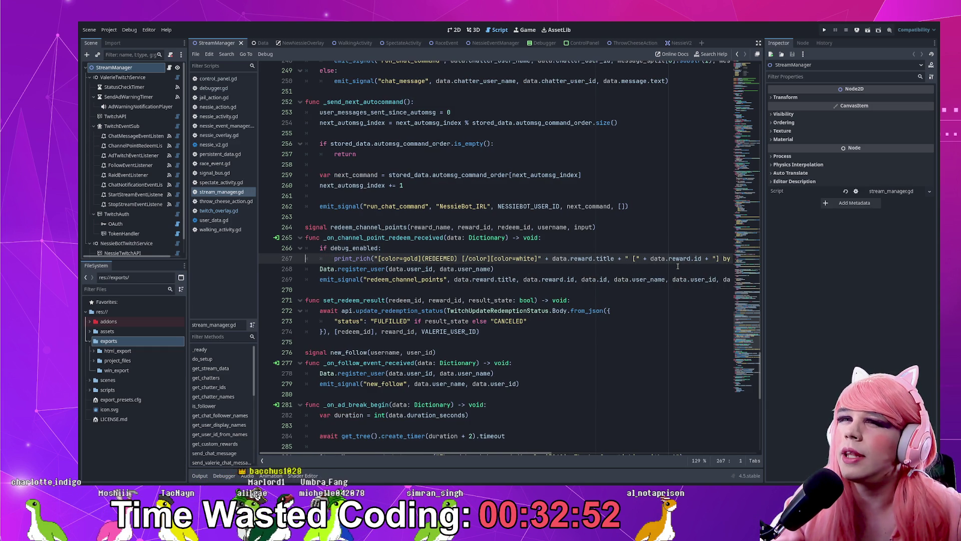
key("Down")
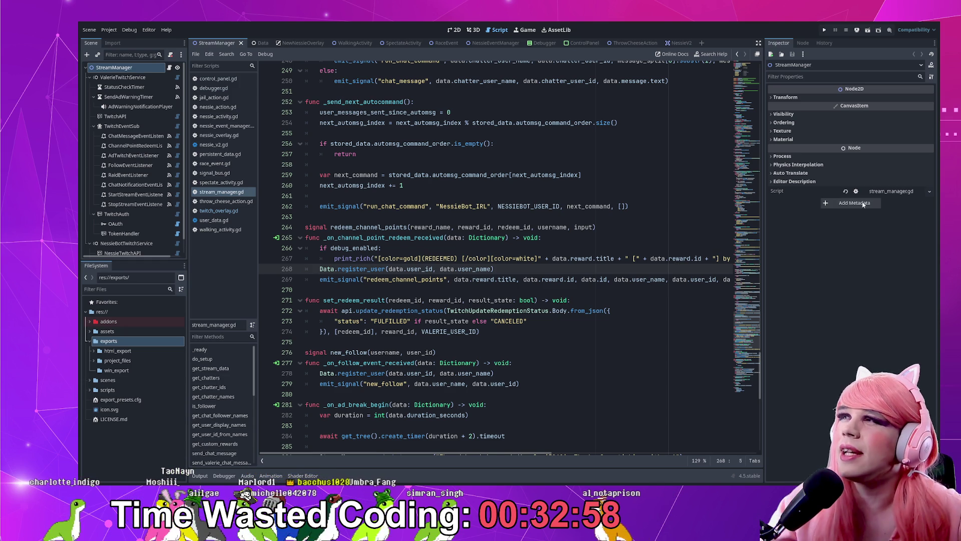
left_click(749, 392)
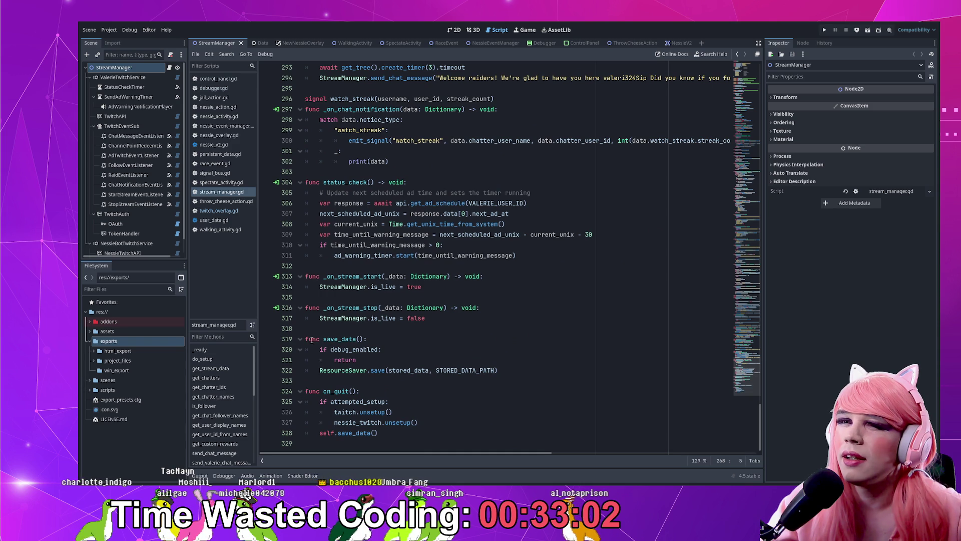
double_click(343, 341)
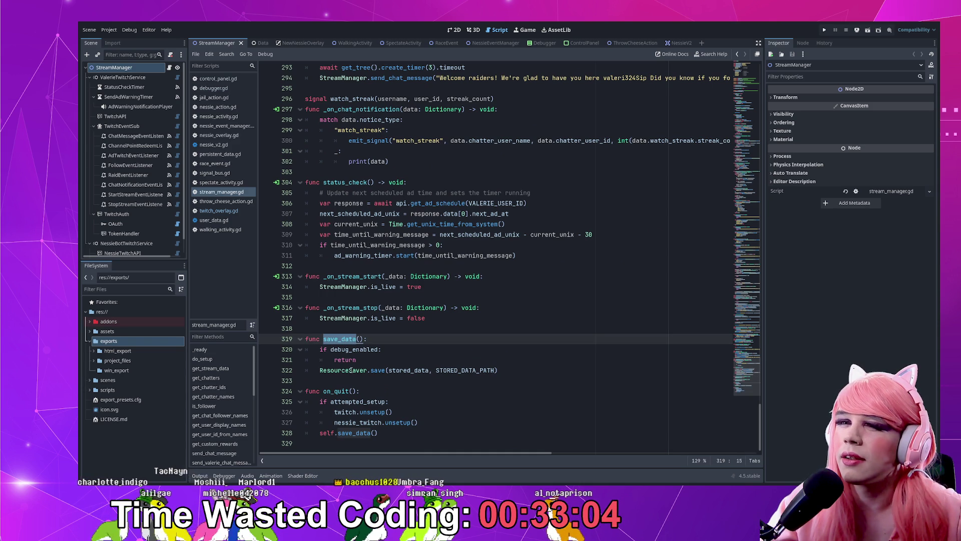
left_click(355, 362)
left_click(379, 350)
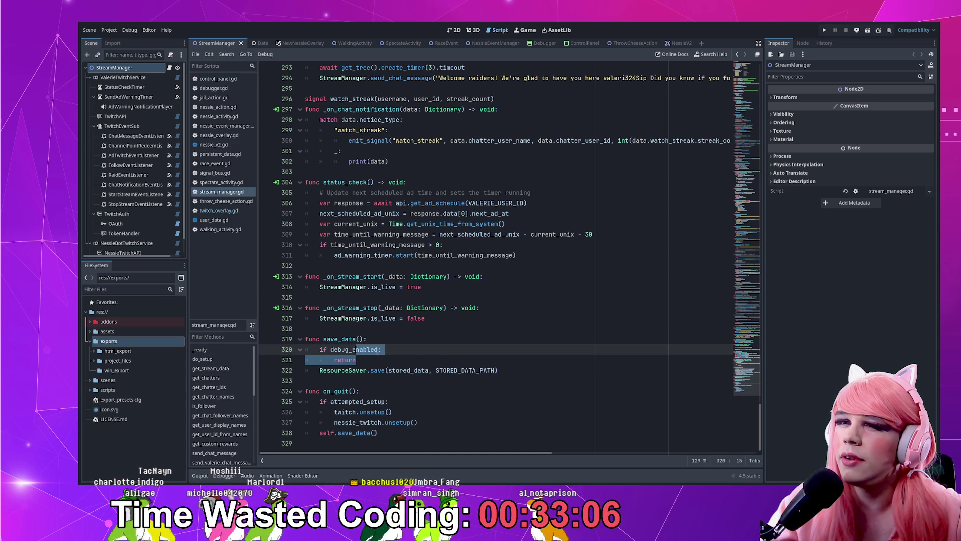
left_click_drag(362, 359, 356, 349)
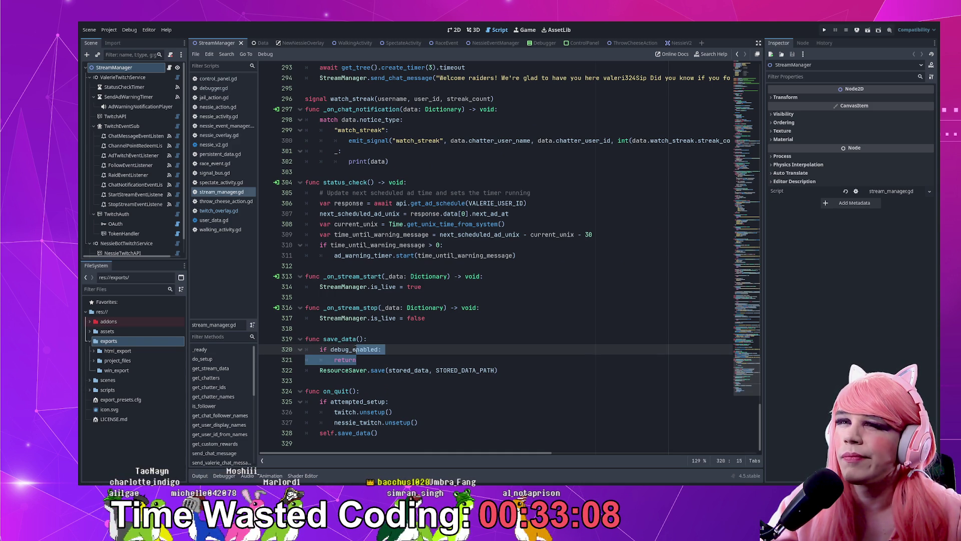
scroll(745, 371, "up", 4)
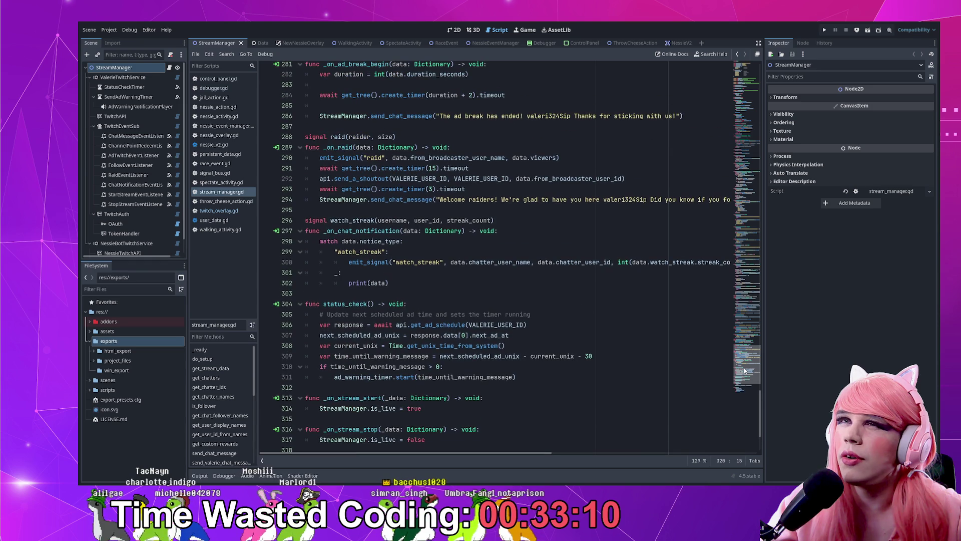
scroll(418, 248, "up", 4)
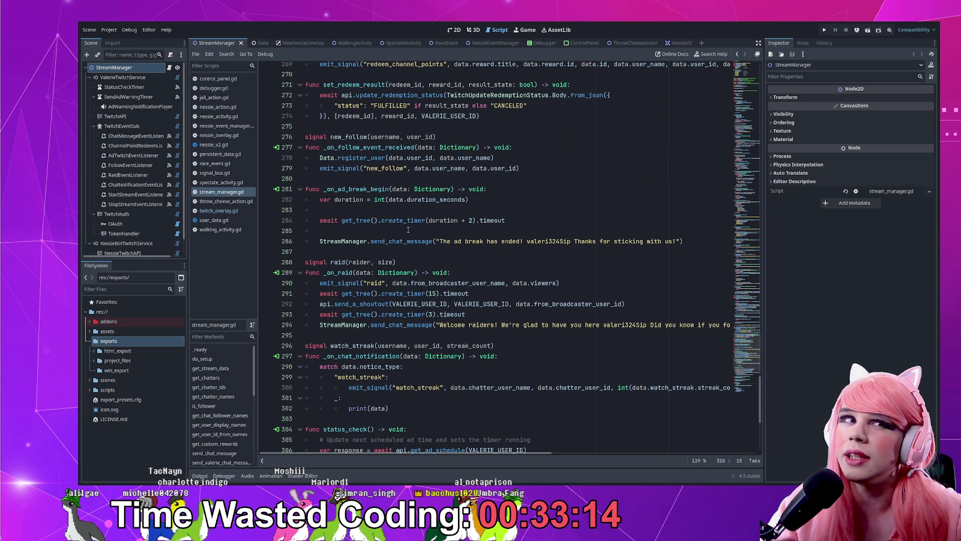
scroll(409, 230, "up", 2)
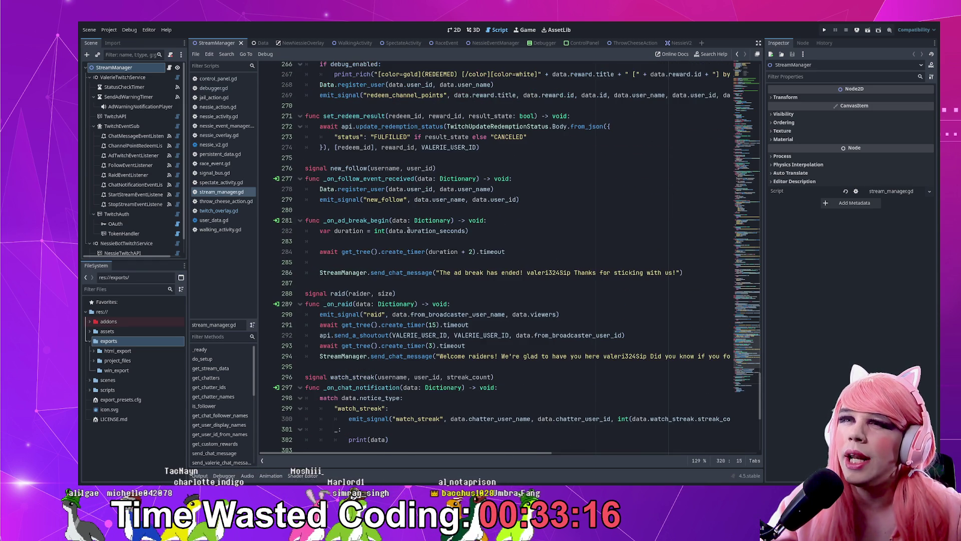
scroll(408, 230, "up", 2)
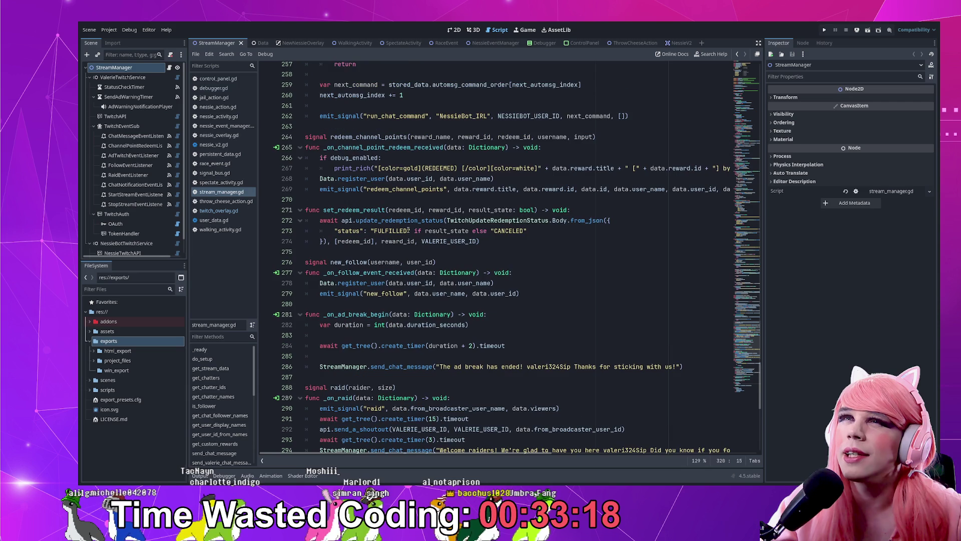
scroll(382, 269, "down", 6)
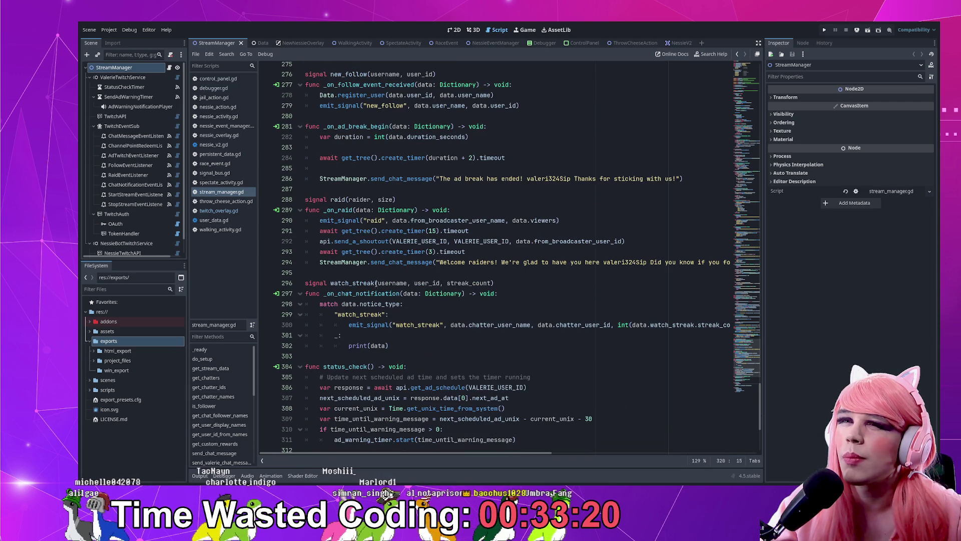
double_click(360, 293)
scroll(348, 215, "up", 11)
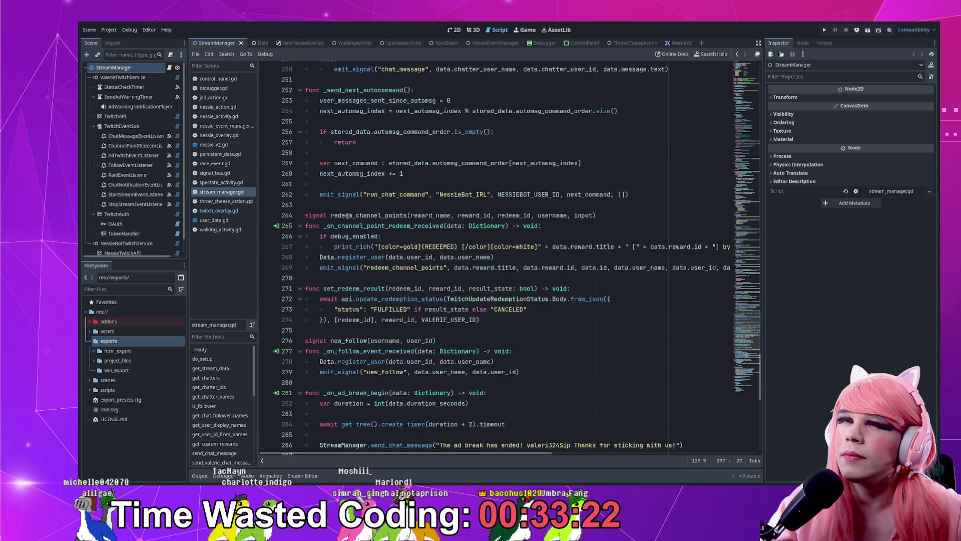
double_click(381, 304)
scroll(383, 295, "up", 6)
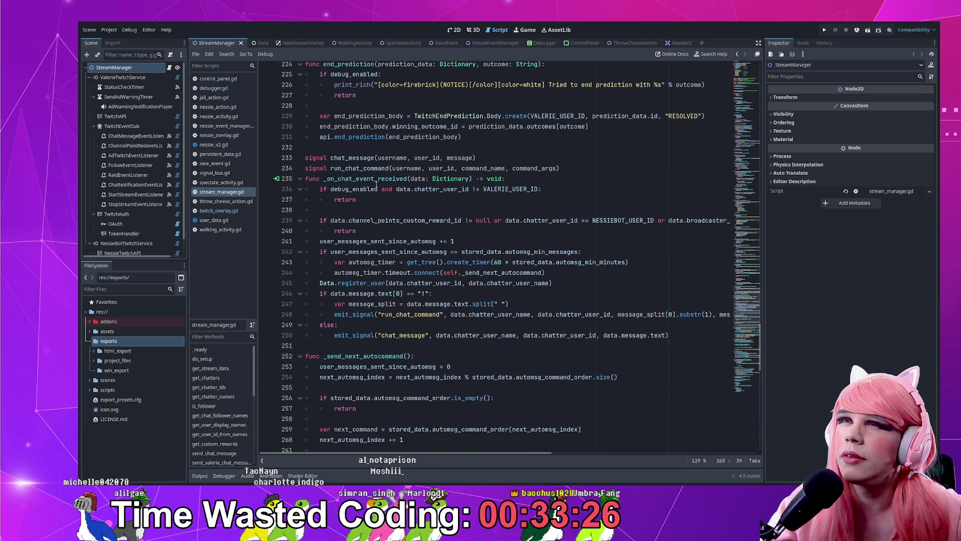
scroll(378, 182, "down", 6)
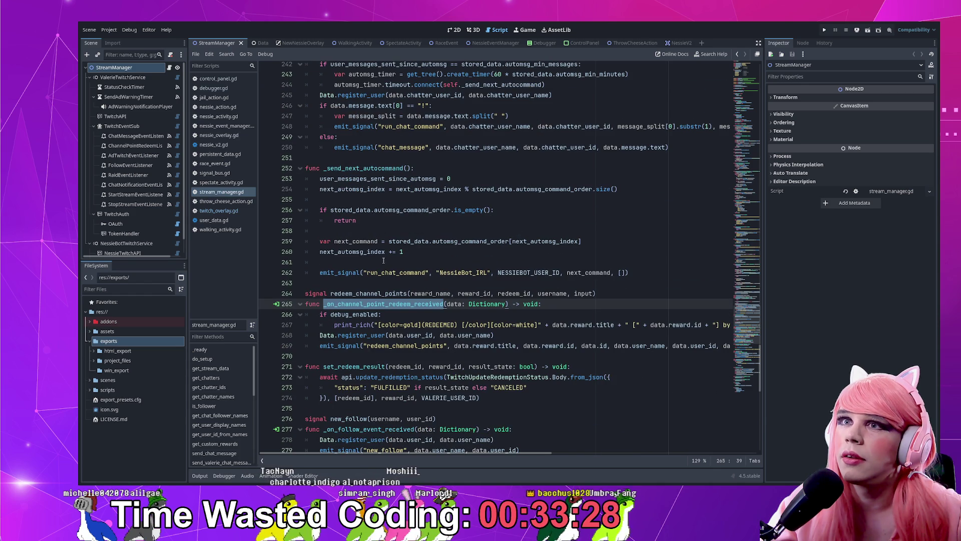
scroll(382, 242, "down", 2)
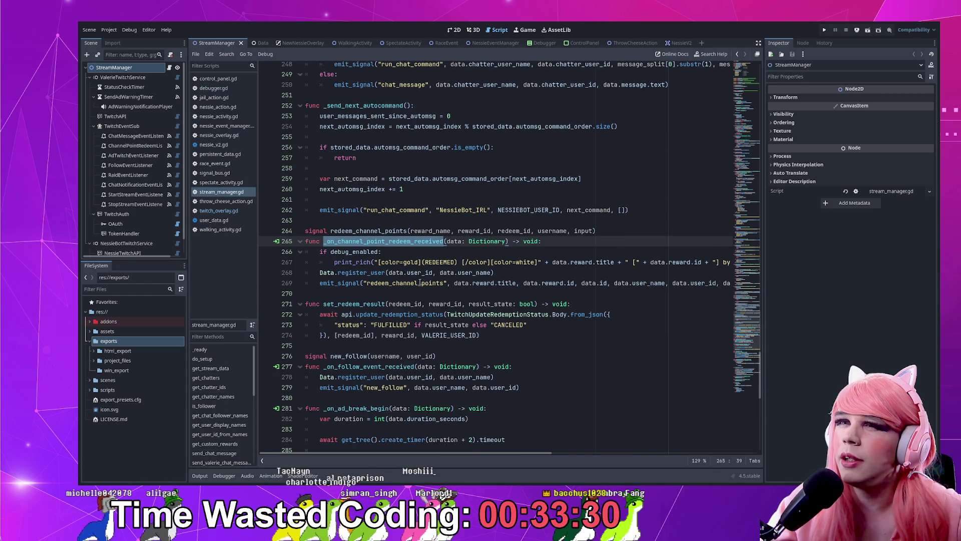
left_click_drag(419, 261, 453, 262)
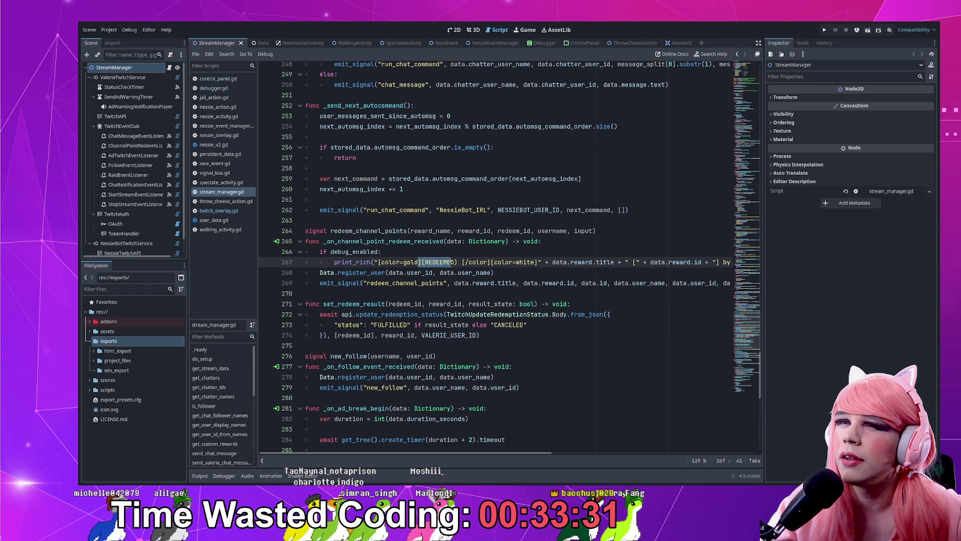
scroll(381, 280, "down", 1)
double_click(375, 272)
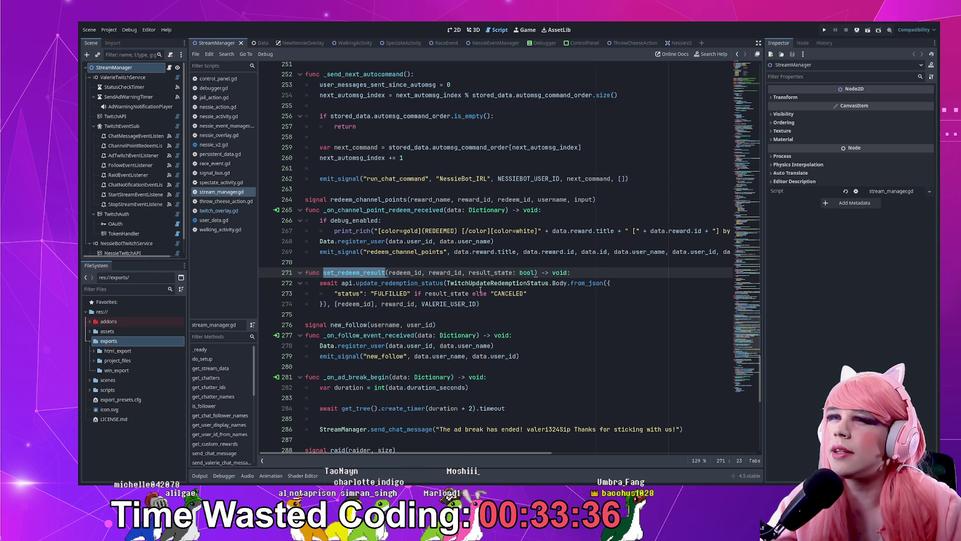
- After reviewing the redeem handler, add a new indented line below func set_redeem_result
left_click(589, 275)
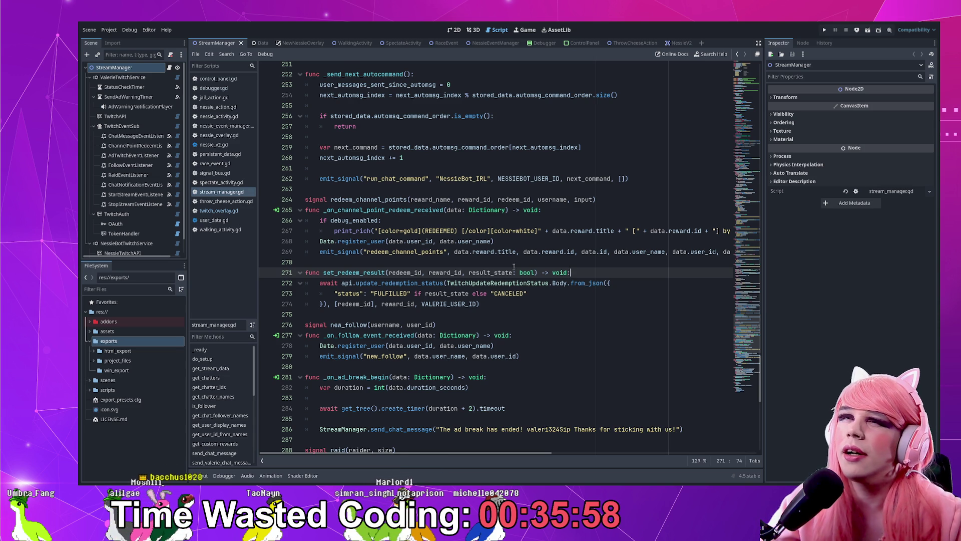
scroll(513, 270, "up", 9)
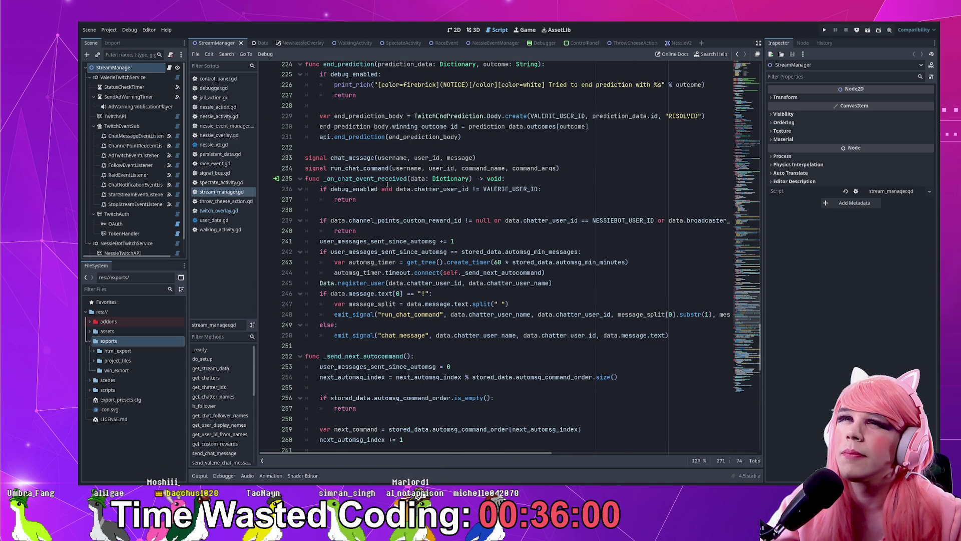
scroll(387, 185, "down", 6)
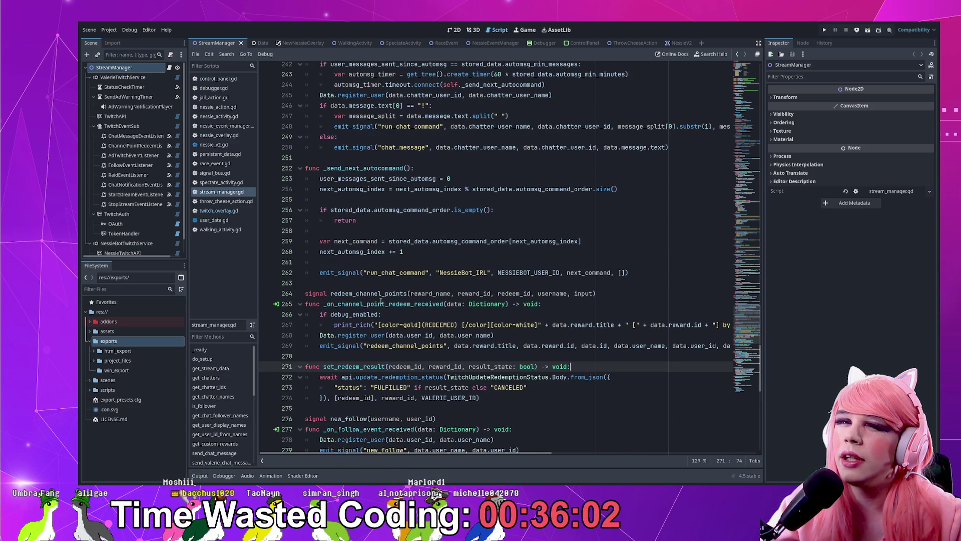
double_click(386, 303)
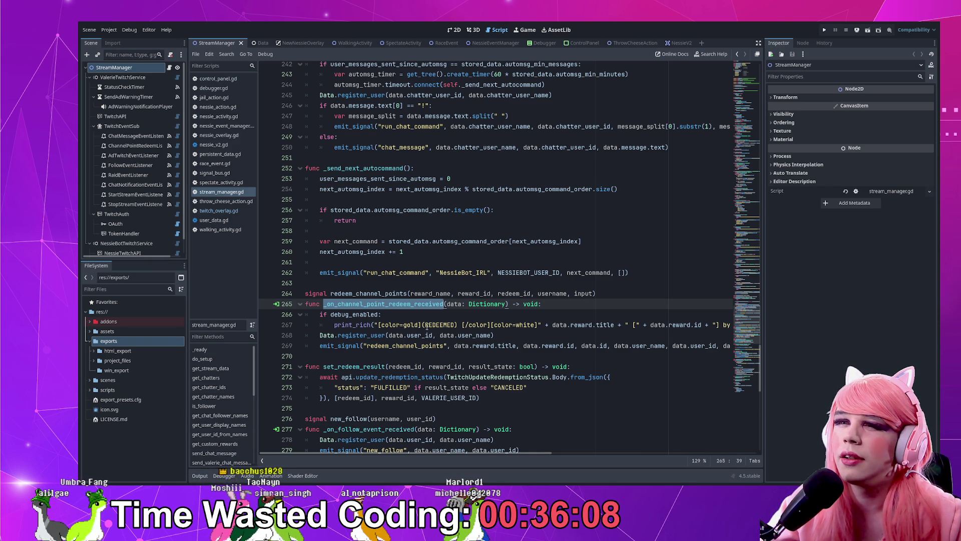
left_click(425, 325)
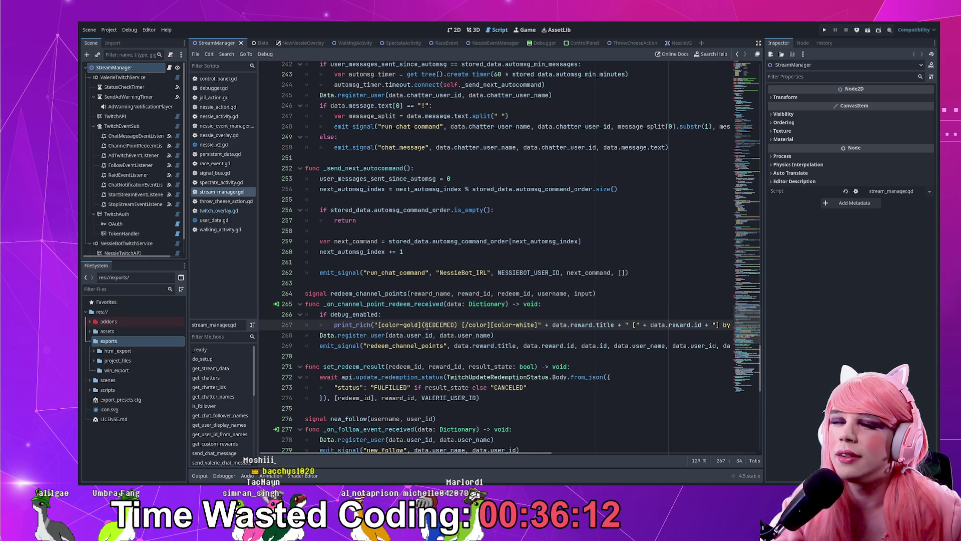
left_click(426, 338)
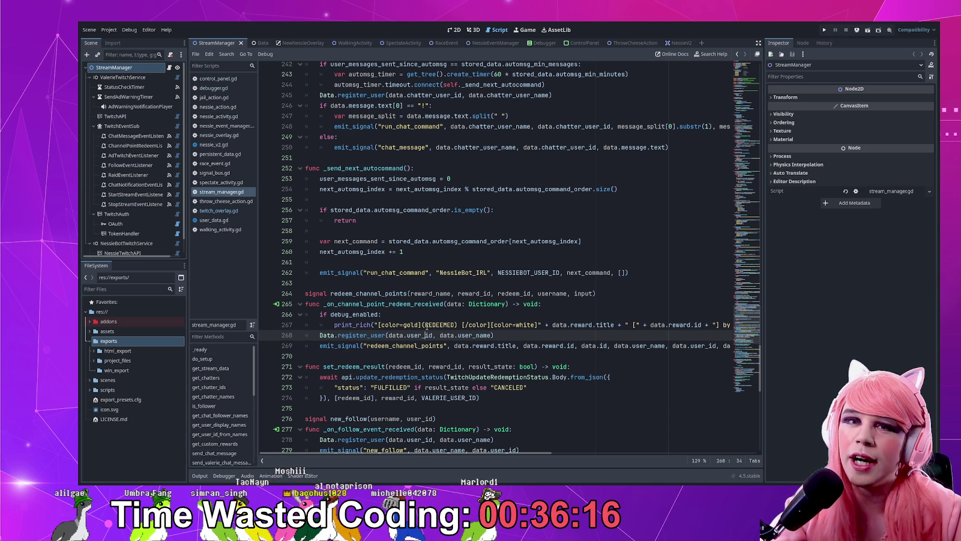
scroll(426, 334, "down", 3)
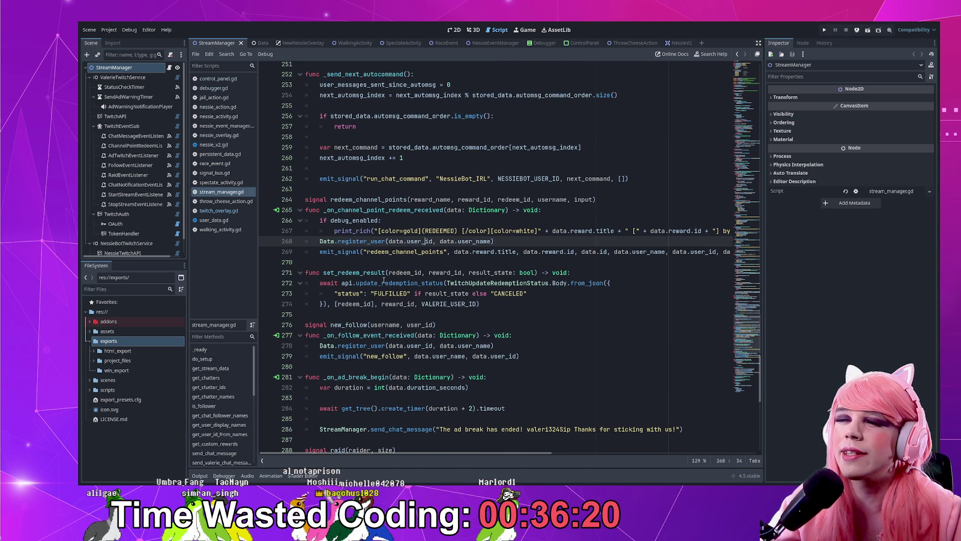
left_click(367, 283)
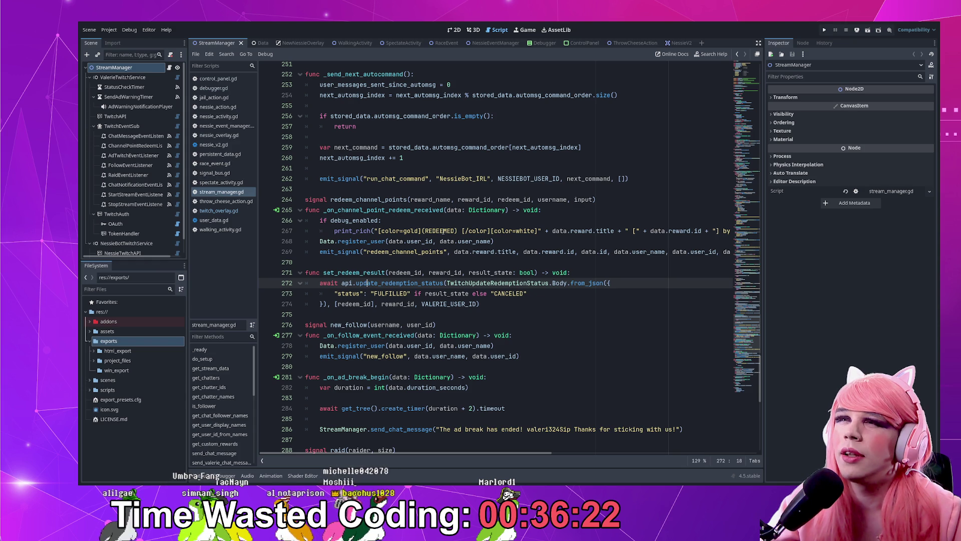
left_click(590, 274)
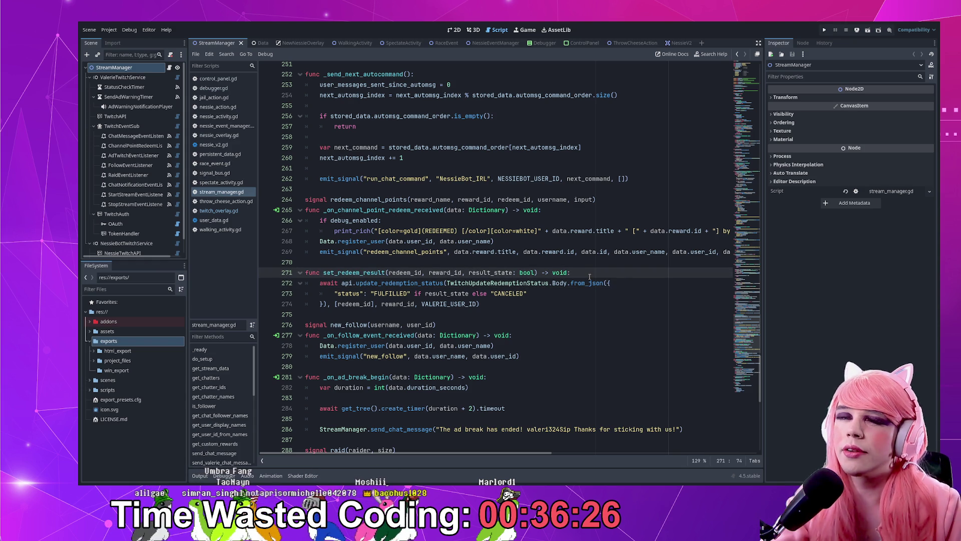
key("Return")
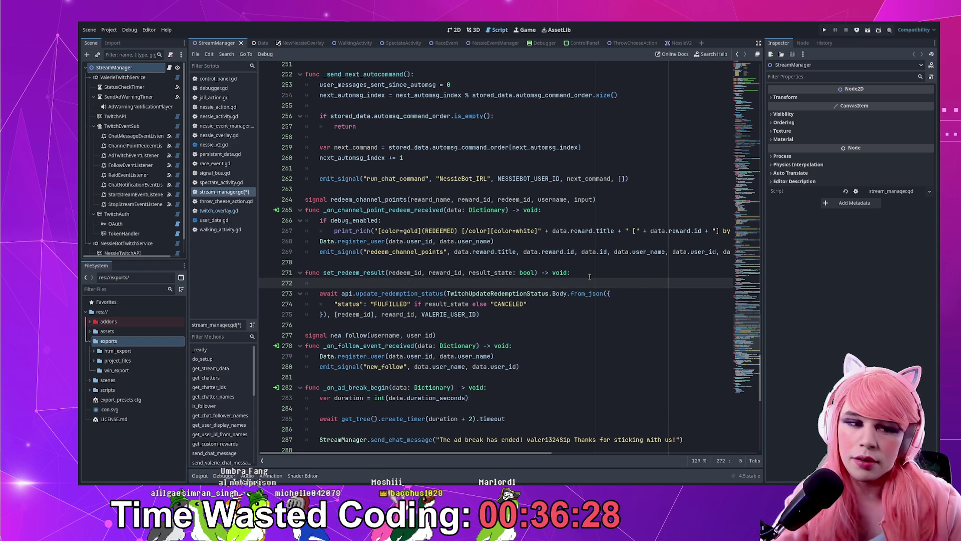
- Add a debug_enabled block in set_redeem_result holding the pasted firebrick notice and a return
type("ifdebug_enabled")
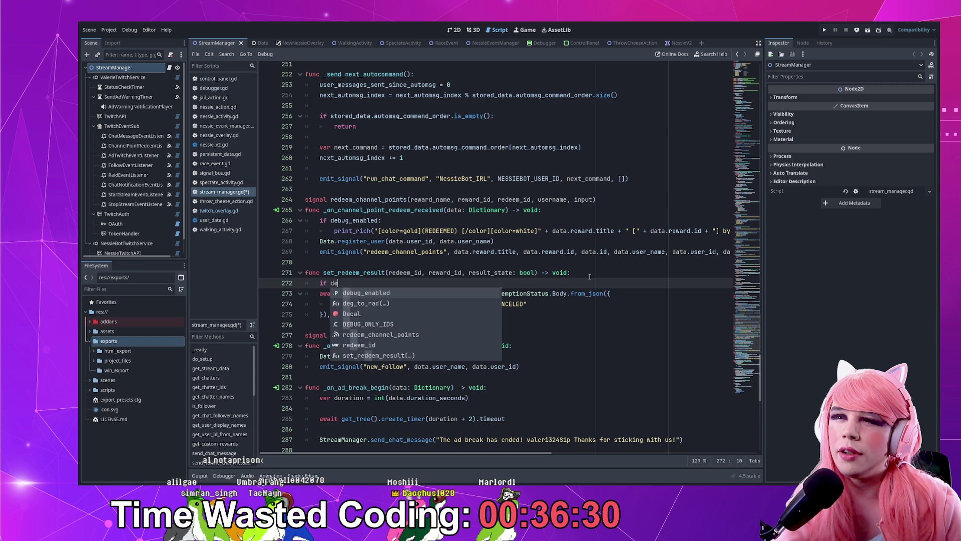
type(":")
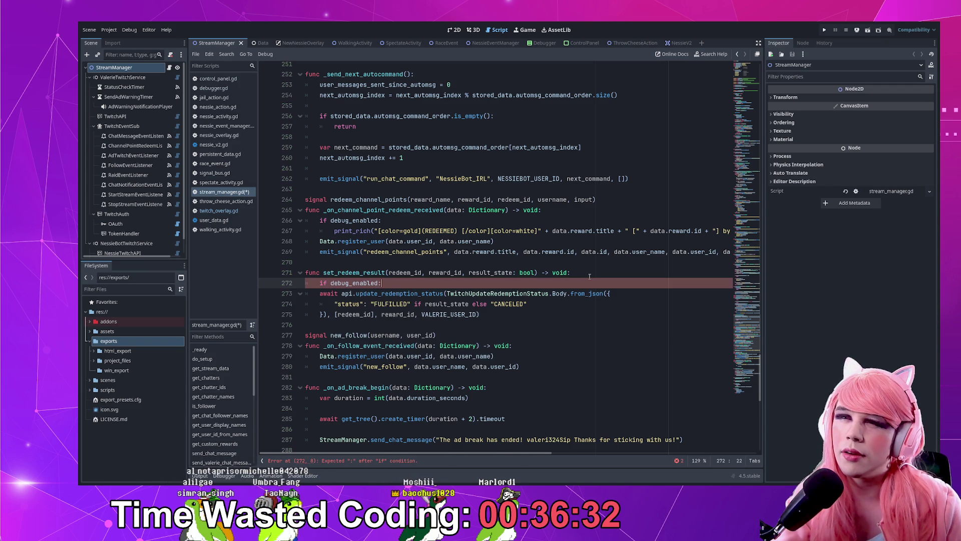
key("Return")
scroll(544, 222, "up", 14)
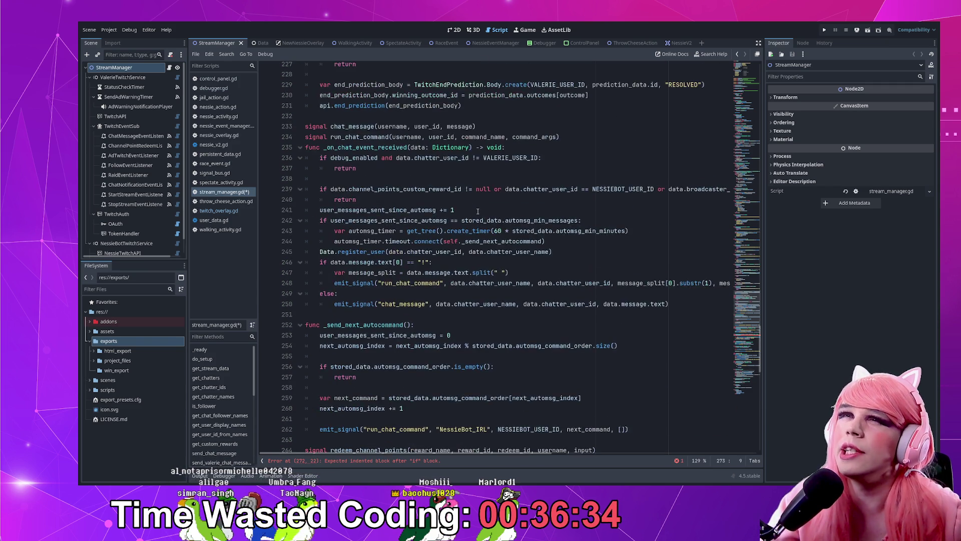
left_click(421, 227)
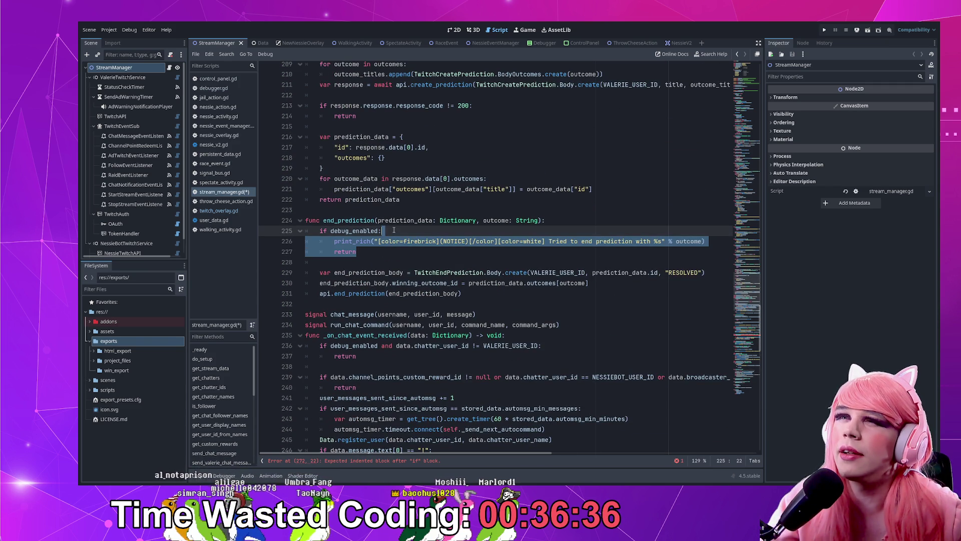
scroll(406, 232, "down", 6)
scroll(406, 231, "down", 6)
left_click(408, 356)
type("return")
type("print_rich(\"[color=firebrick](NOTICE)[/color][color=white] Tried to end prediction with %s\" % outcome)")
key("Return")
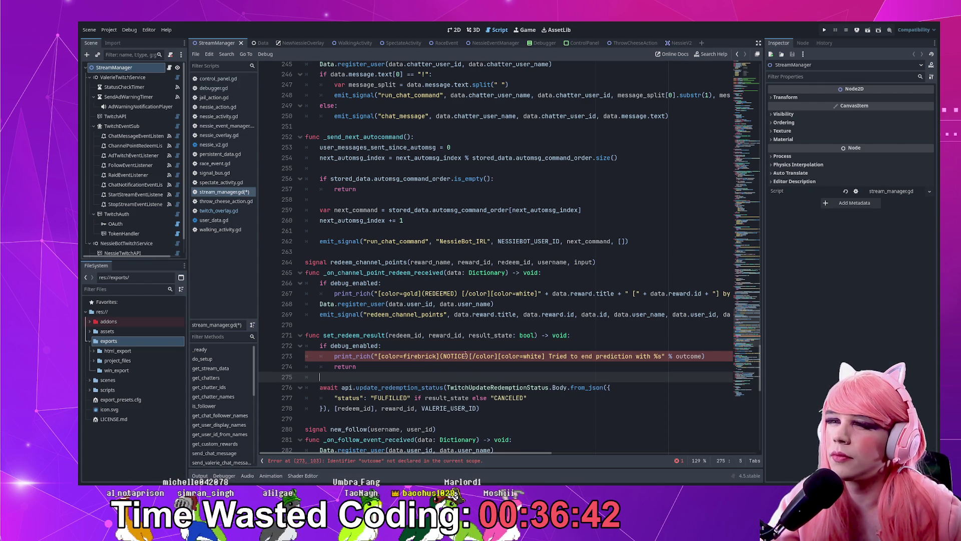
- Reword the notice to 'Tried to set redeem %s result to %s' and start a [str(redeem_id), …] array
left_click(461, 294)
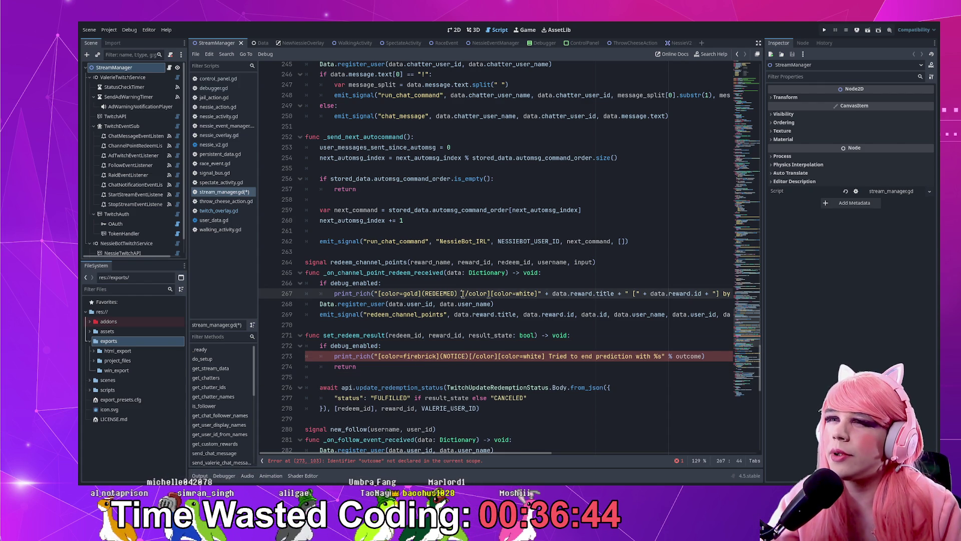
key("BackSpace")
left_click(535, 293)
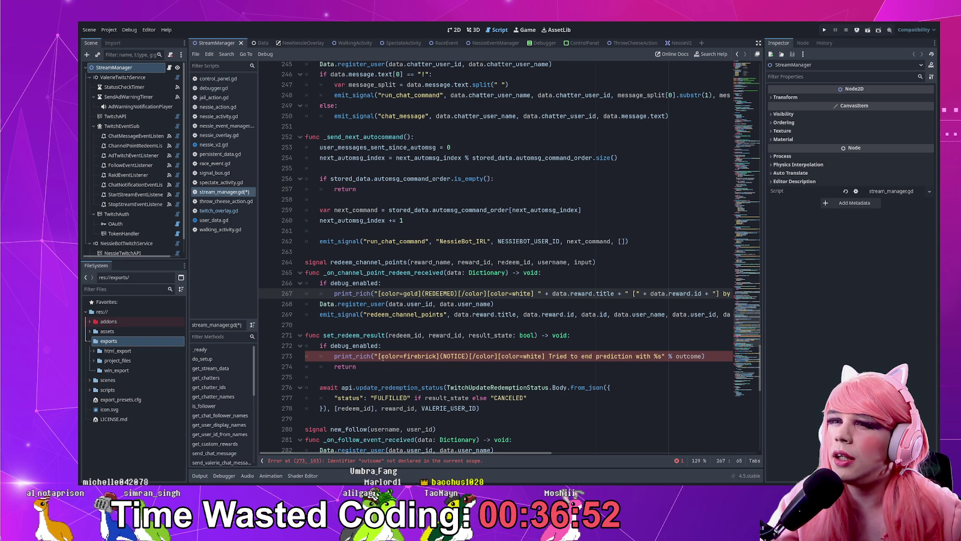
double_click(438, 356)
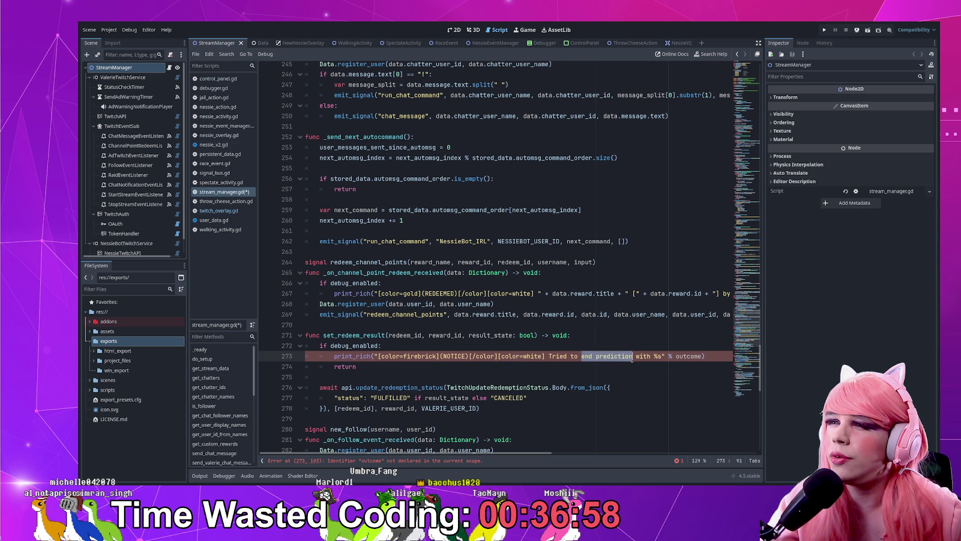
type("set")
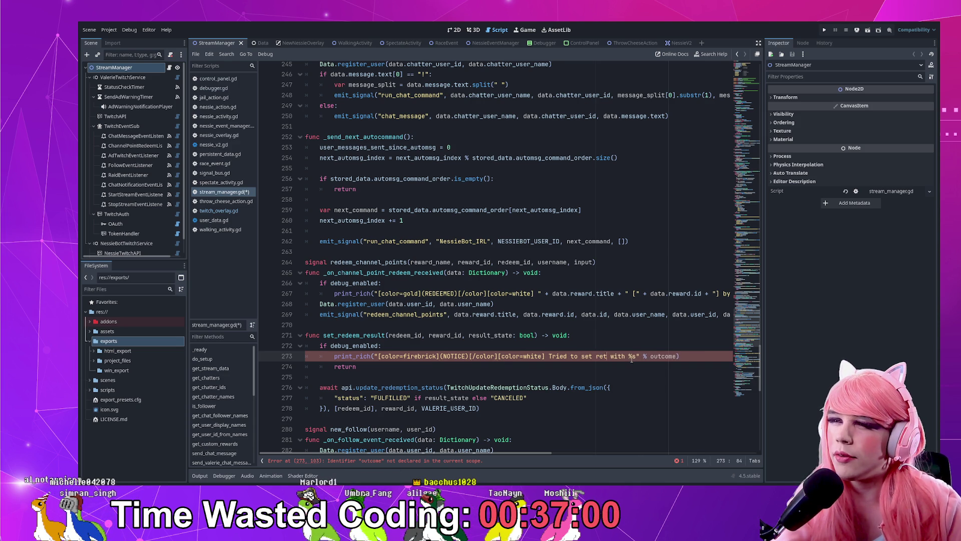
type(" ult")
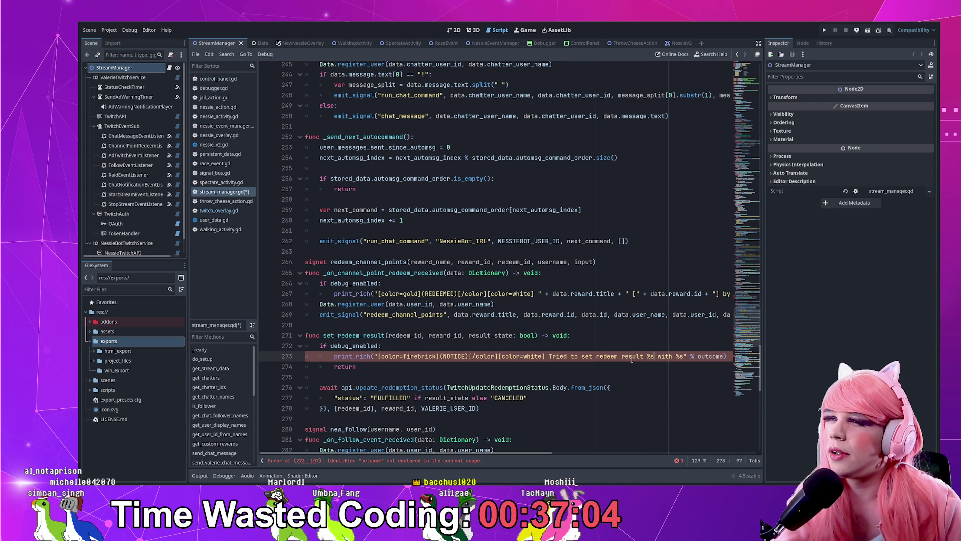
type("%s")
key("ctrl+Right")
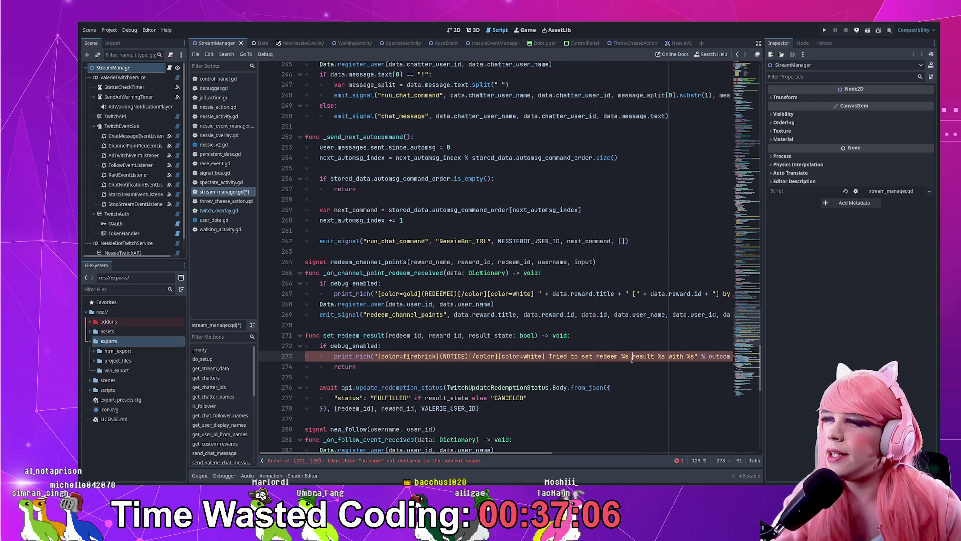
key("ctrl+shift+Right")
key("ctrl+shift+Right")
key("ctrl+shift+Right")
type("to %s")
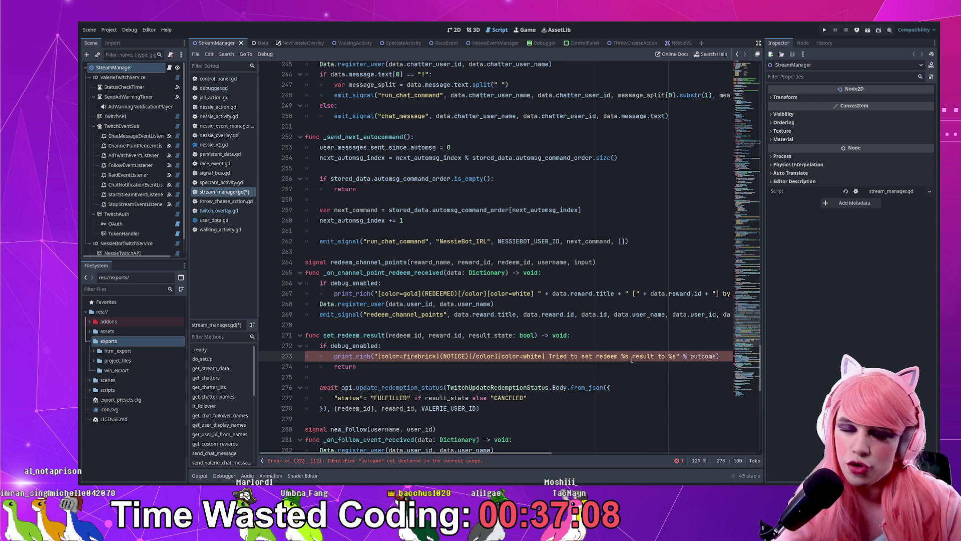
key("ctrl+Right")
key("ctrl+Right")
key("ctrl+Right")
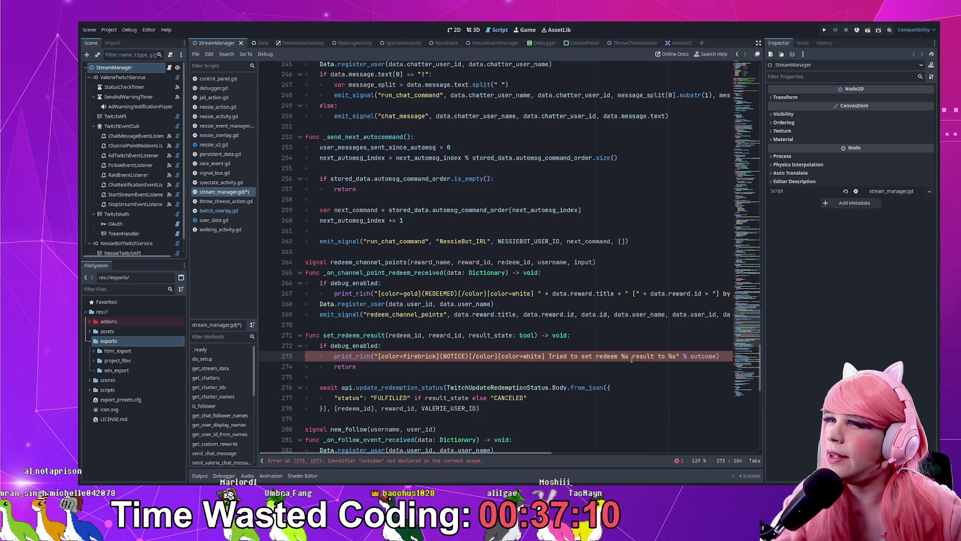
key("ctrl+BackSpace")
type("[]")
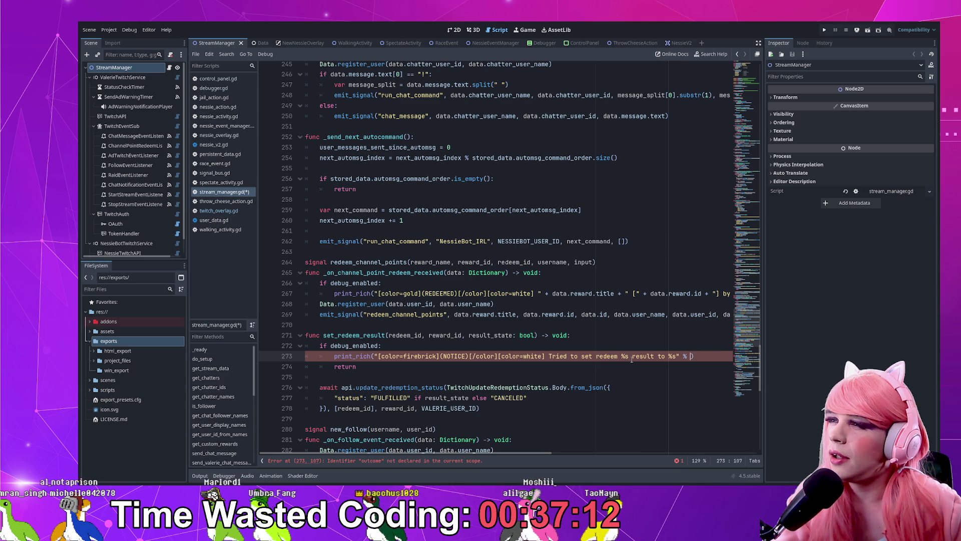
type("str(")
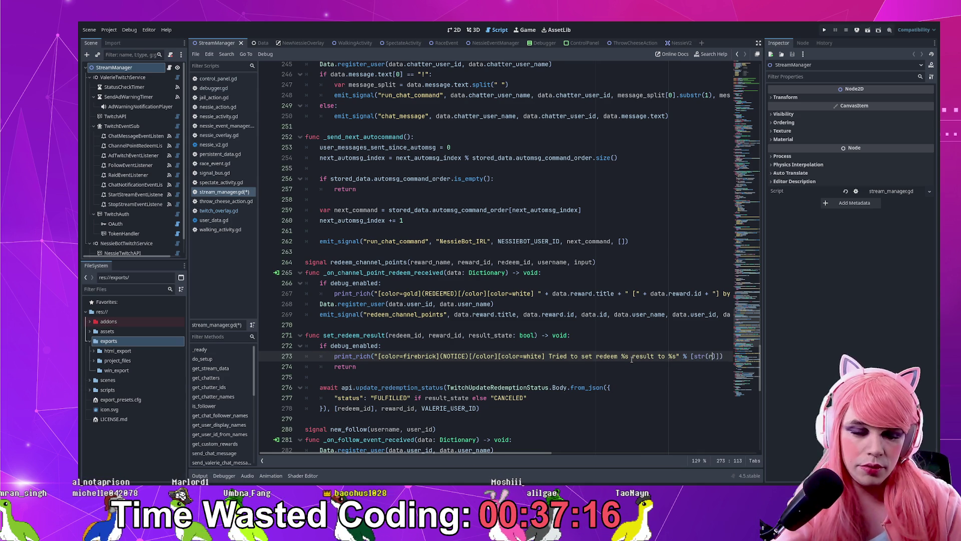
type("redeem_id,")
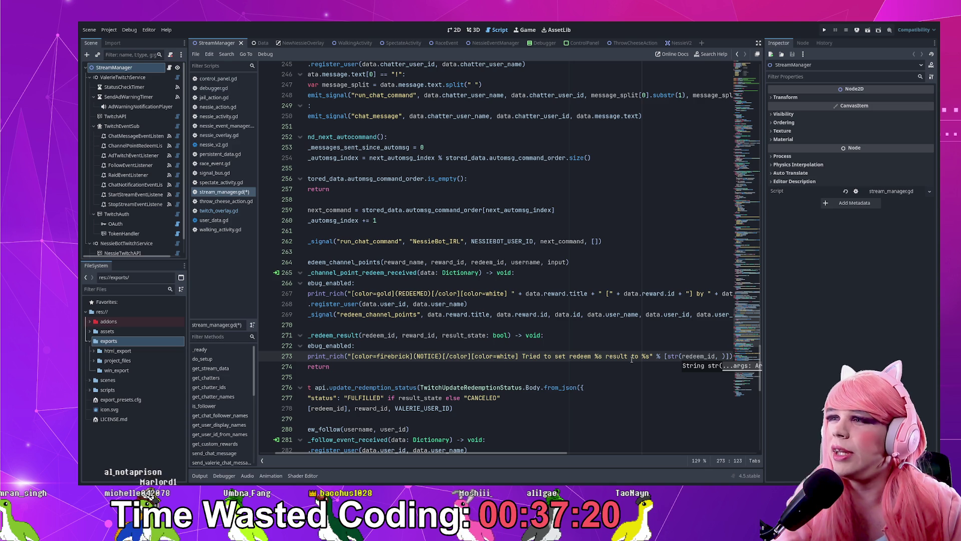
- Complete the format array as [str(redeem_id), str(result_state)] and save the script
key("BackSpace")
key("BackSpace")
key("Right")
type(", str(res")
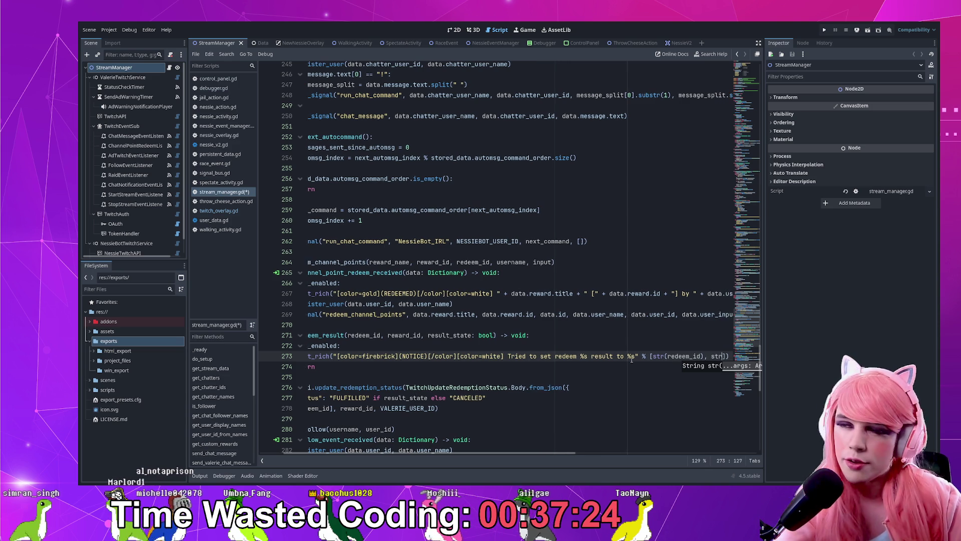
key("Home")
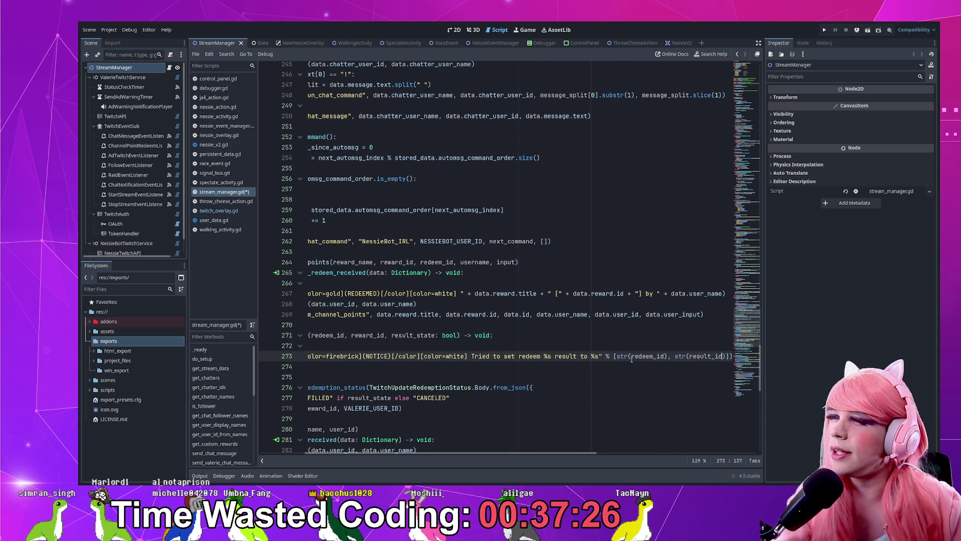
key("ctrl+s")
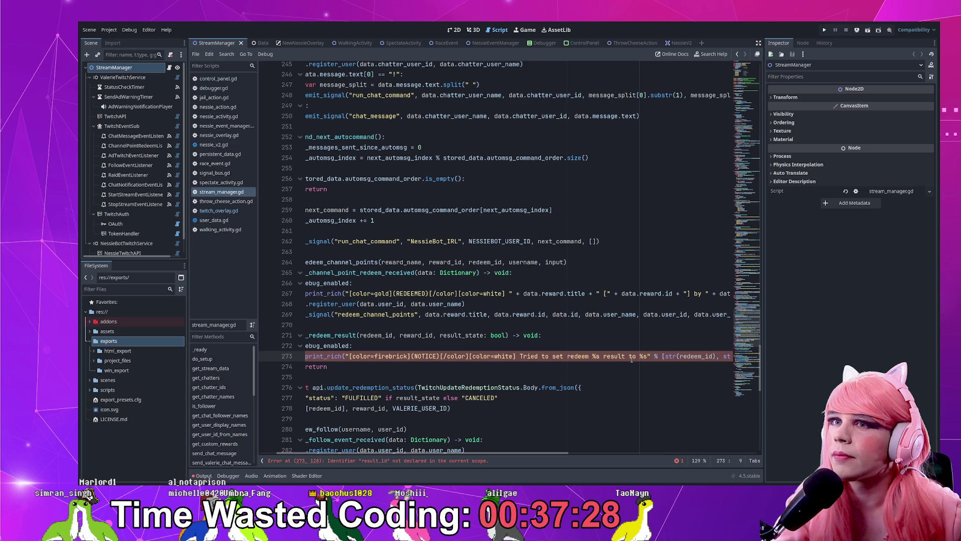
key("End")
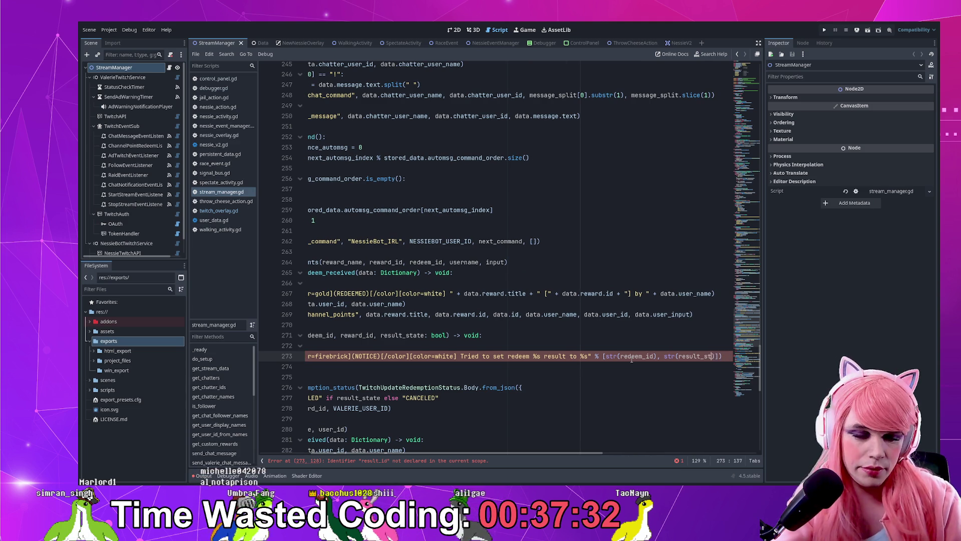
key("BackSpace")
key("BackSpace")
key("BackSpace")
type("state))]")
key("Home")
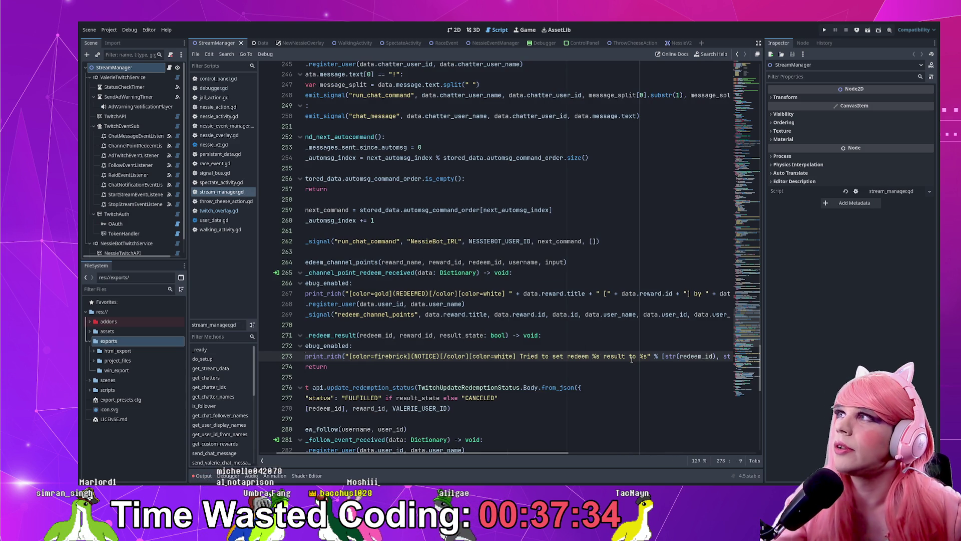
key("ctrl+s")
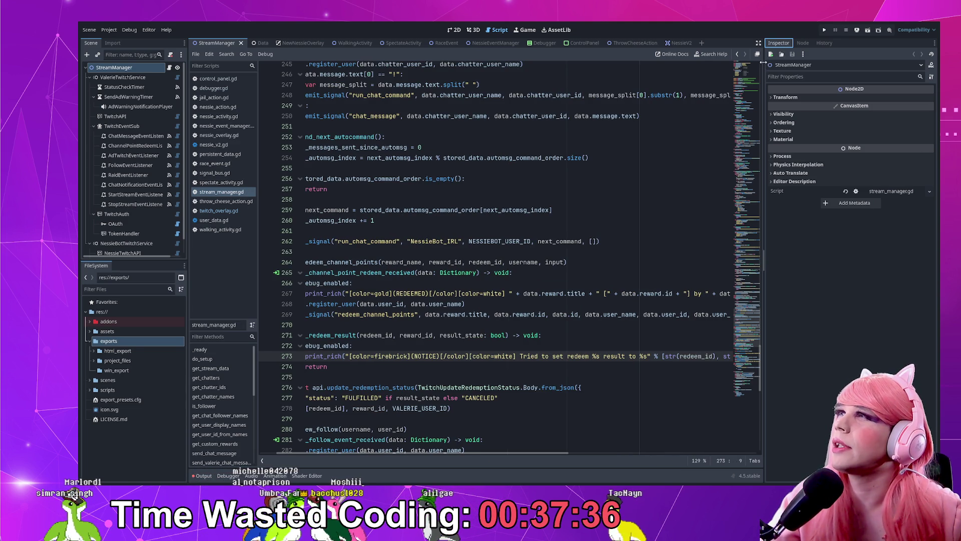
- Narrow the inspector to widen the code area and move to the _on_follow_event_received header
left_click_drag(764, 67, 800, 67)
left_click(394, 282)
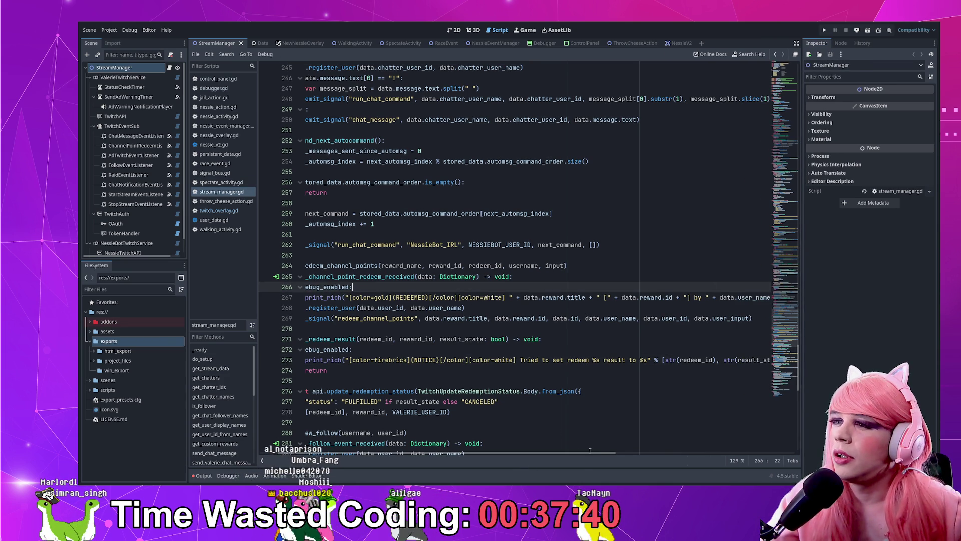
left_click(418, 297)
scroll(524, 382, "up", 3)
scroll(524, 382, "down", 3)
scroll(501, 368, "left", 3)
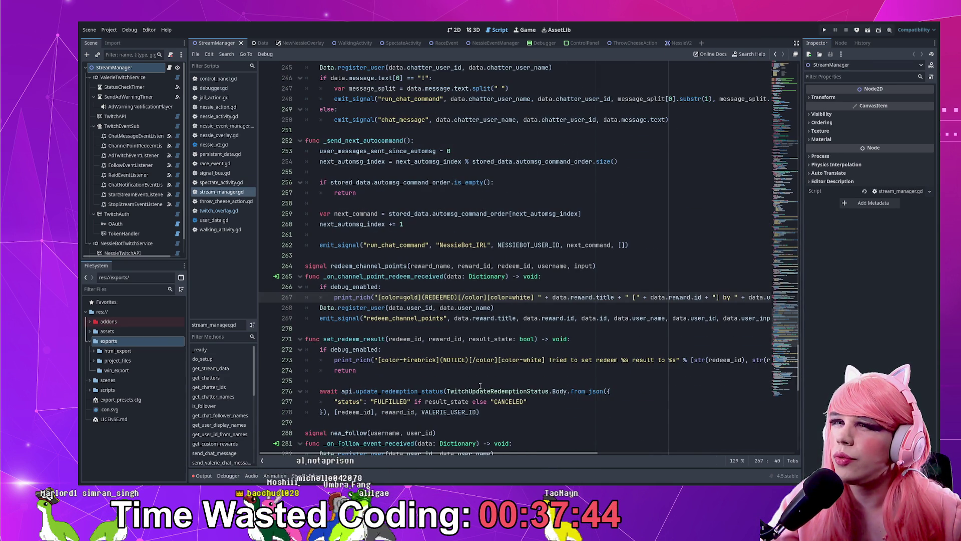
scroll(477, 354, "down", 2)
left_click(580, 297)
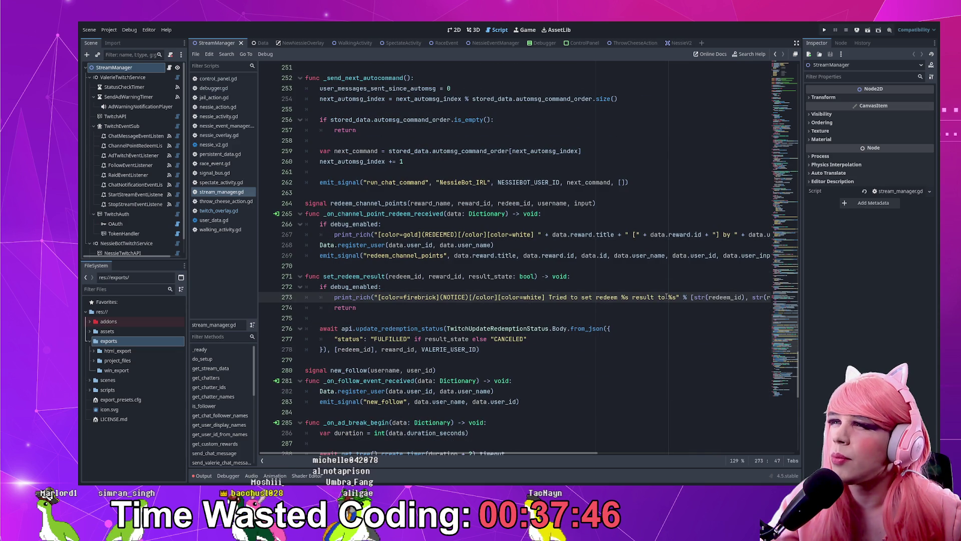
left_click(426, 308)
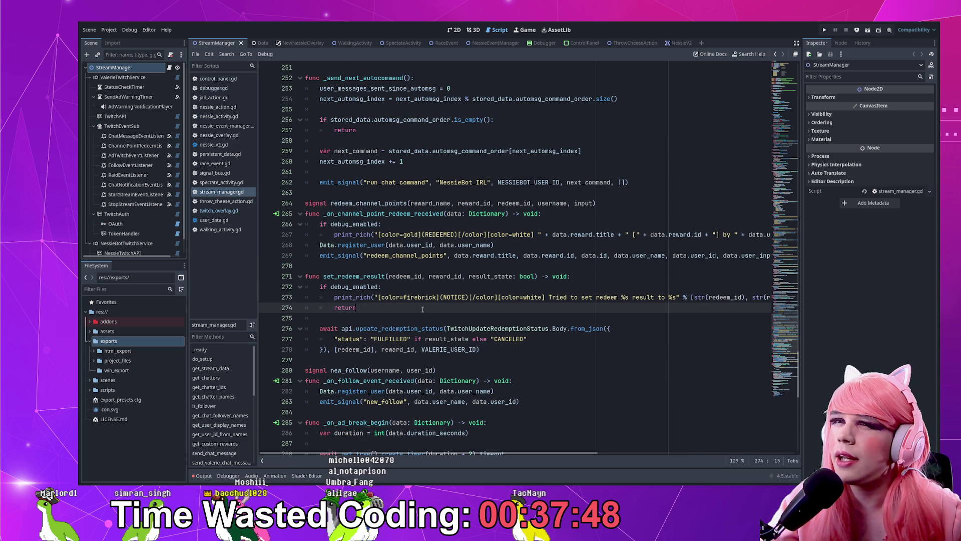
scroll(493, 315, "down", 2)
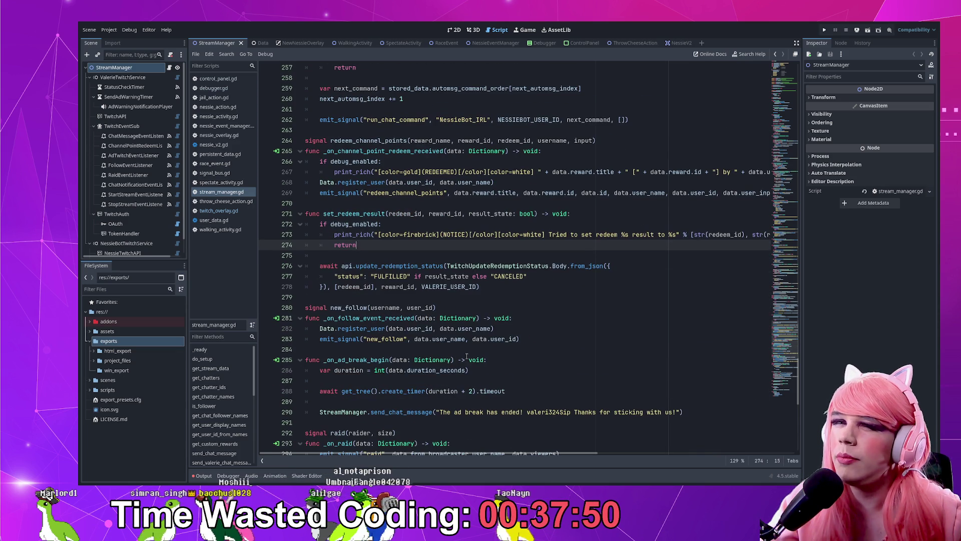
double_click(371, 318)
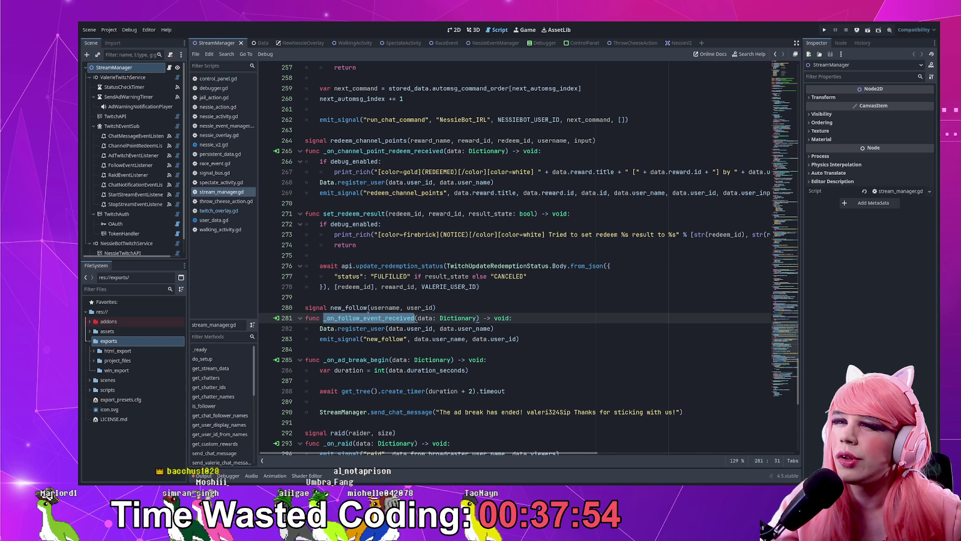
scroll(370, 320, "down", 1)
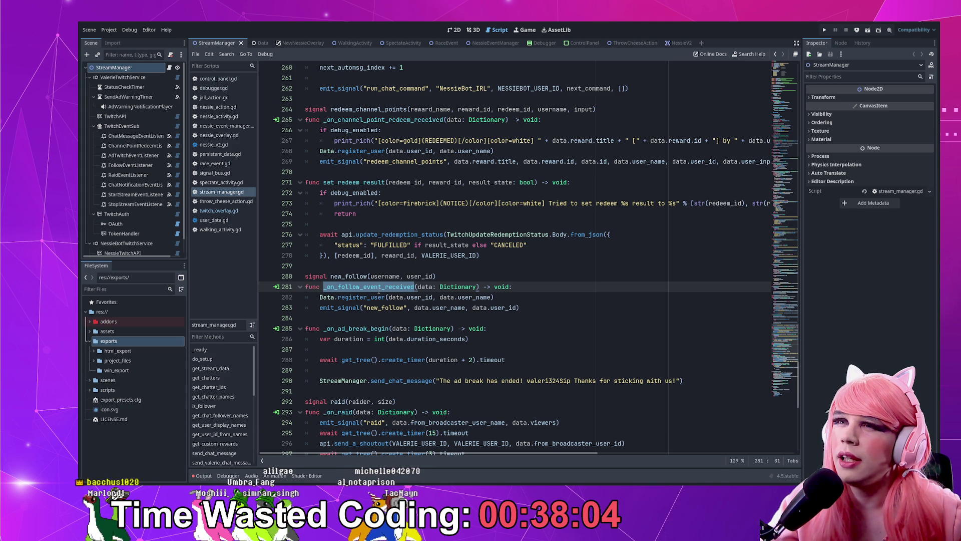
left_click(550, 288)
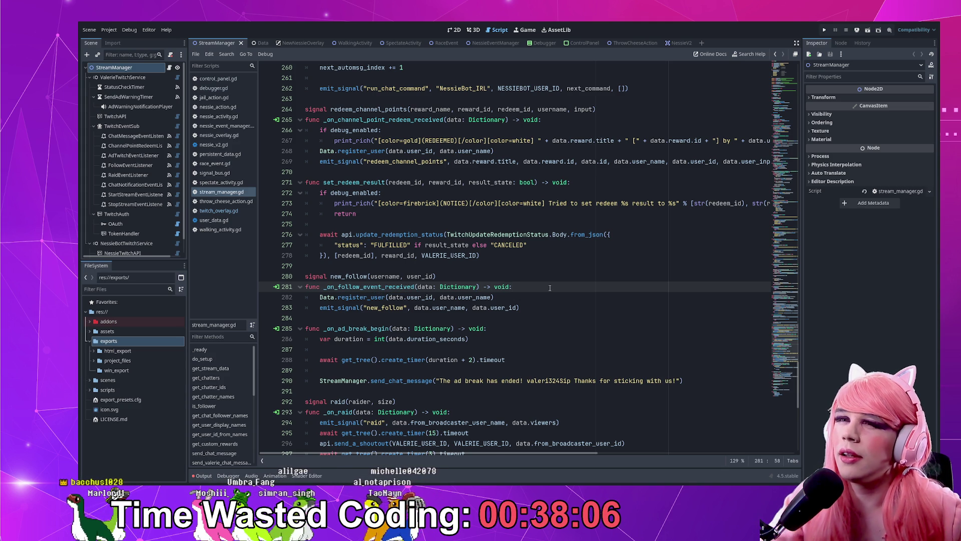
- Copy the set_redeem_result debug guard into the follow handler
key("Return")
key("Return")
key("Up")
left_click_drag(357, 211, 597, 186)
key("ctrl+c")
left_click(440, 296)
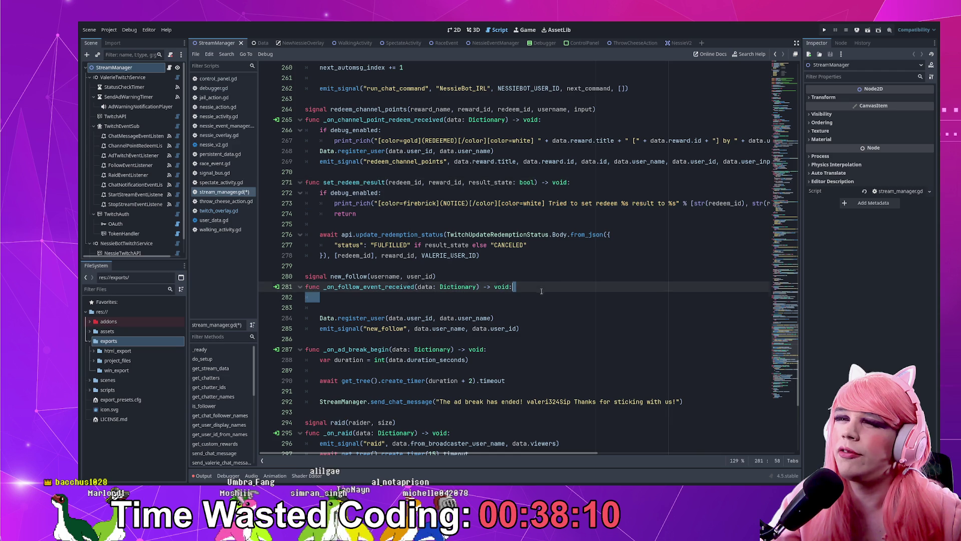
key("ctrl+v")
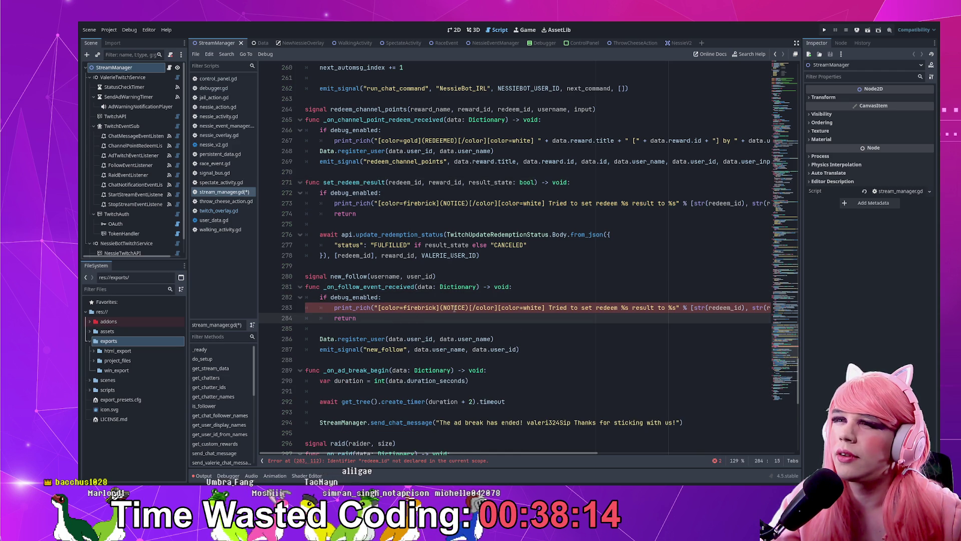
- Change the notice to 'Intercepted new follower %s' formatted with data.user_name, and save
left_click_drag(549, 307, 684, 304)
key("BackSpace")
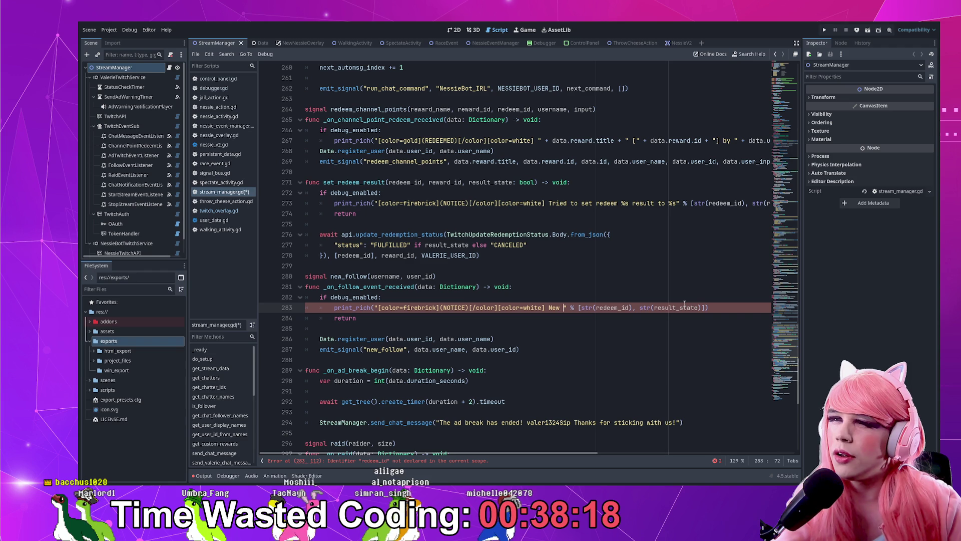
type("Int")
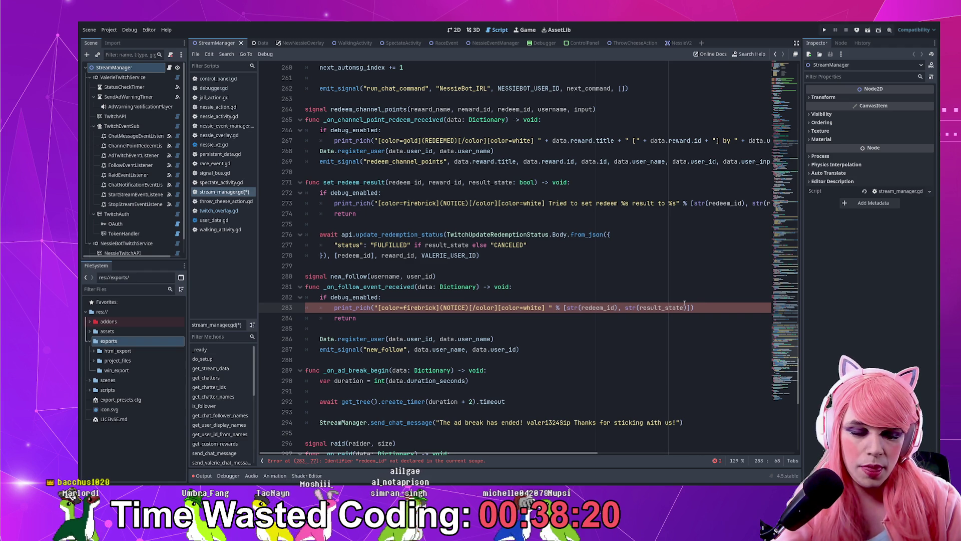
type("ercepted new fol")
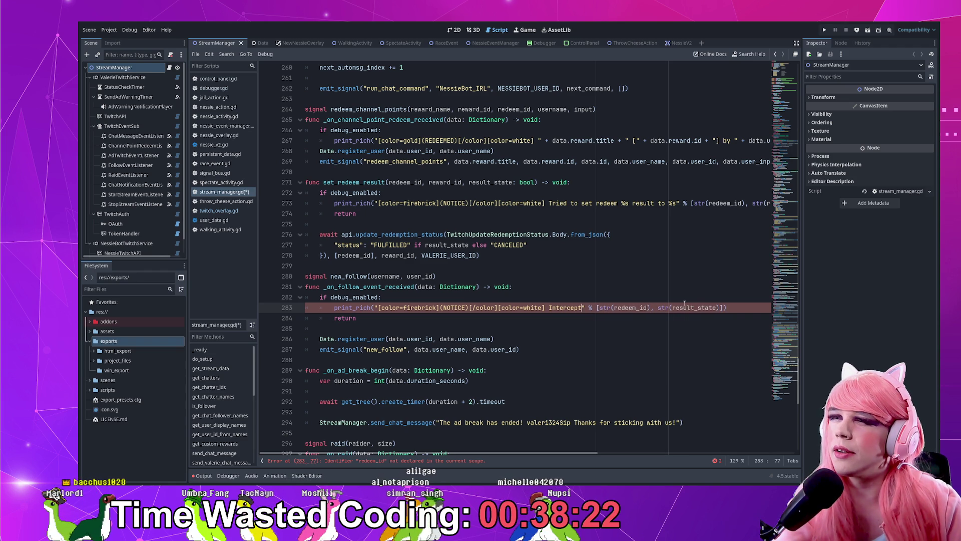
type("lower %s")
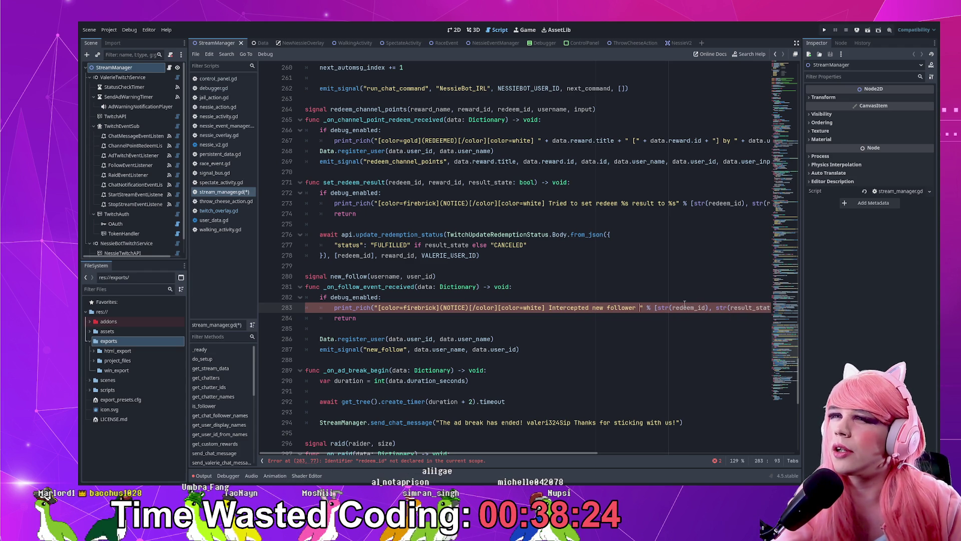
key("Right")
key("Right")
key("Right")
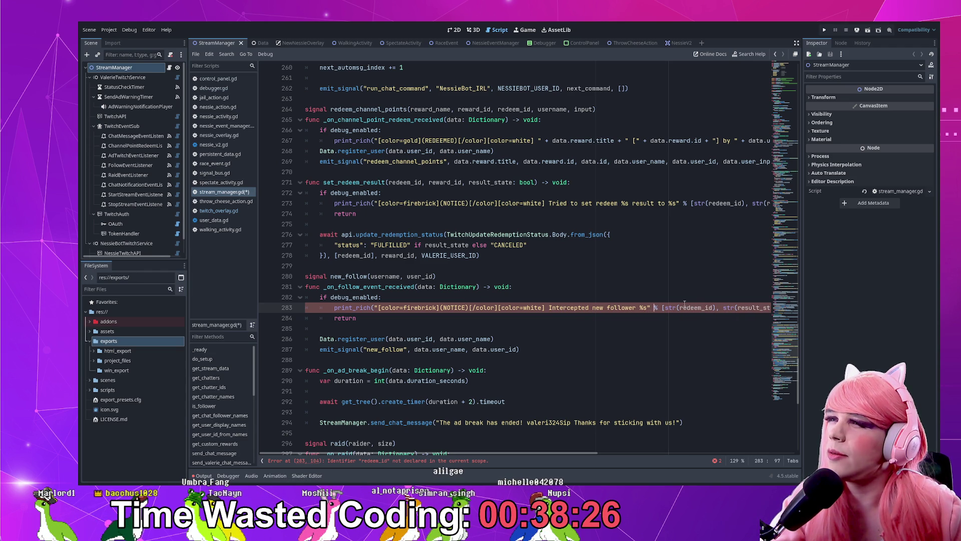
key("shift+End")
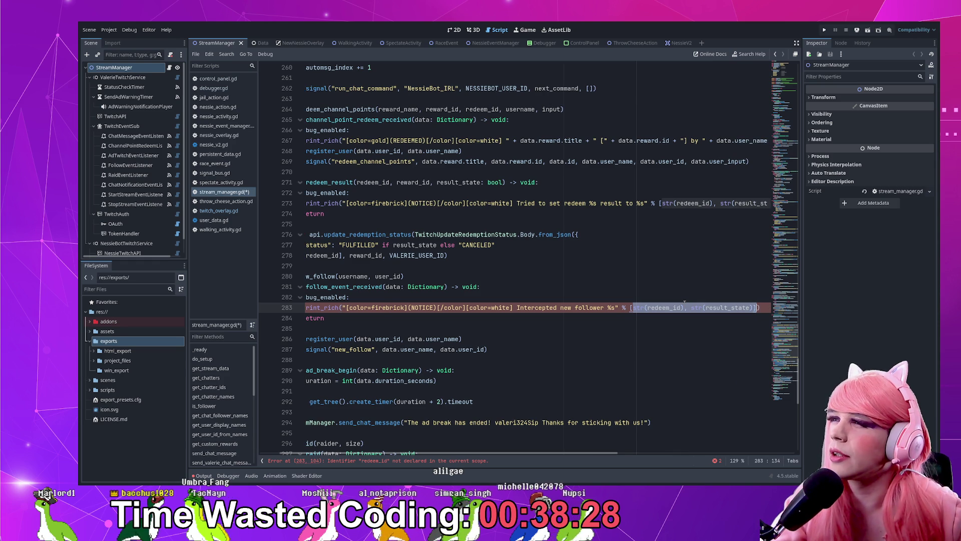
key("BackSpace")
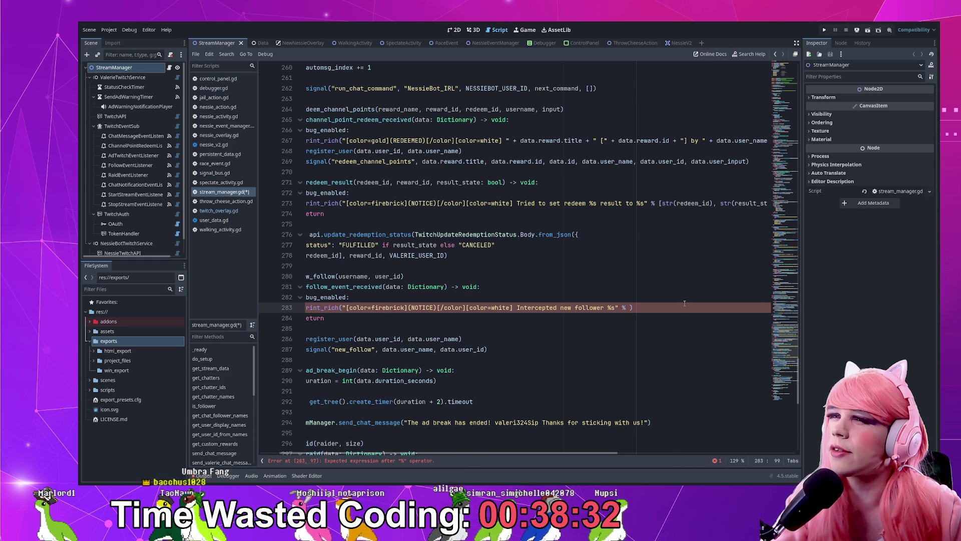
key("Home")
key("Home")
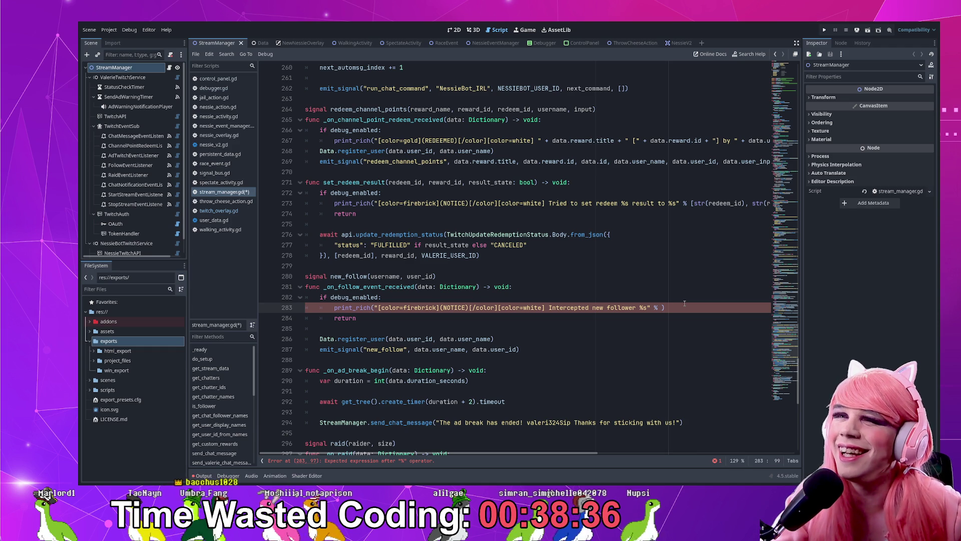
type("data")
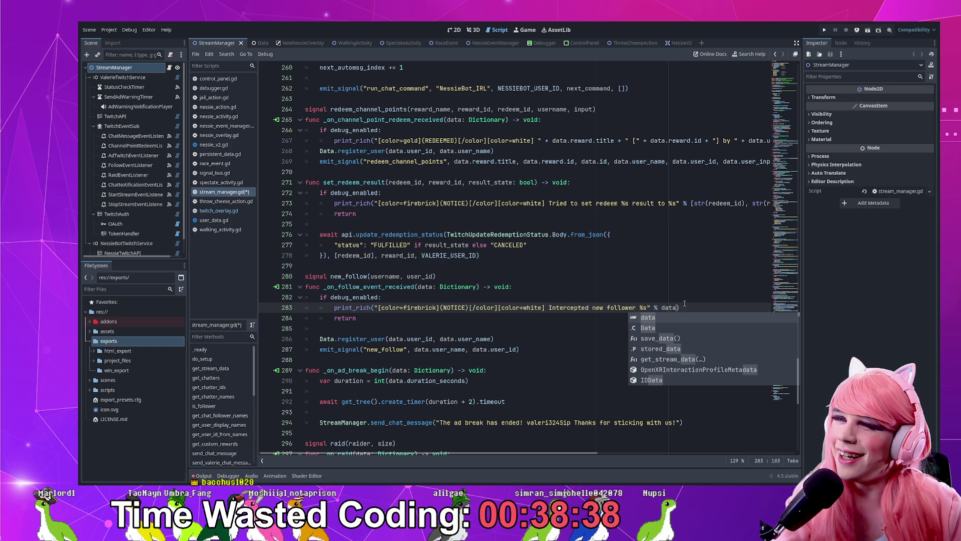
type(".user_name")
key("Home")
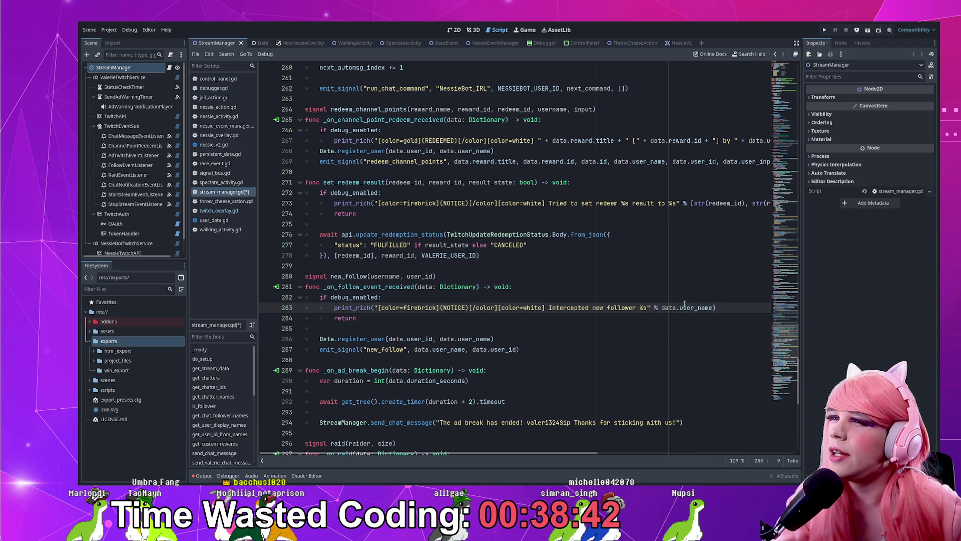
key("ctrl+s")
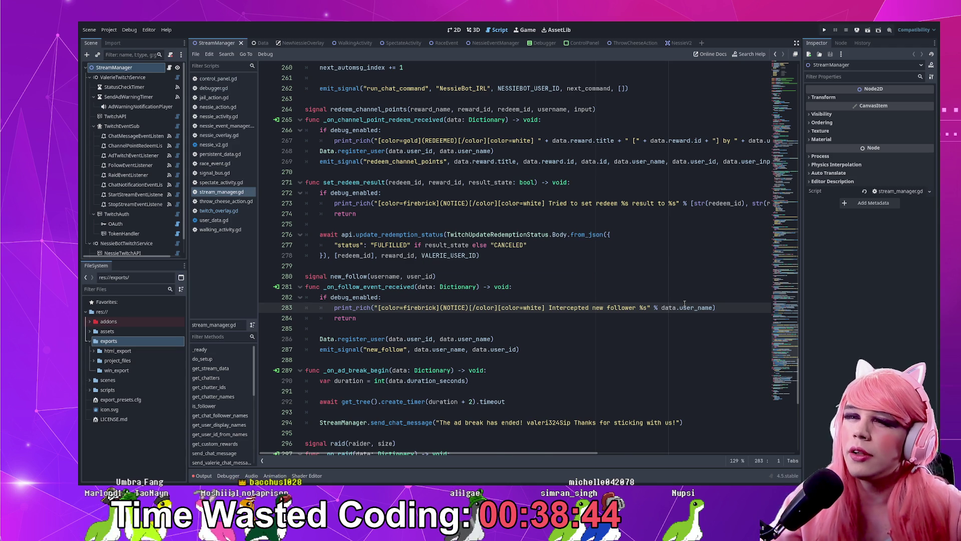
- Delete the early return below the follower notice
scroll(684, 304, "down", 1)
left_click(552, 319)
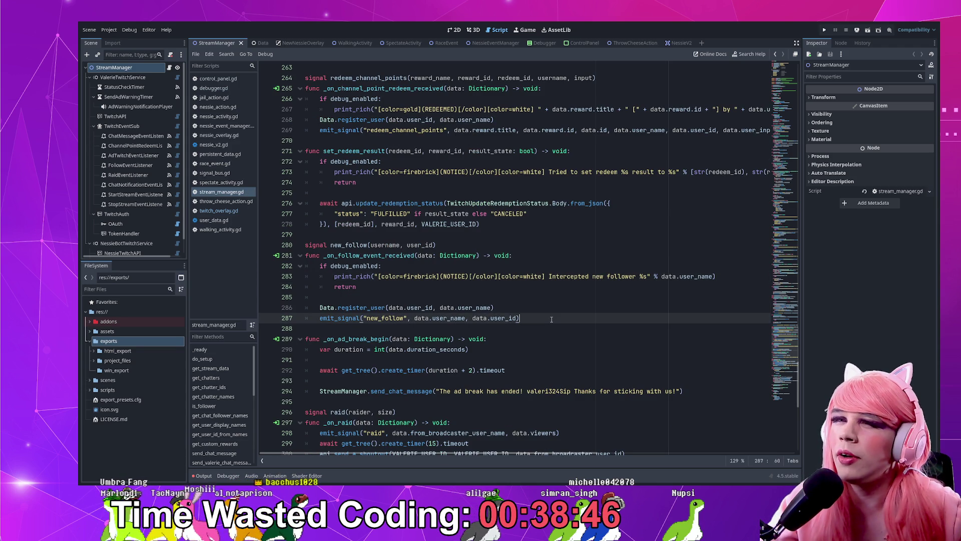
scroll(551, 319, "down", 2)
double_click(356, 276)
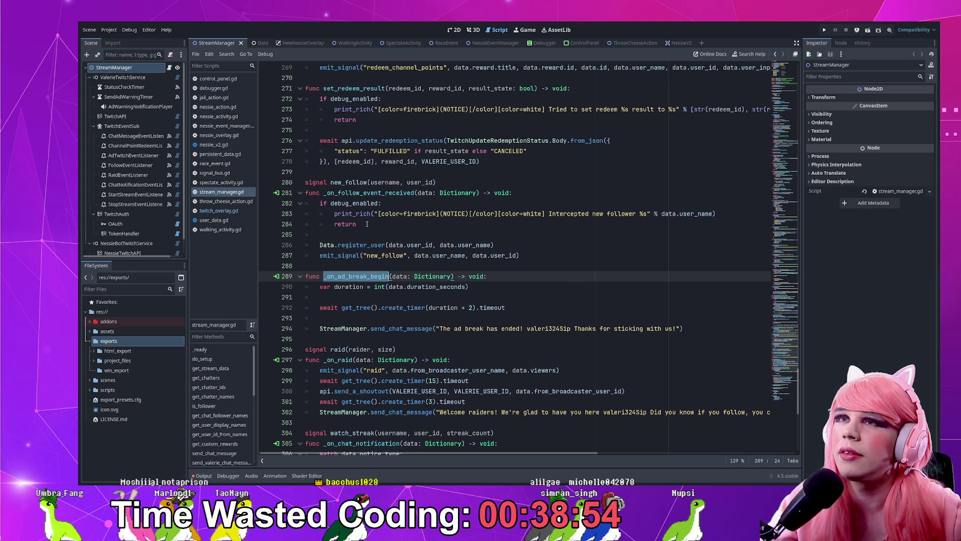
mouse_move(367, 224)
left_mouse_down()
mouse_move(734, 233)
mouse_move(753, 217)
left_mouse_up()
key("BackSpace")
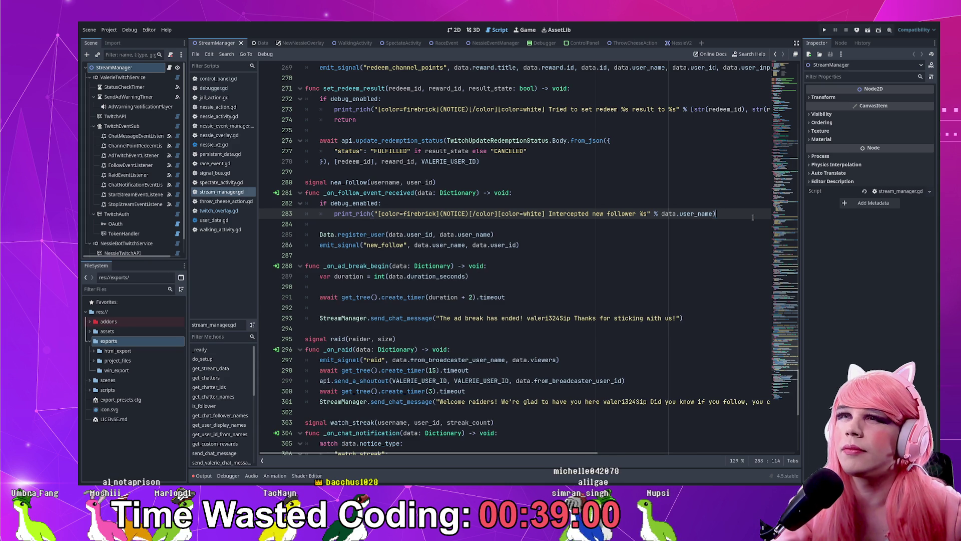
- Replace 'Intercepted' in the follower debug notice with 'New' and save the script
double_click(568, 214)
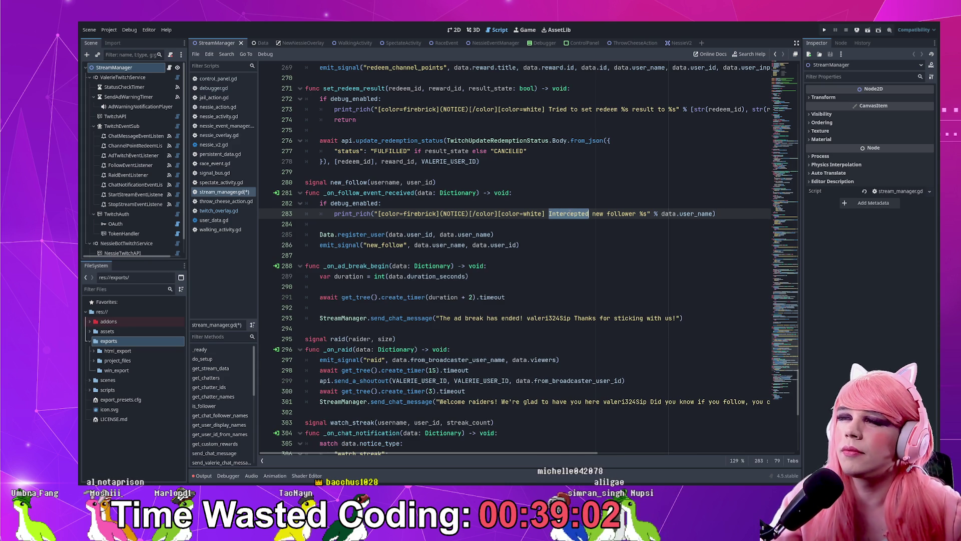
key("Delete")
key("Delete")
key("Delete")
type("S")
key("BackSpace")
type("N")
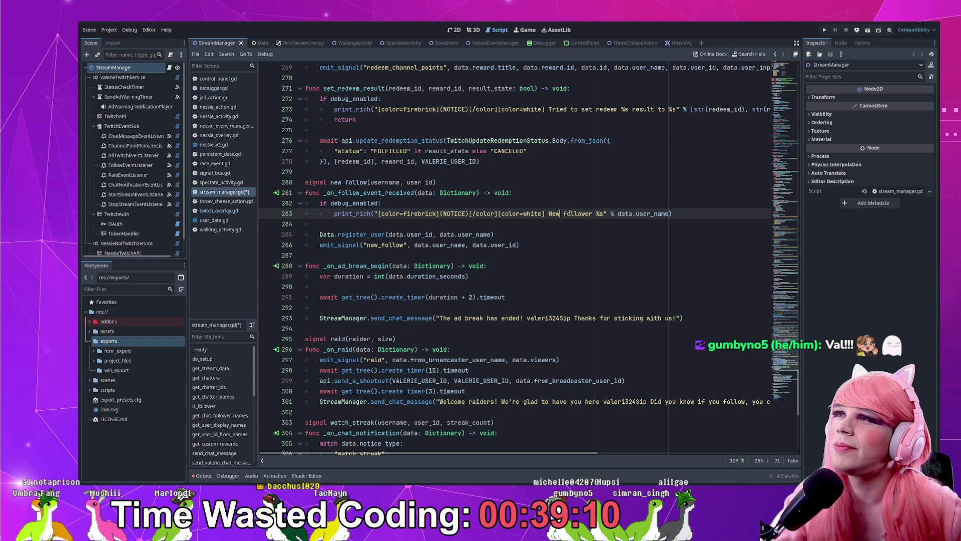
key("Home")
key("ctrl+s")
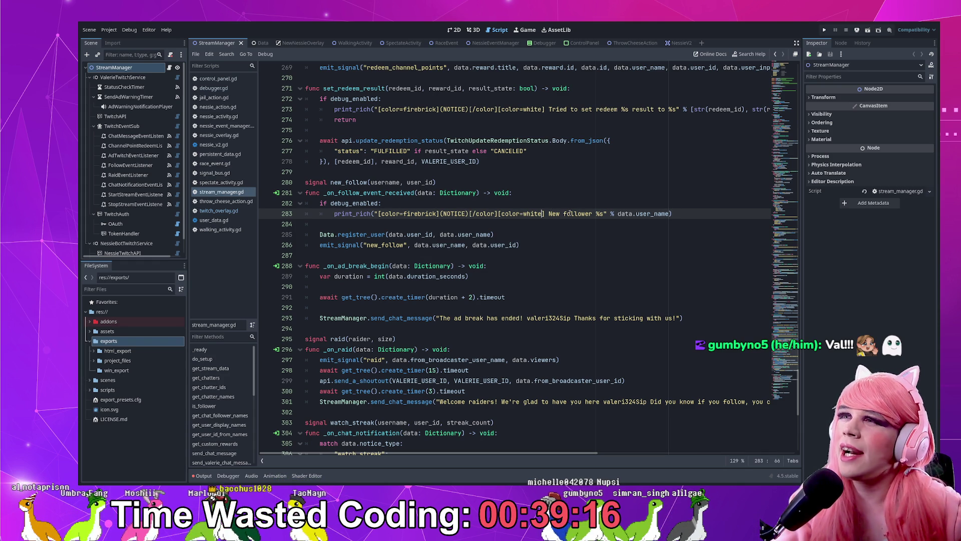
- Reword the notice to 'Triggering event for new follower %s' and save again
key("BackSpace")
key("BackSpace")
key("BackSpace")
type("Got new")
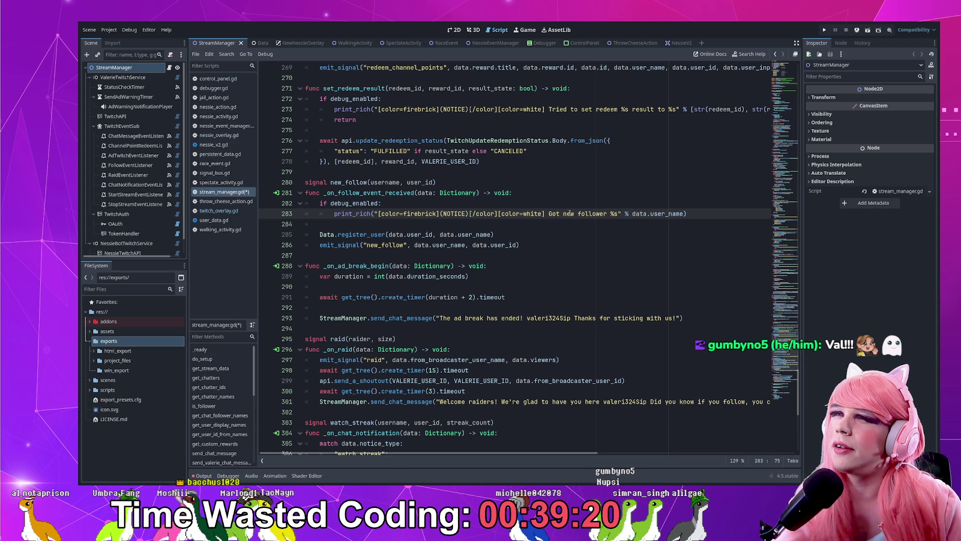
key("BackSpace")
key("BackSpace")
key("BackSpace")
type("Trigger")
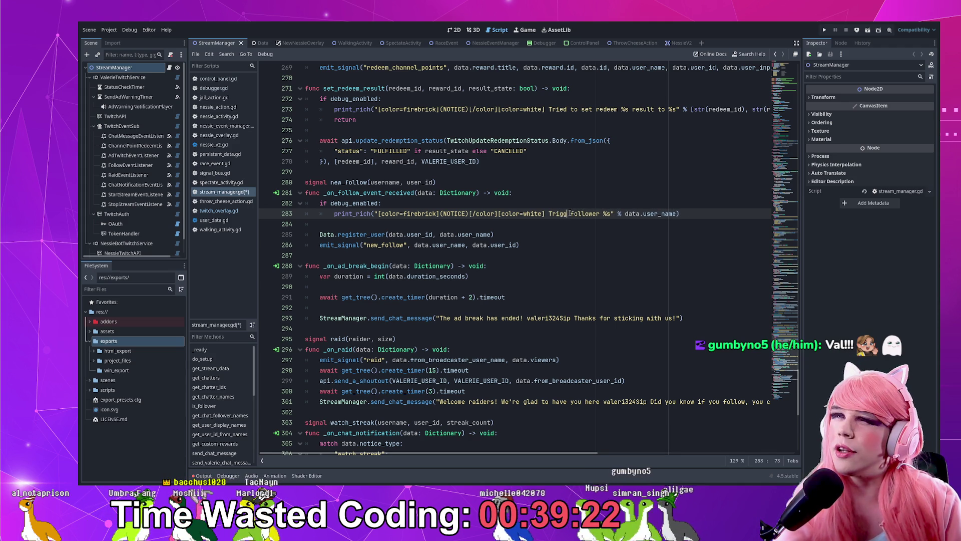
type(" ng event for new")
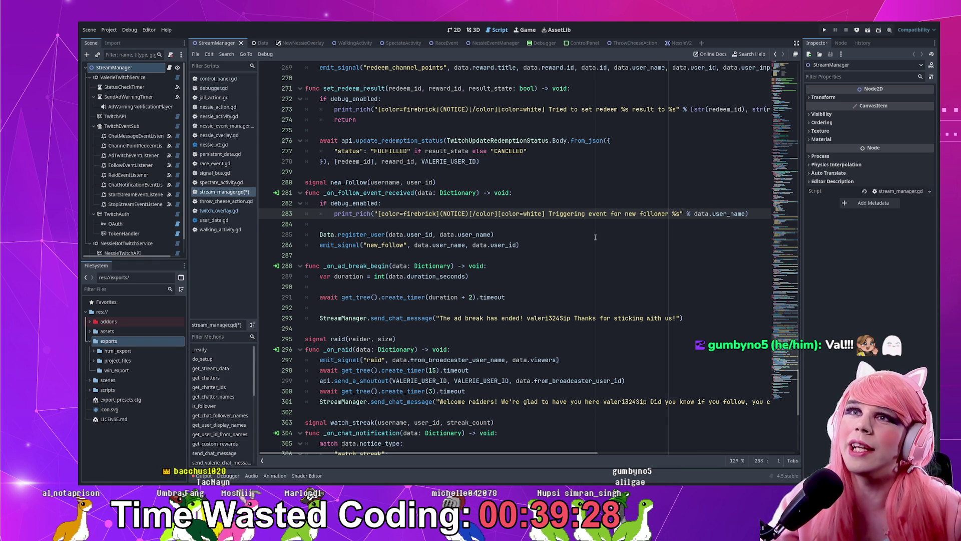
key("ctrl+s")
- Scroll down through the ad break handler to the _on_ad_break_begin function
scroll(617, 233, "down", 1)
left_click(613, 245)
left_click(611, 257)
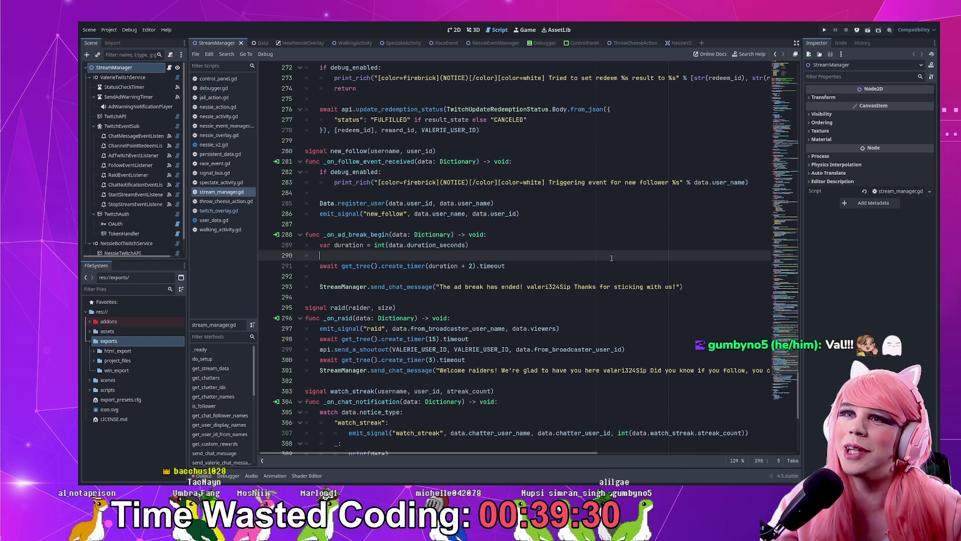
scroll(612, 258, "down", 2)
left_click(424, 205)
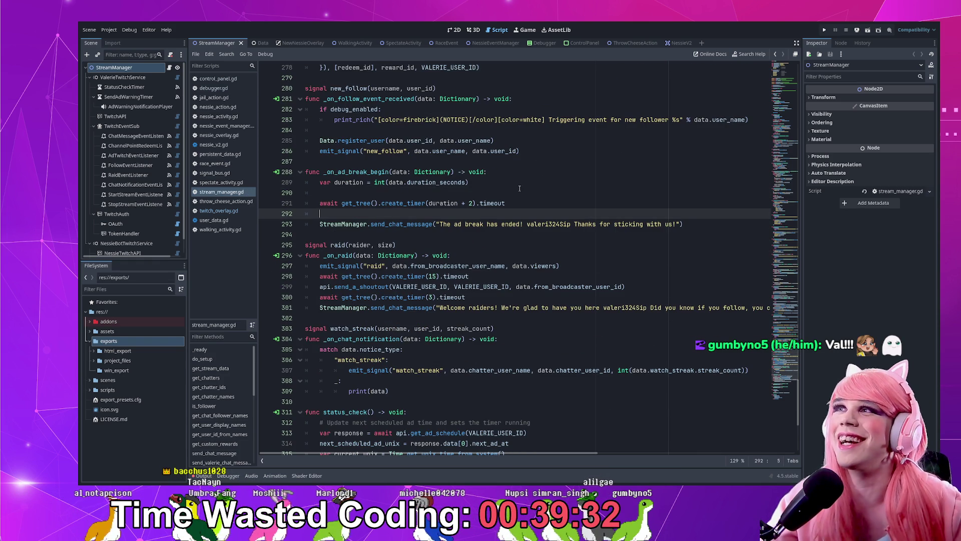
scroll(421, 204, "down", 1)
double_click(351, 142)
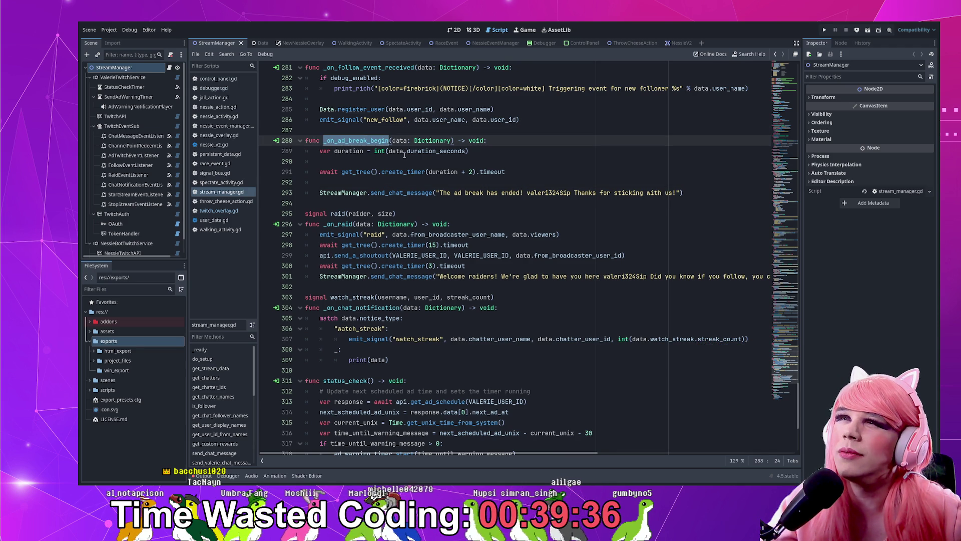
- Insert an 'if debug_enabled:' check at the top of _on_ad_break_begin
left_click(387, 157)
left_click(519, 138)
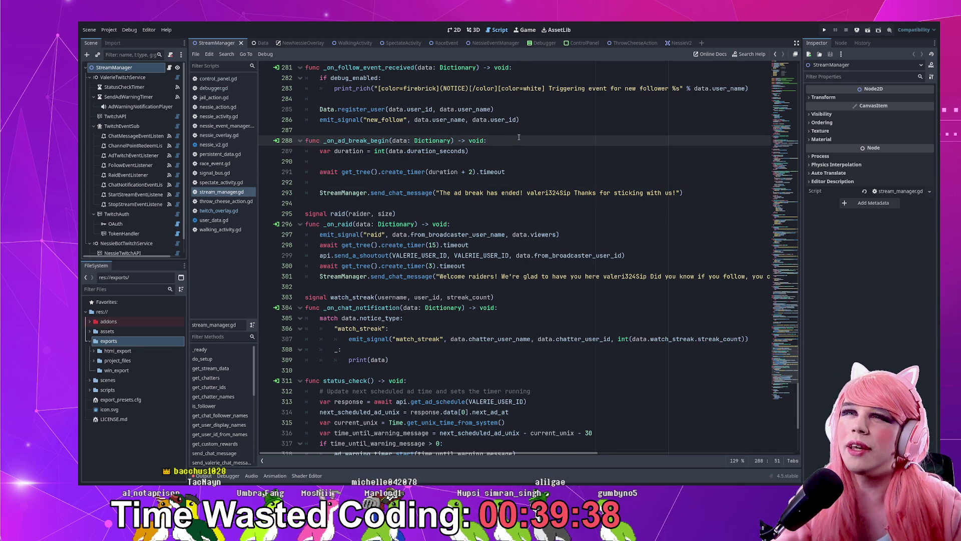
key("Return")
key("Return")
key("Up")
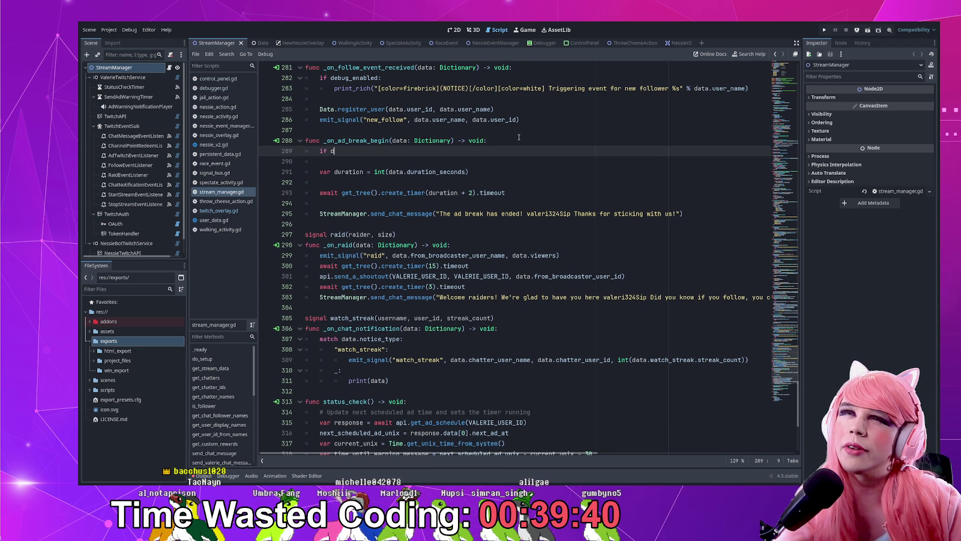
key("Return")
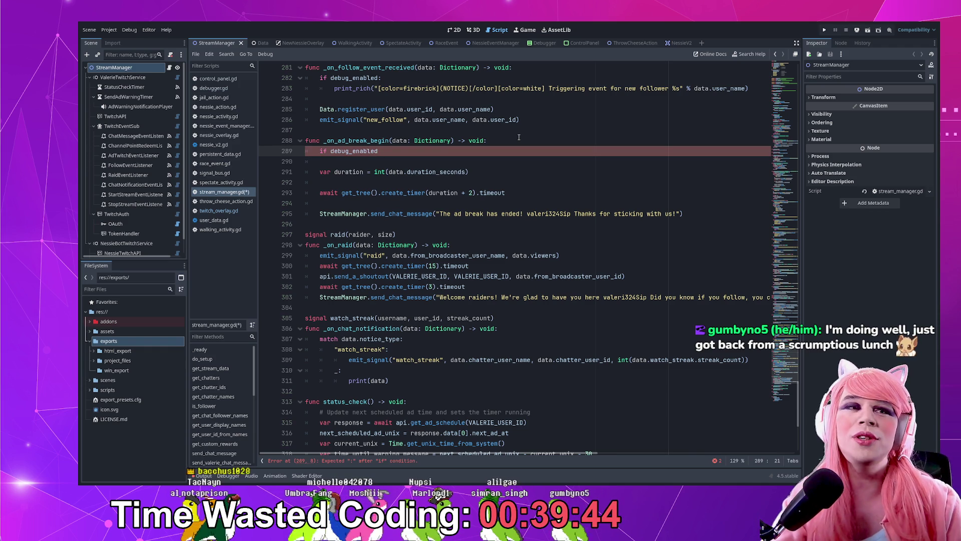
type(":")
key("Return")
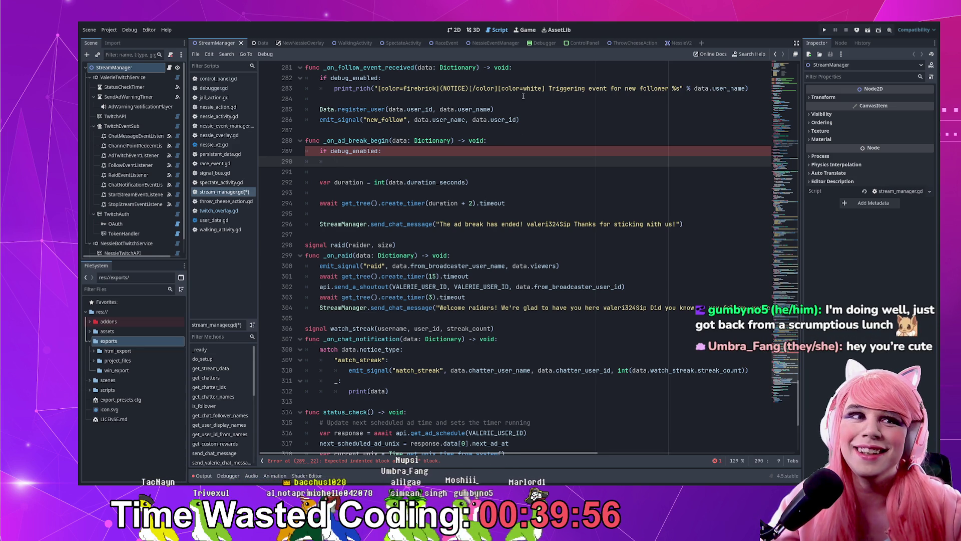
- Make the debug check simply 'return' instead of printing a notice, and save
mouse_move(751, 89)
left_mouse_down()
mouse_move(350, 89)
mouse_move(386, 75)
left_mouse_up()
key("ctrl+c")
left_click(408, 160)
key("ctrl+v")
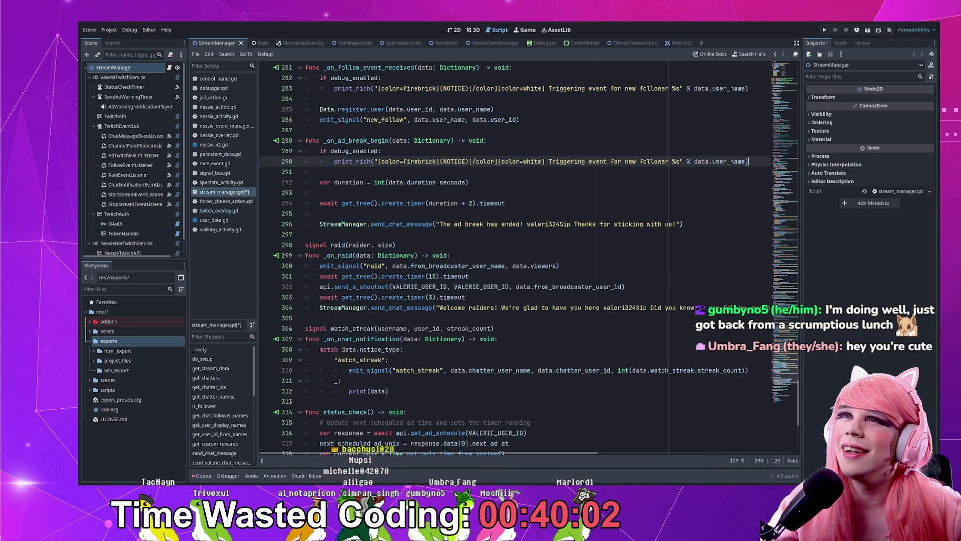
key("ctrl+z")
key("Return")
type("return")
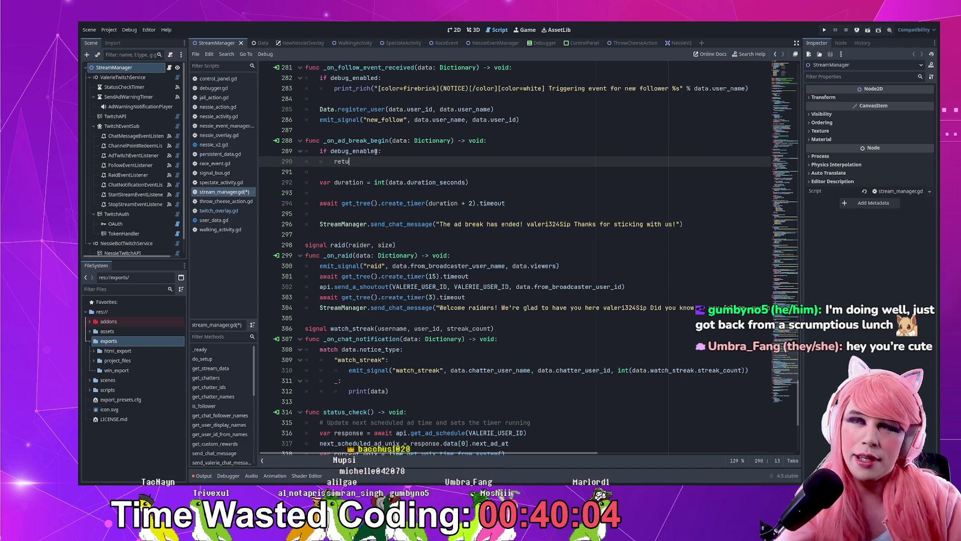
key("ctrl+s")
- Review the new guard, locate _on_raid, and select the follower debug notice block
key("shift+Up")
key("shift+Up")
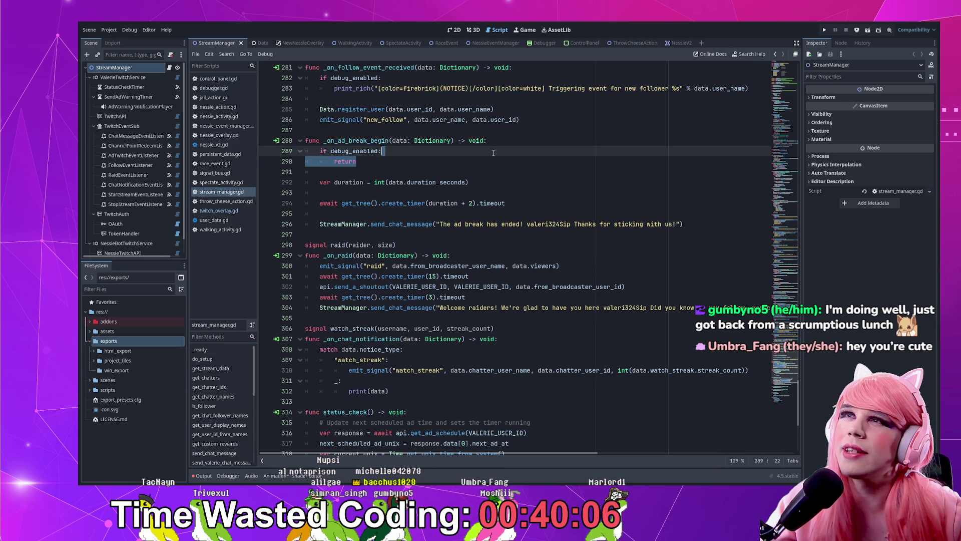
key("shift+End")
scroll(459, 269, "down", 1)
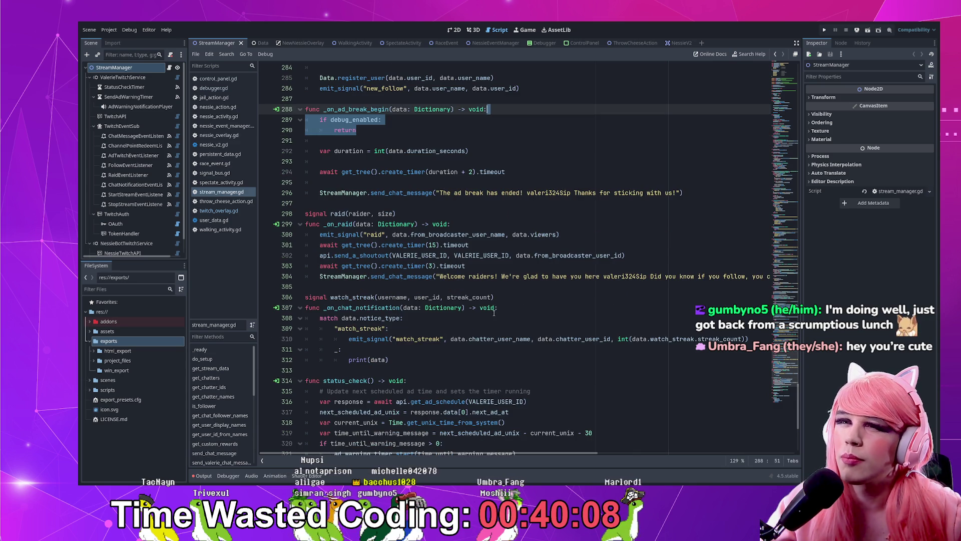
scroll(451, 260, "up", 2)
left_click(404, 204)
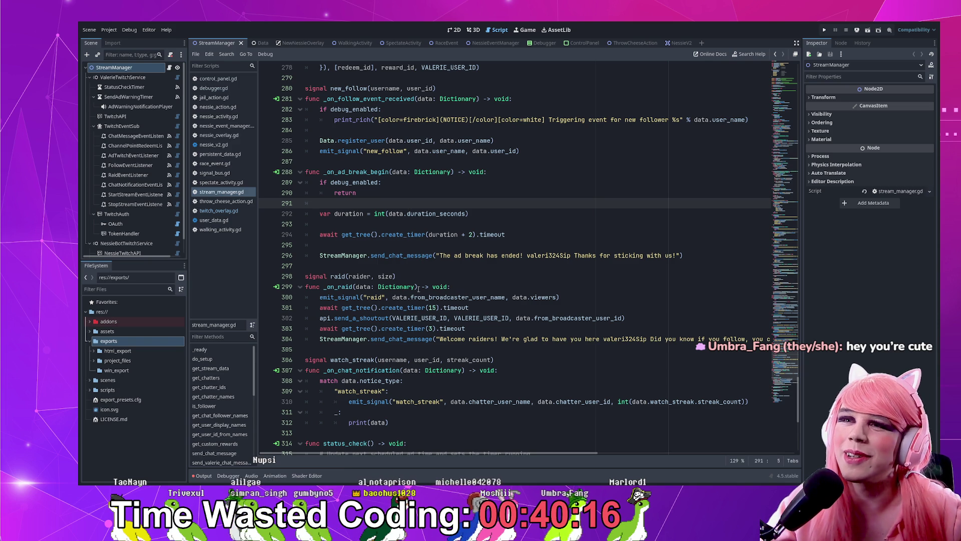
left_click(476, 288)
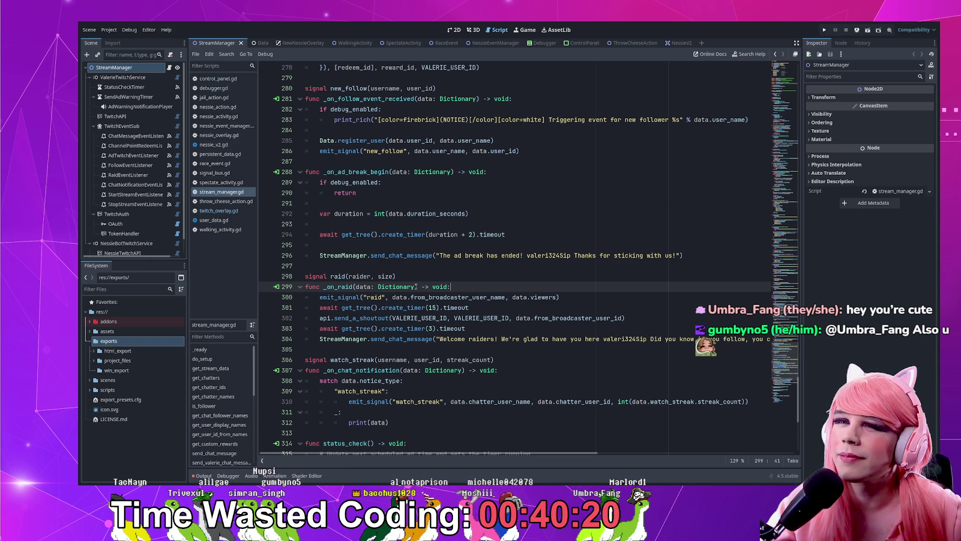
double_click(347, 286)
left_click(498, 287)
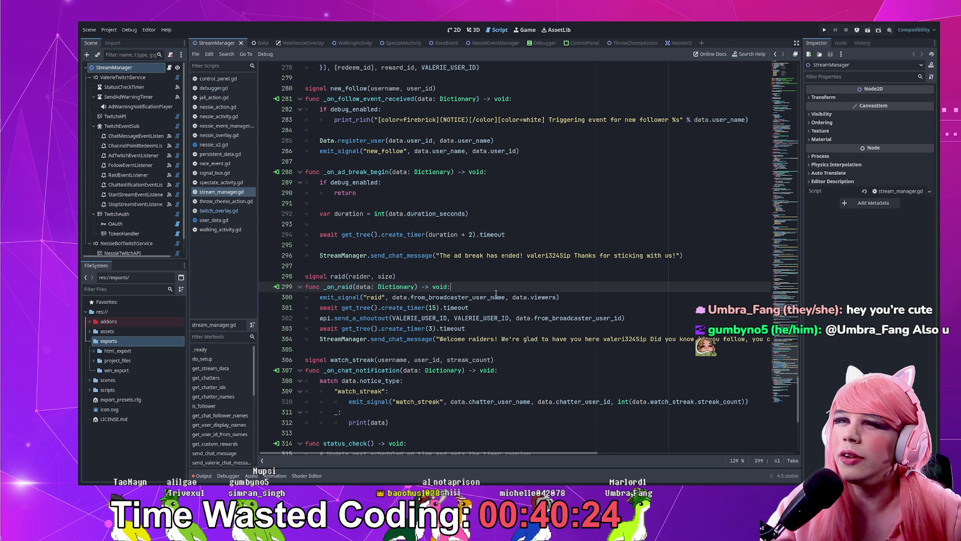
scroll(438, 234, "up", 1)
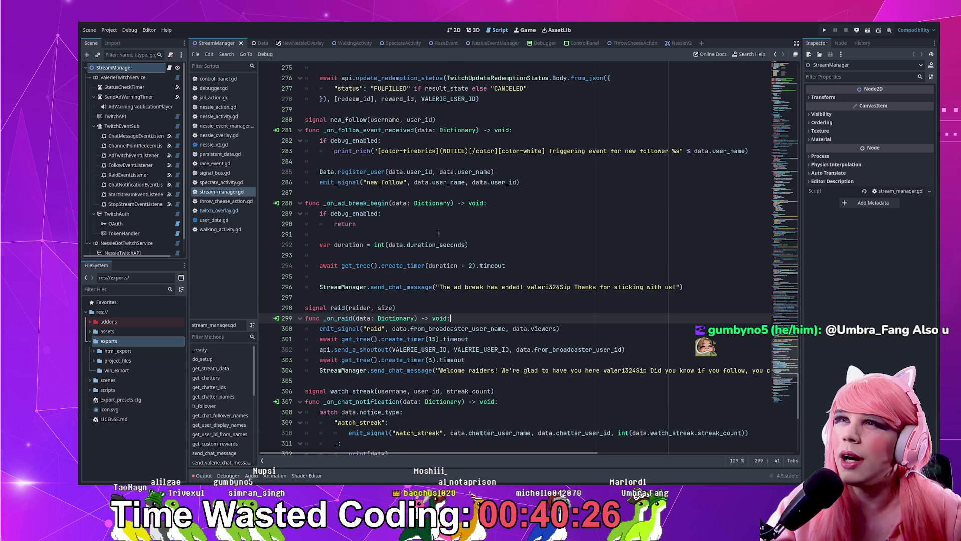
left_click_drag(751, 152, 749, 131)
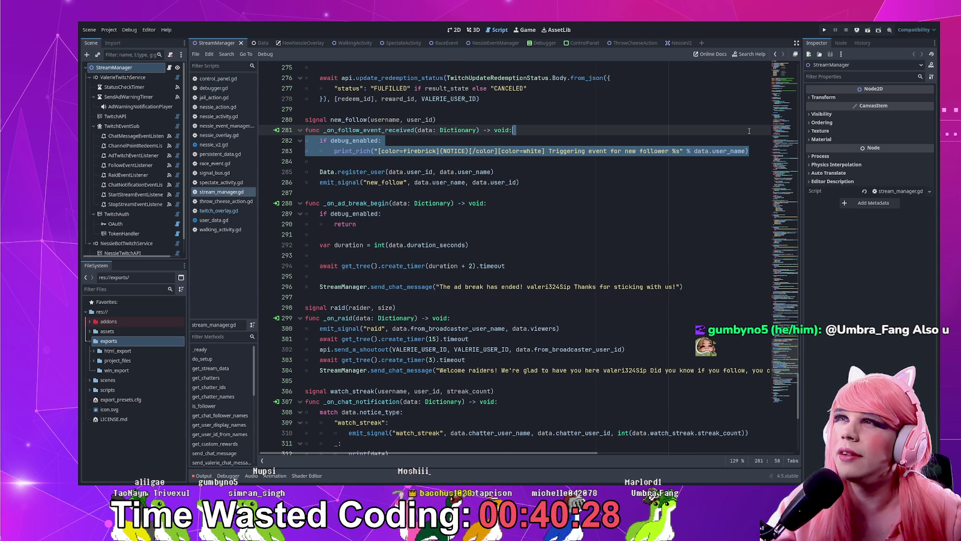
- Paste the debug notice into _on_raid and reword it to 'Triggering event for raid from %s'
key("ctrl+c")
left_click(473, 315)
key("ctrl+v")
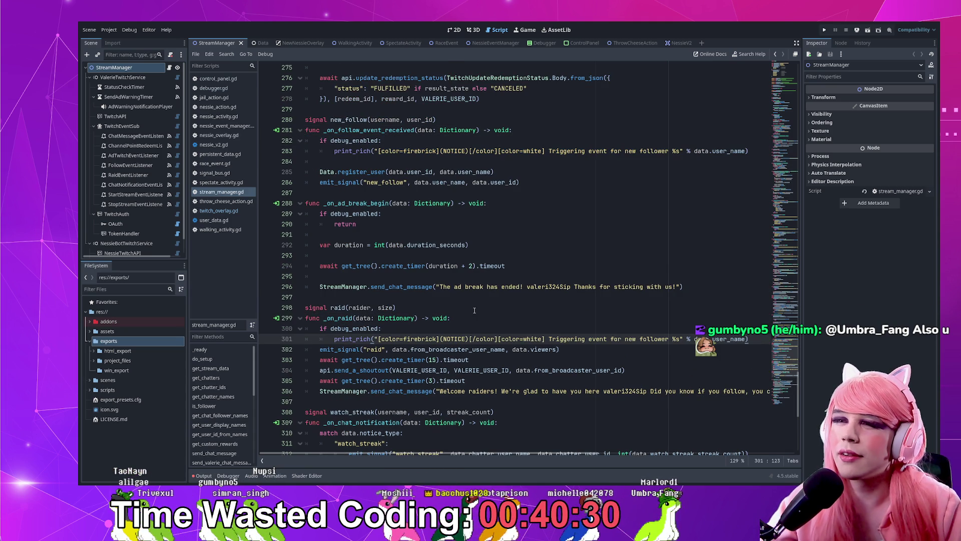
key("Return")
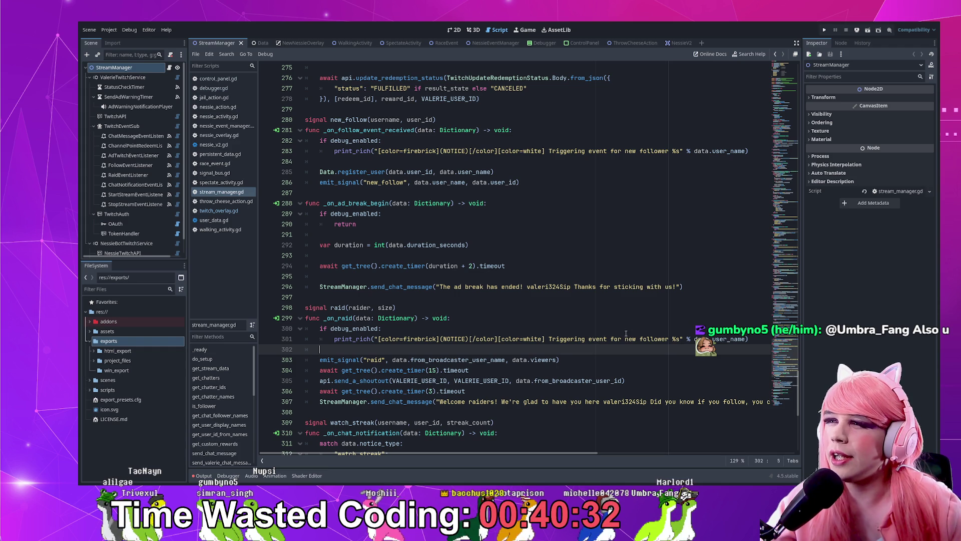
left_click_drag(625, 339, 671, 339)
type("raid from")
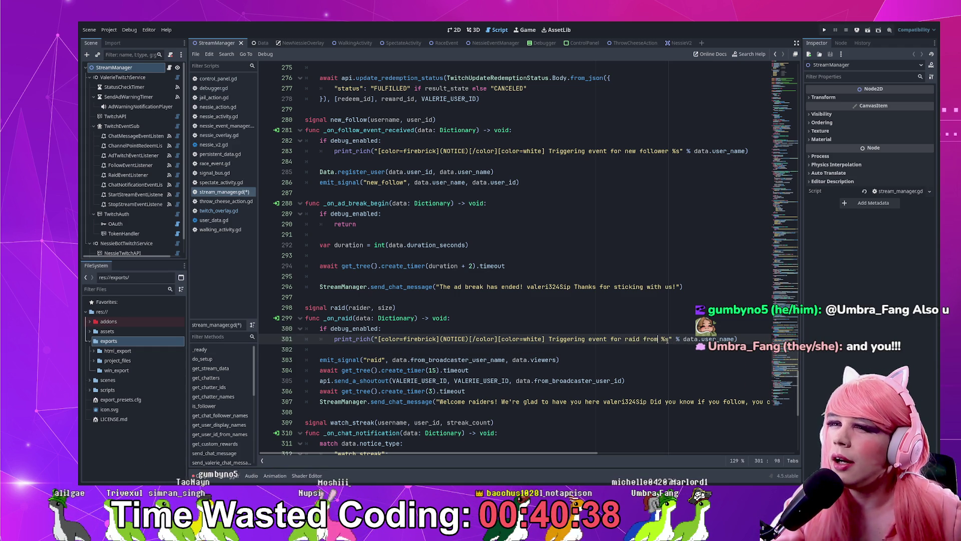
- Use data.from_broadcaster_user_name in place of data.user_name in the raid notice, and save
scroll(395, 401, "up", 1)
left_click_drag(393, 391, 506, 391)
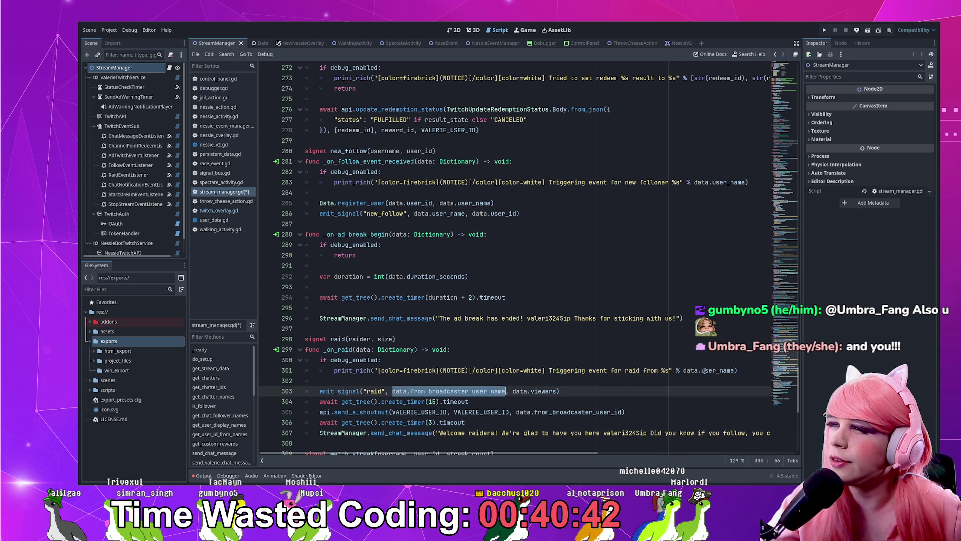
left_click_drag(683, 371, 737, 371)
key("ctrl+v")
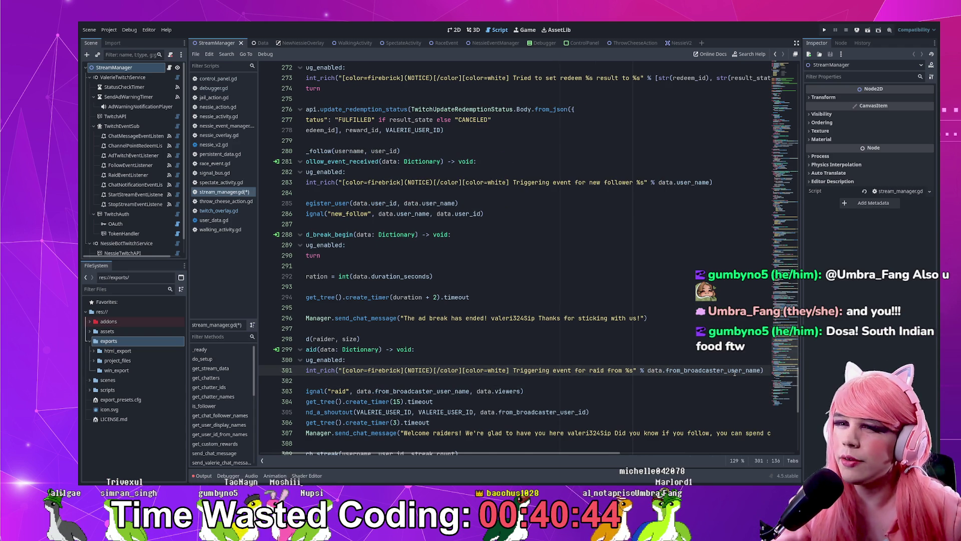
key("Home")
key("Home")
key("ctrl+s")
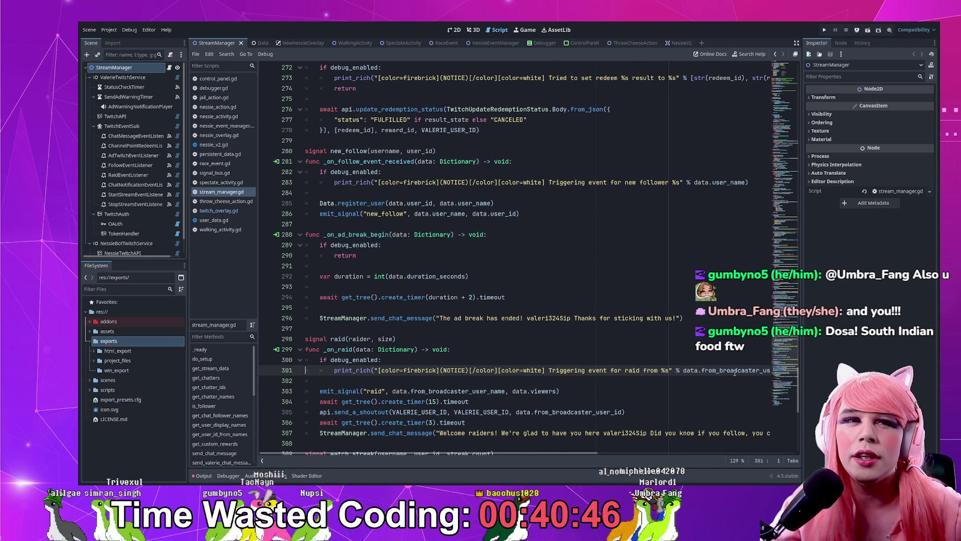
- Scroll down past the raiders message to the _on_chat_notification function
scroll(642, 363, "down", 2)
scroll(491, 419, "down", 2)
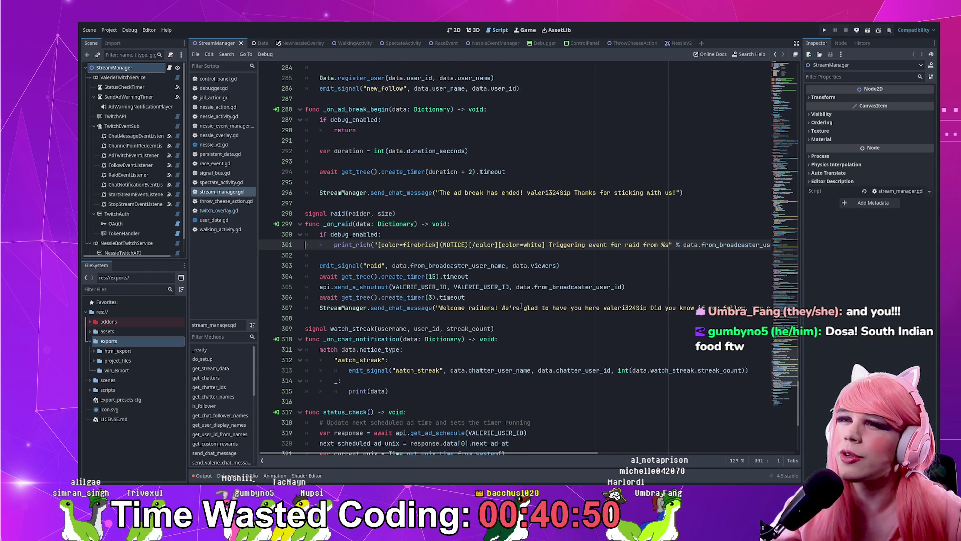
left_click(522, 307)
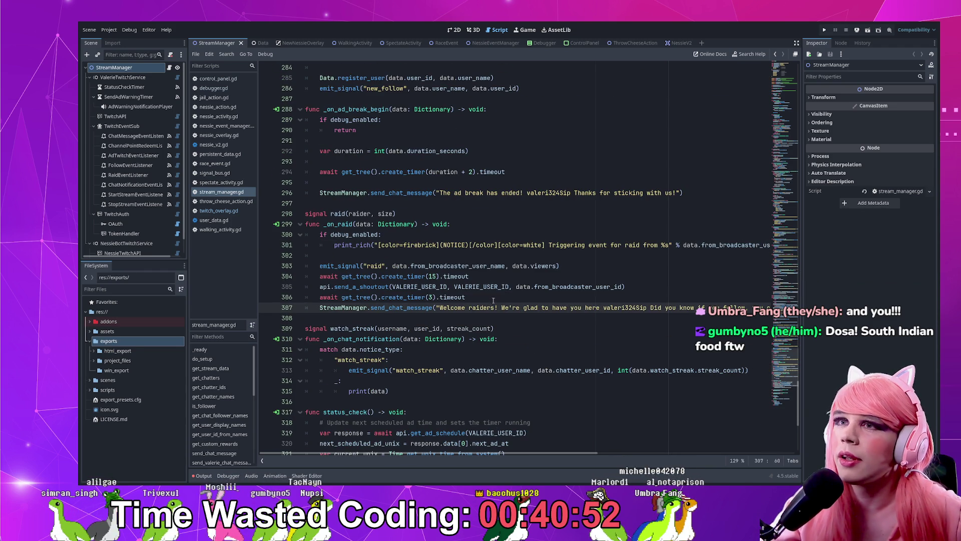
scroll(464, 307, "down", 1)
double_click(372, 307)
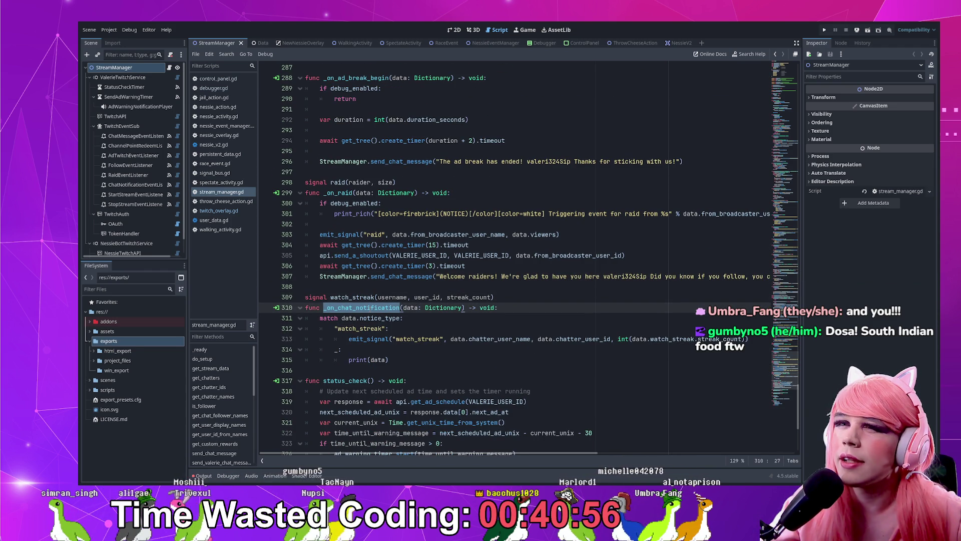
double_click(366, 329)
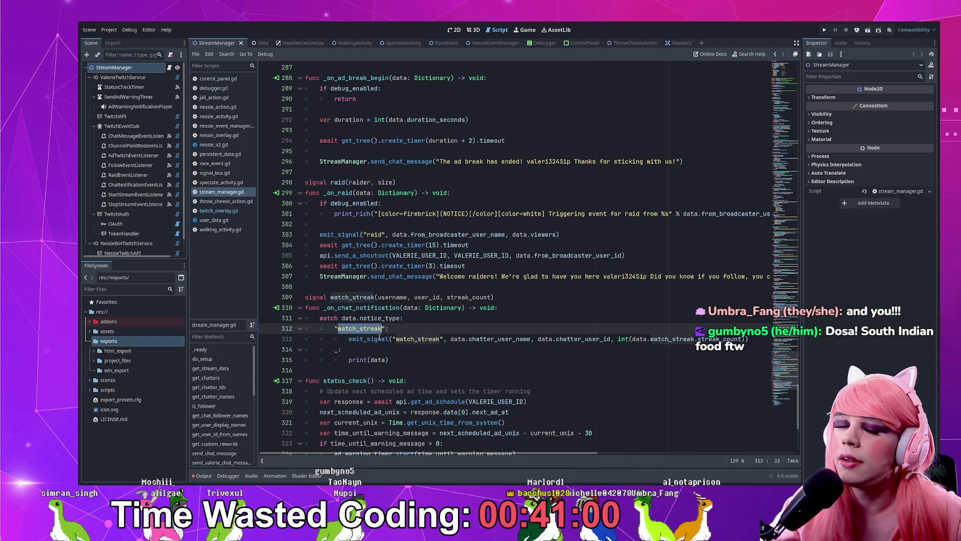
left_click(428, 319)
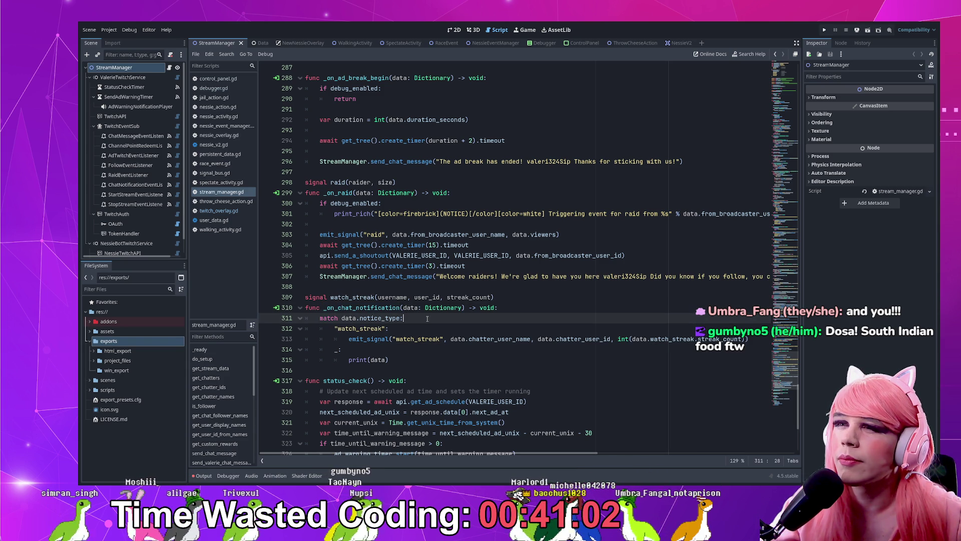
scroll(390, 311, "down", 3)
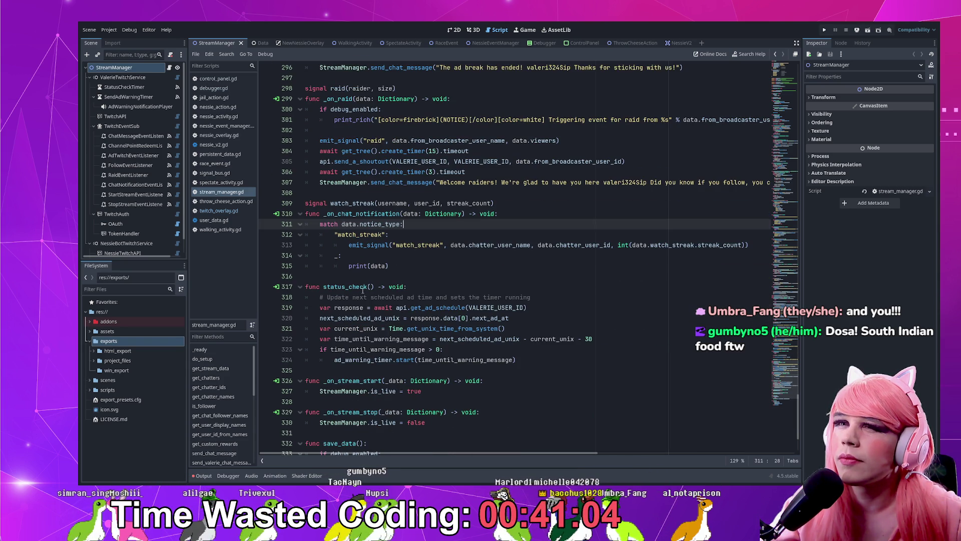
double_click(346, 286)
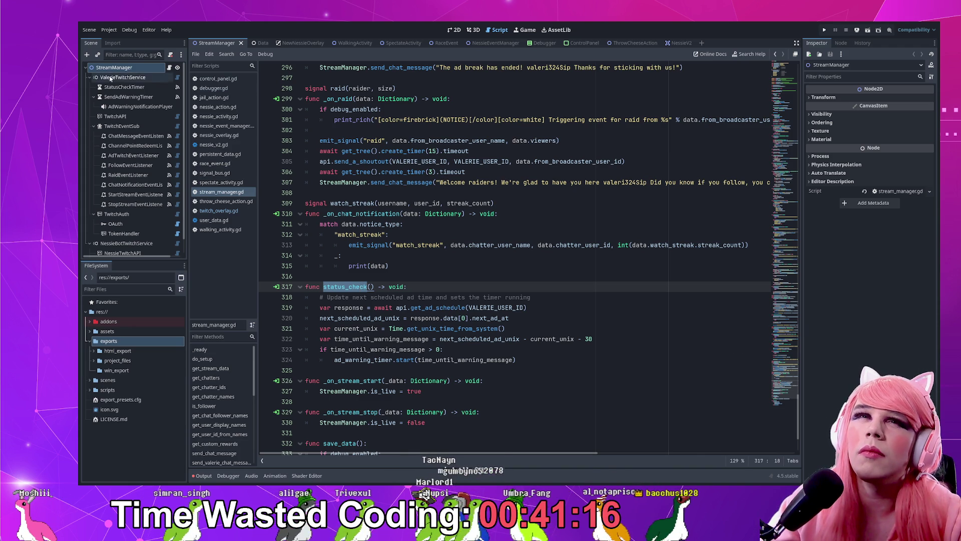
left_click(124, 86)
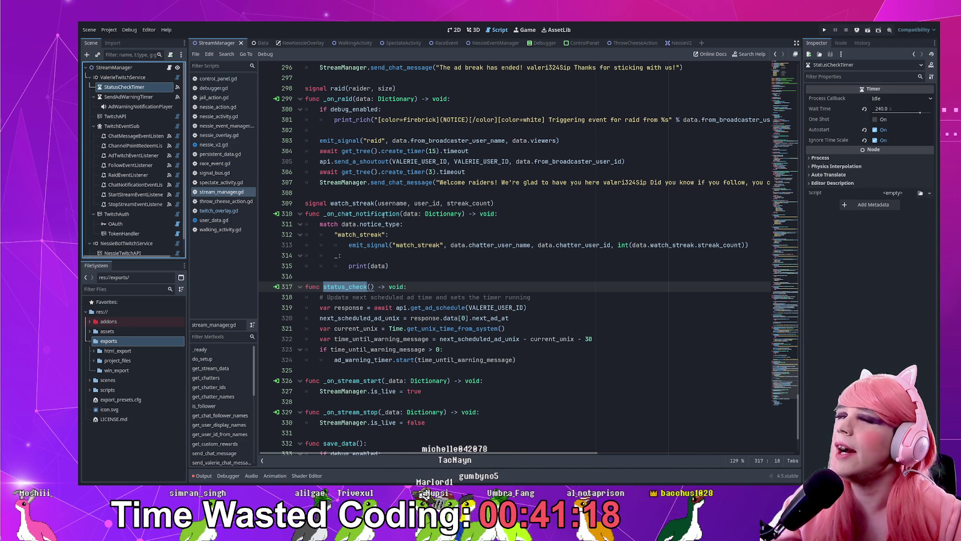
- Check StatusCheckTimer's signals and properties, then examine status_check's get_ad_schedule call
left_click(841, 43)
left_click(817, 43)
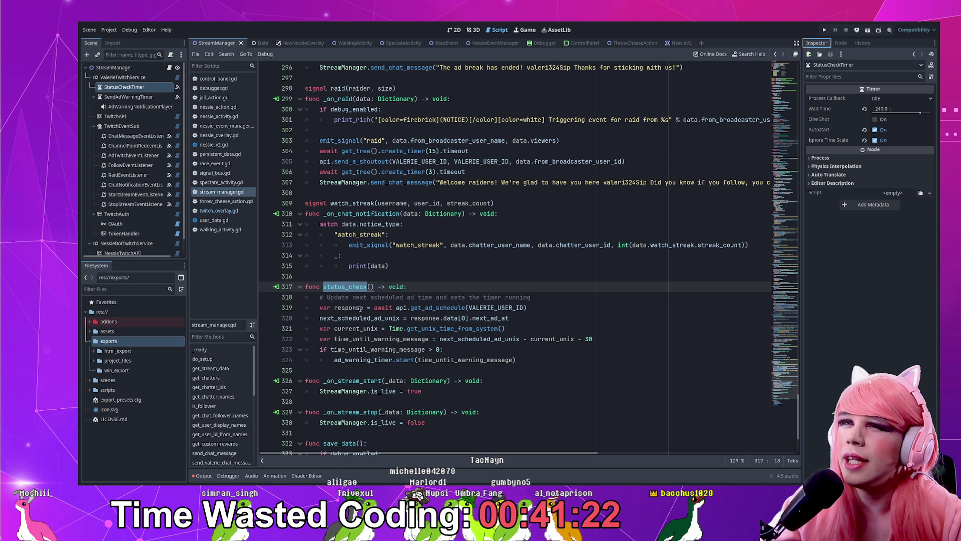
left_click_drag(374, 308, 555, 308)
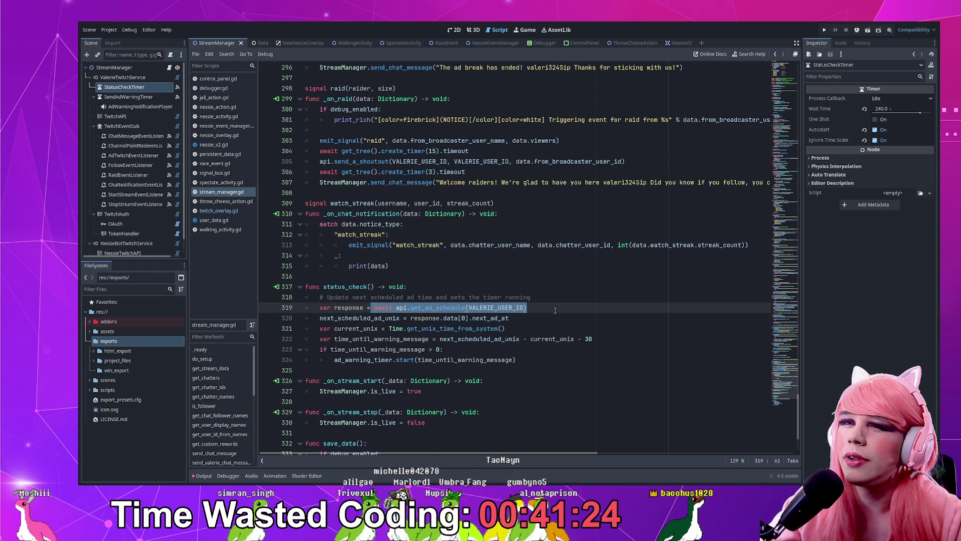
left_click_drag(551, 360, 500, 283)
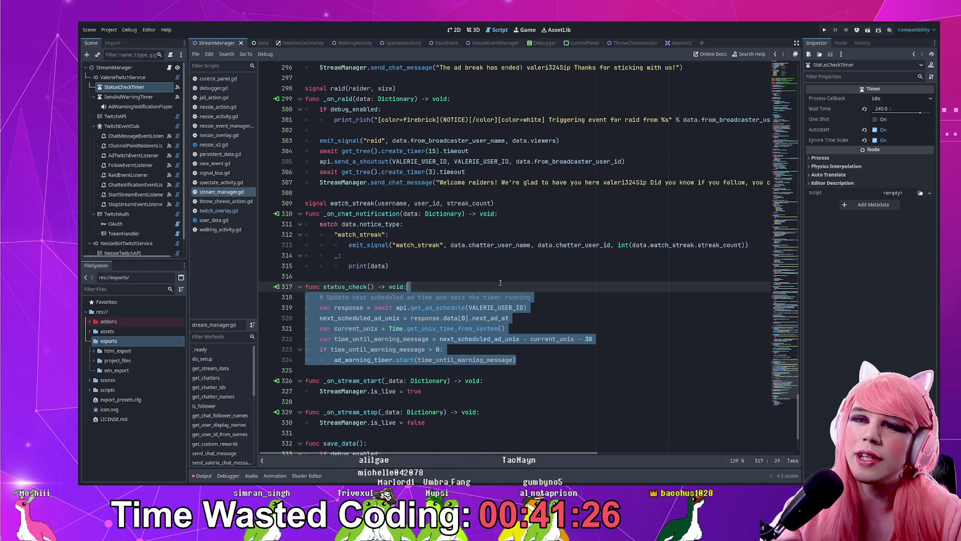
double_click(438, 308)
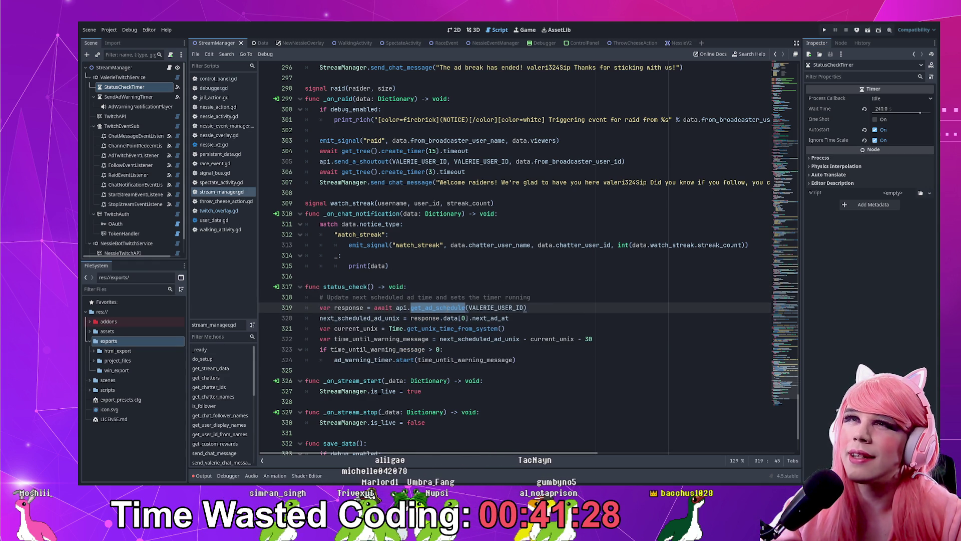
- Review next_scheduled_ad_unix and current_unix, glance at AdWarningNotificationPlayer, then return to StatusCheckTimer
scroll(451, 340, "up", 1)
left_click(451, 339)
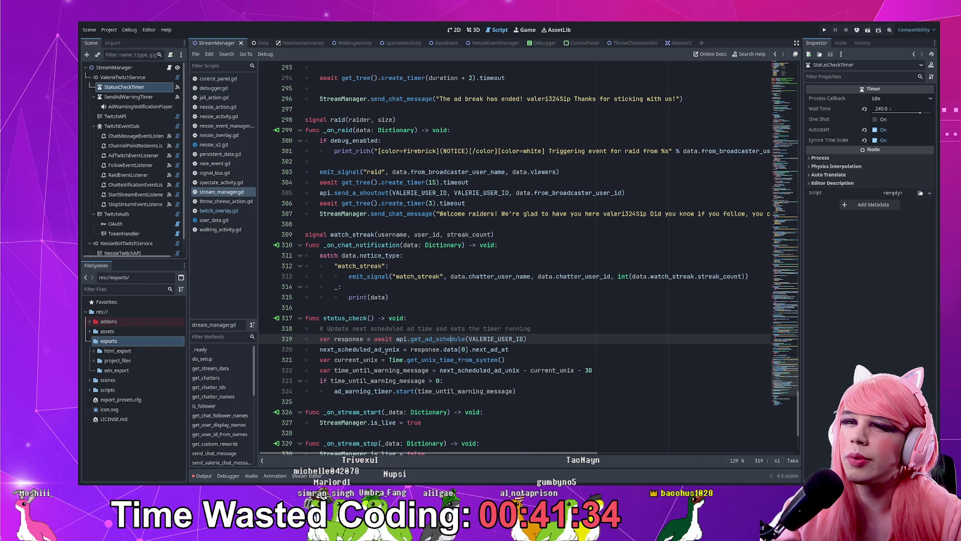
double_click(386, 350)
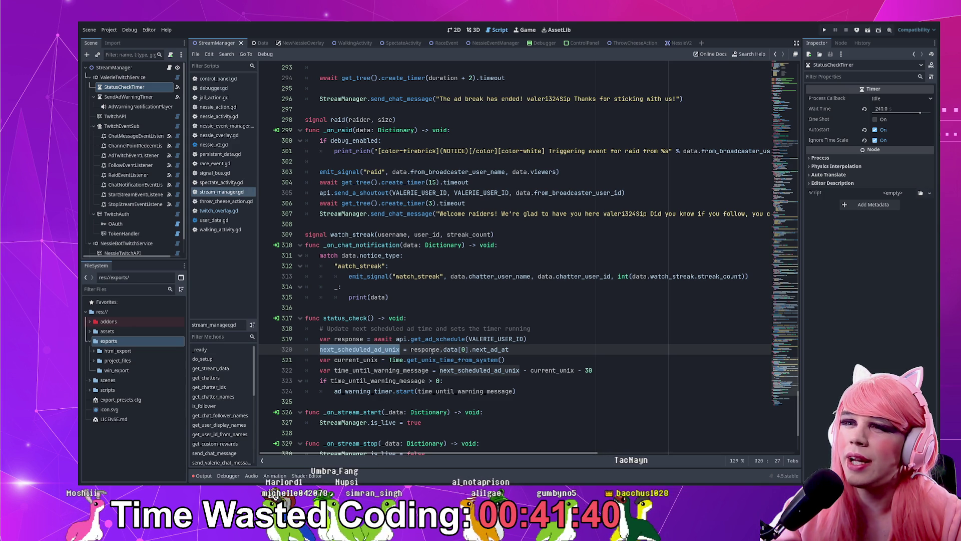
double_click(355, 360)
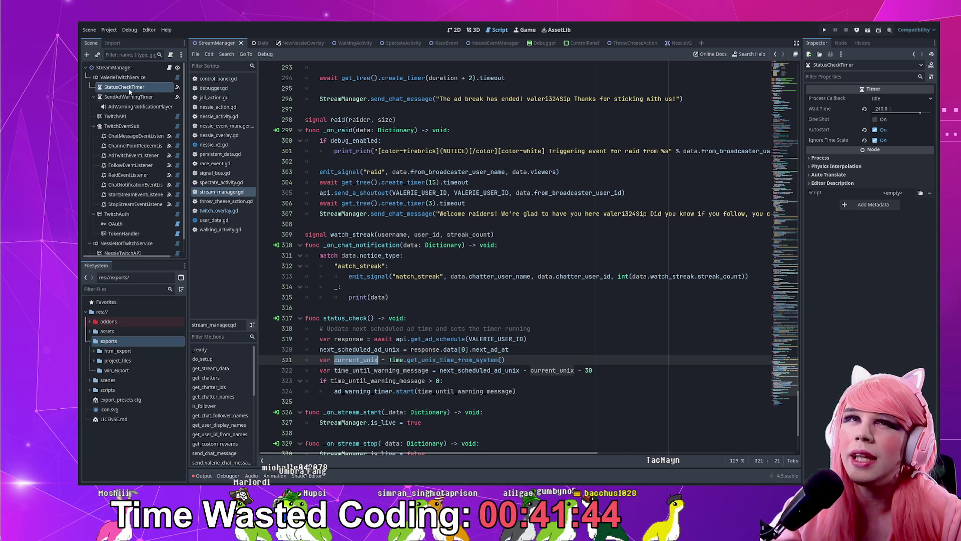
left_click(160, 107)
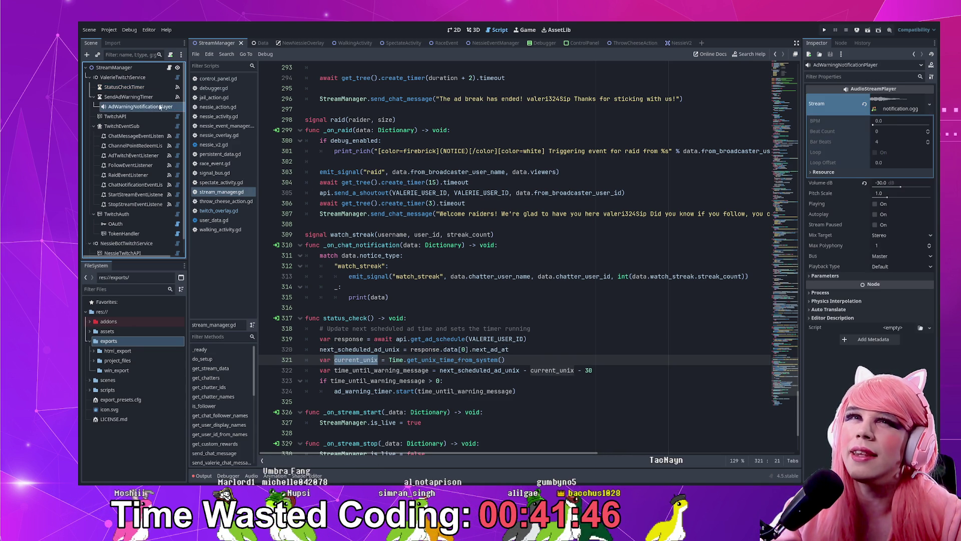
left_click(125, 87)
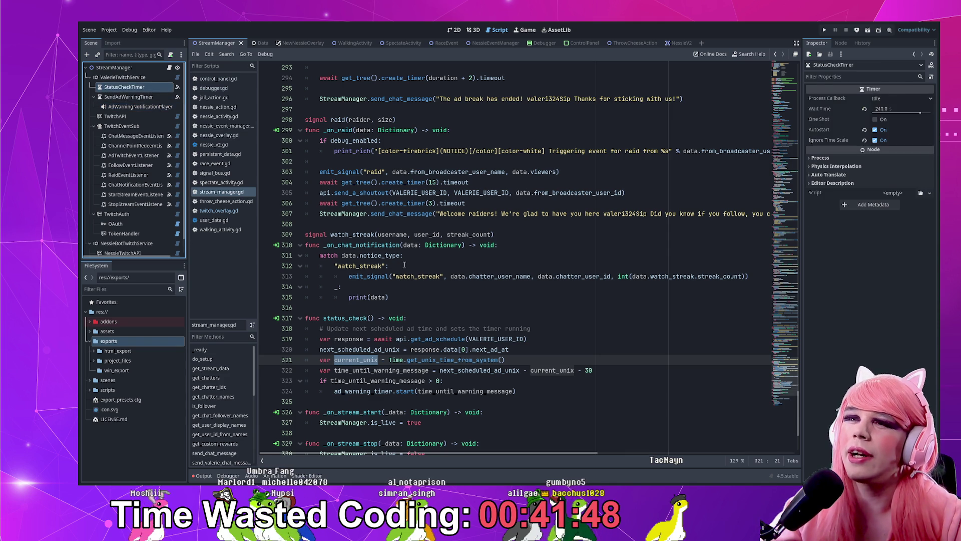
left_click(469, 317)
- Add an 'if debug_enabled: return' guard at the top of status_check and save
key("Return")
key("Return")
key("Up")
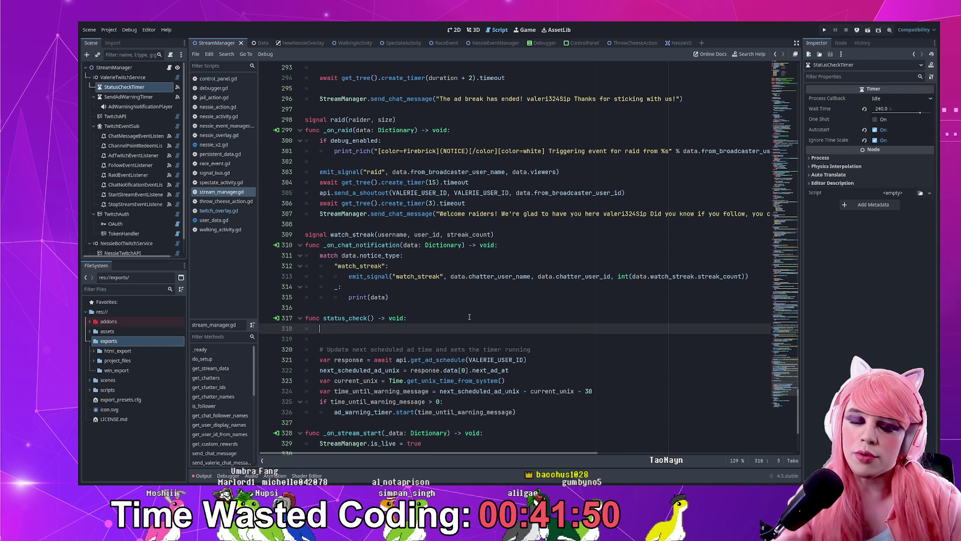
type("if deb")
key("Return")
key("Return")
type("return")
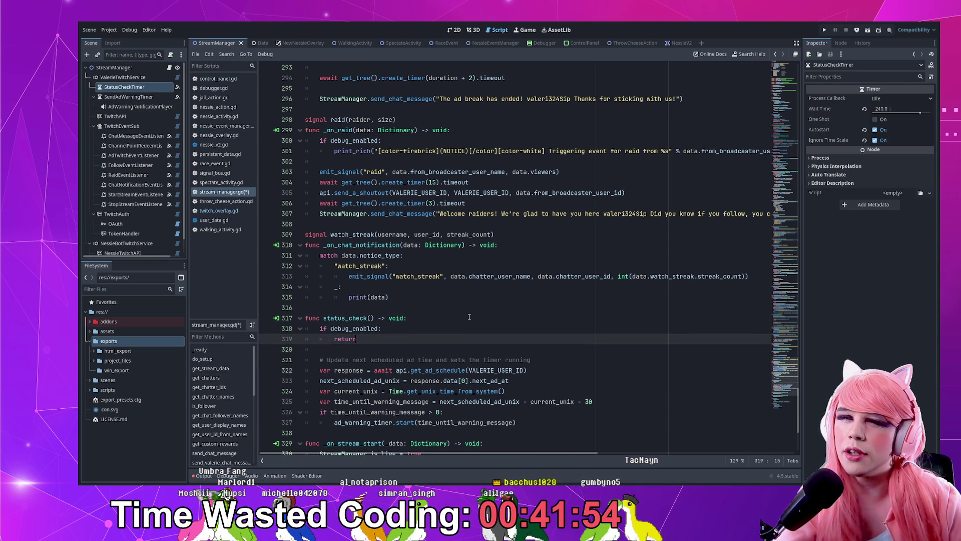
key("ctrl+s")
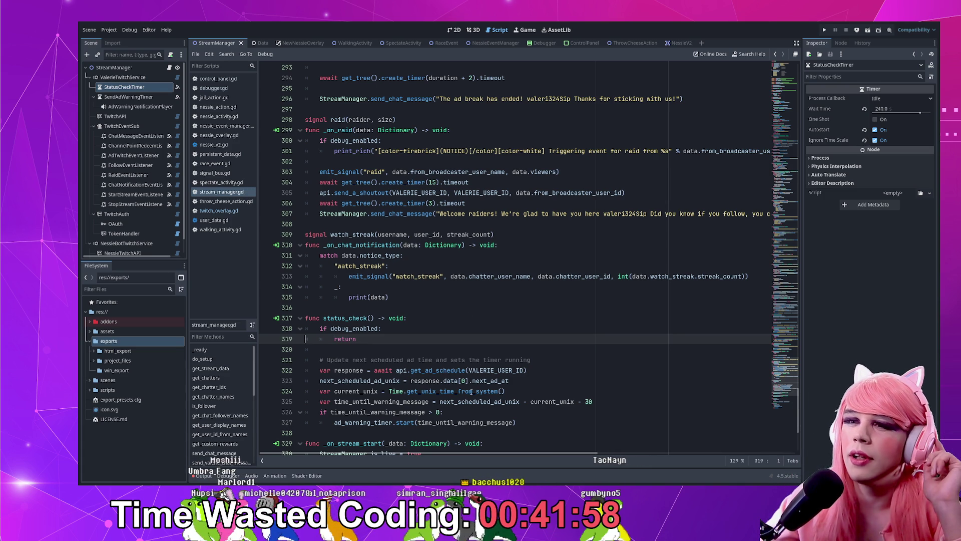
- Browse the script, checking the timer start line and the status_check function name
scroll(474, 347, "down", 3)
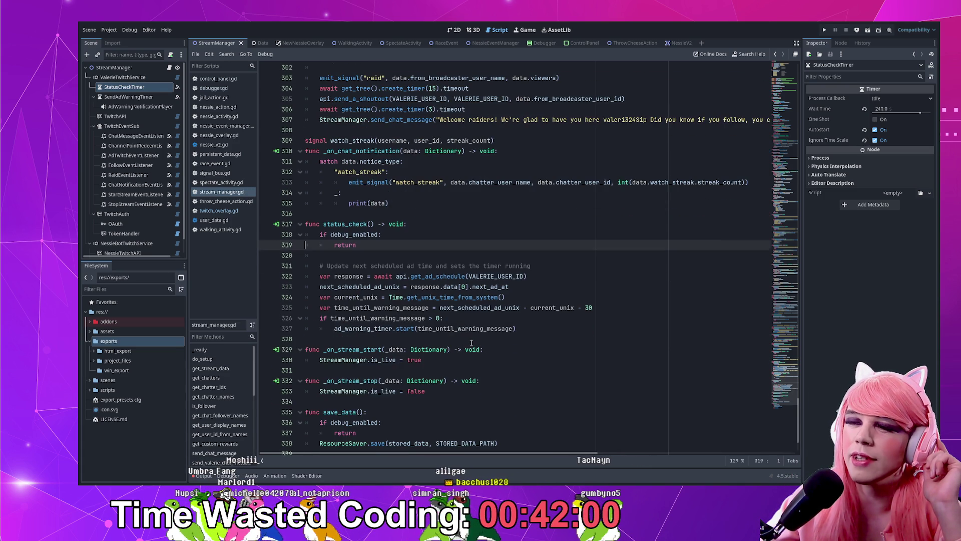
left_click(548, 330)
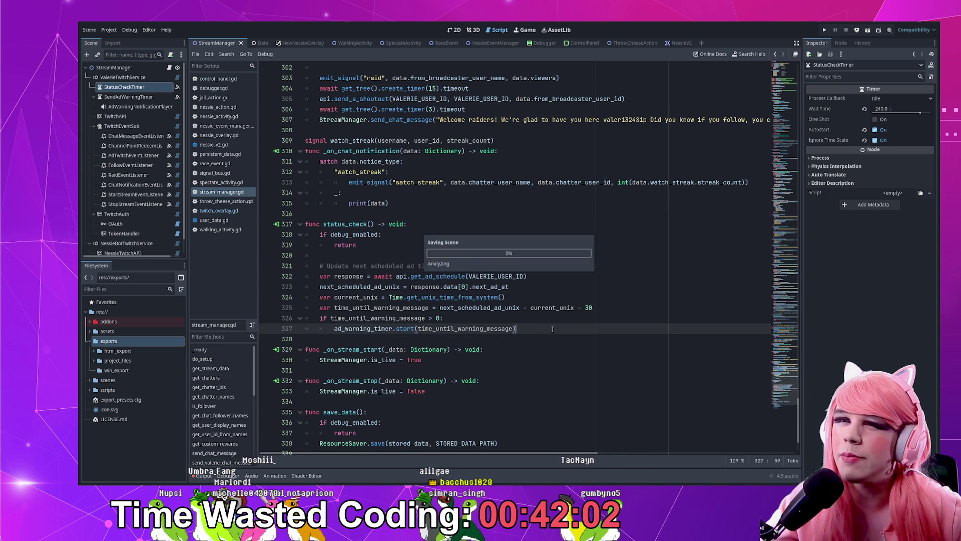
scroll(554, 329, "down", 1)
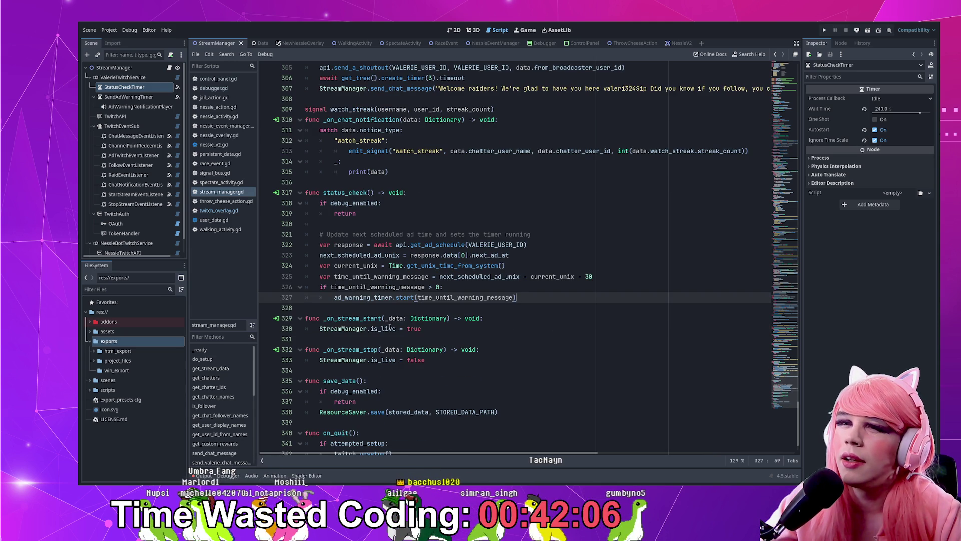
double_click(345, 193)
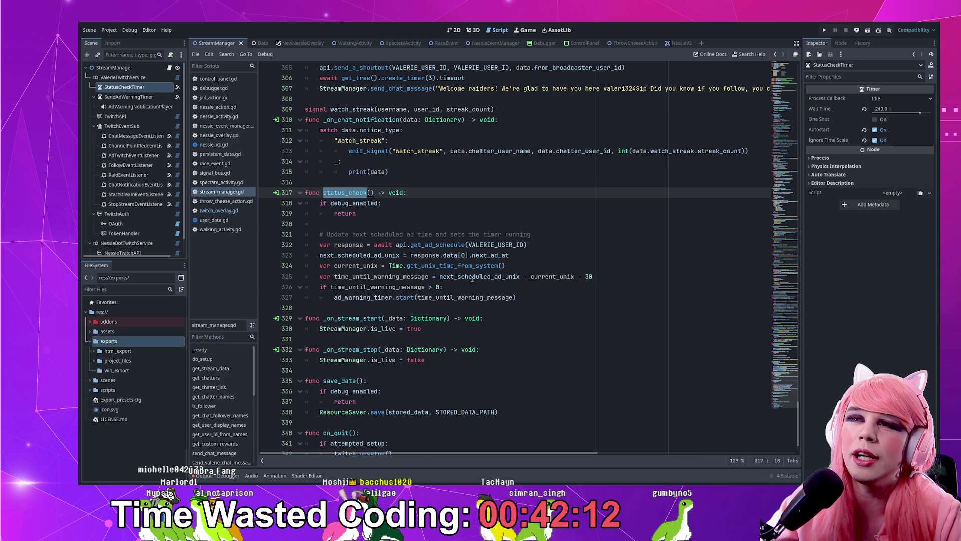
scroll(502, 284, "up", 4)
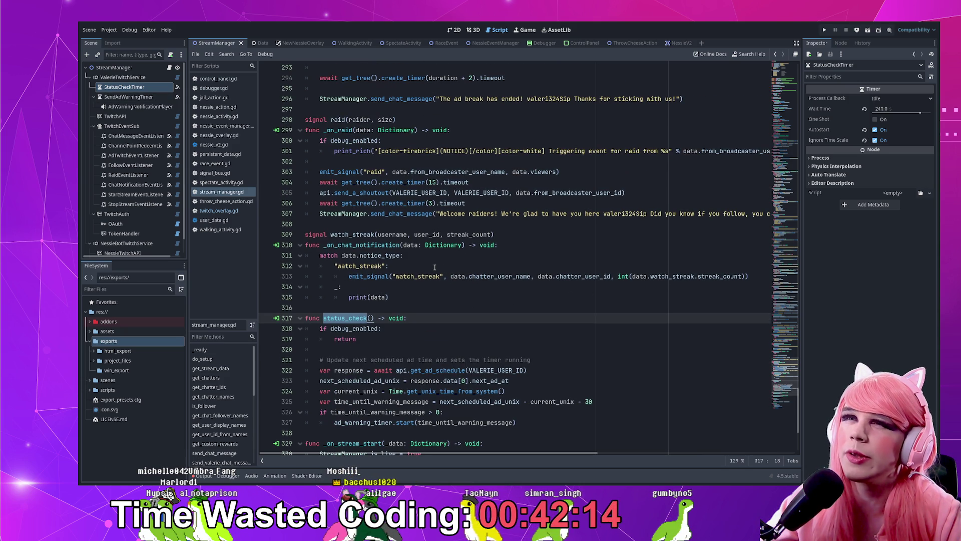
scroll(434, 267, "down", 1)
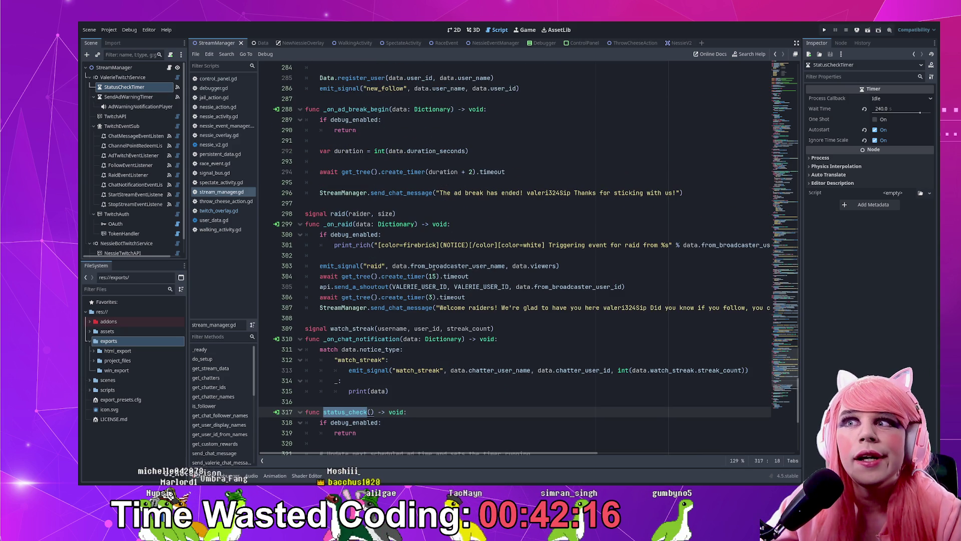
scroll(501, 310, "down", 4)
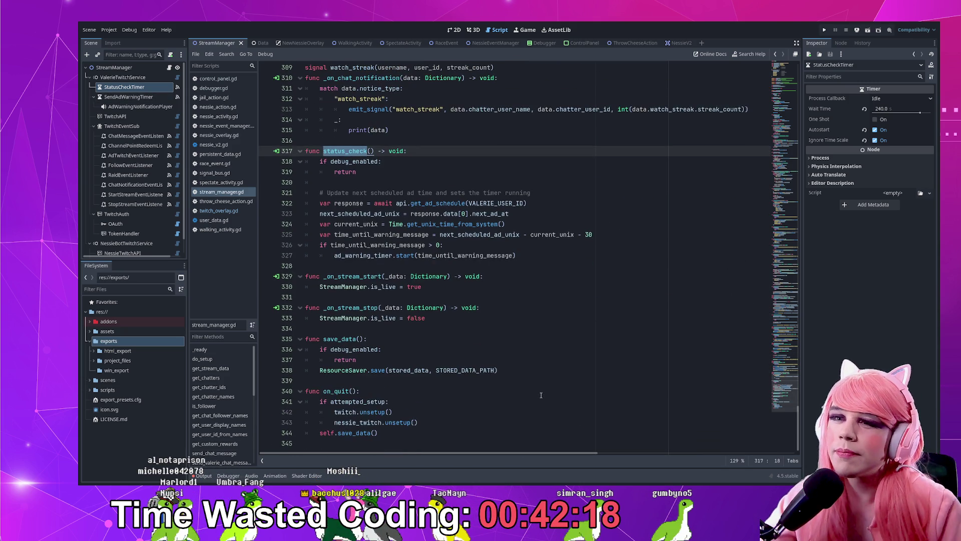
left_click(551, 354)
scroll(788, 359, "up", 10)
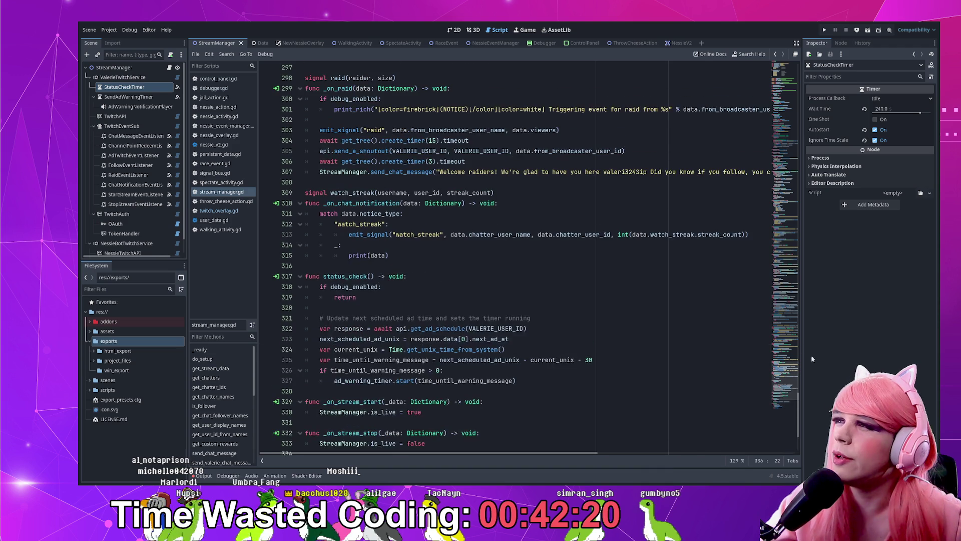
left_click_drag(788, 359, 769, 71)
scroll(470, 259, "down", 2)
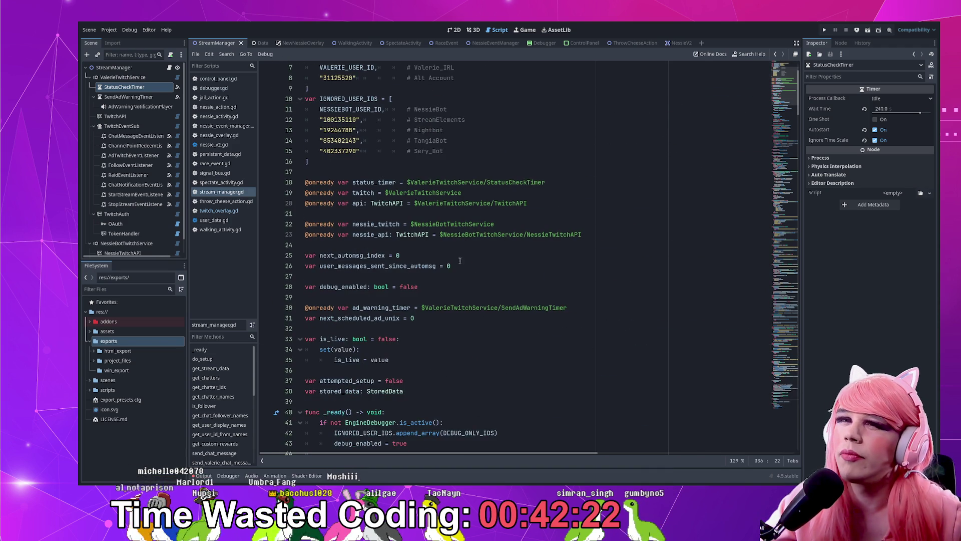
left_click(343, 288)
scroll(351, 290, "down", 4)
left_click(443, 297)
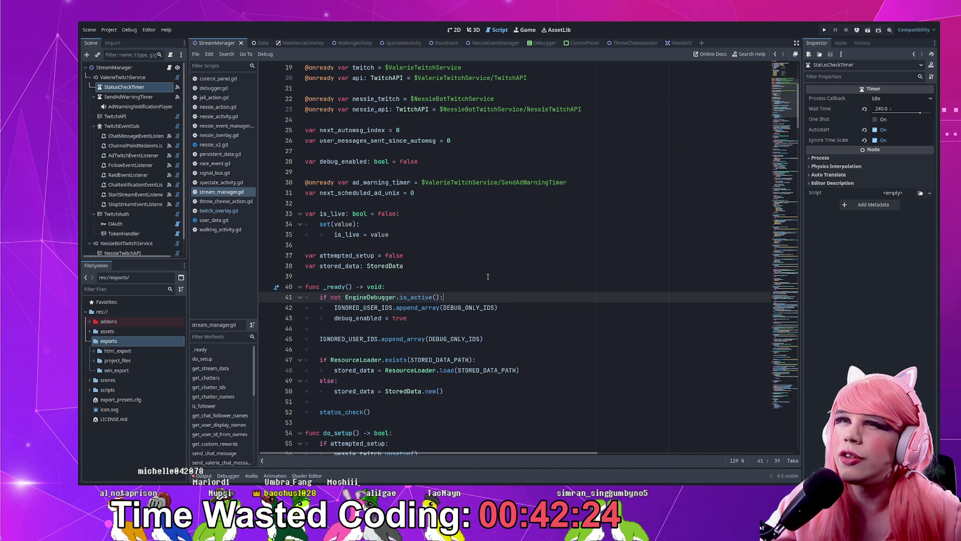
scroll(443, 280, "down", 1)
key("Down")
key("Down")
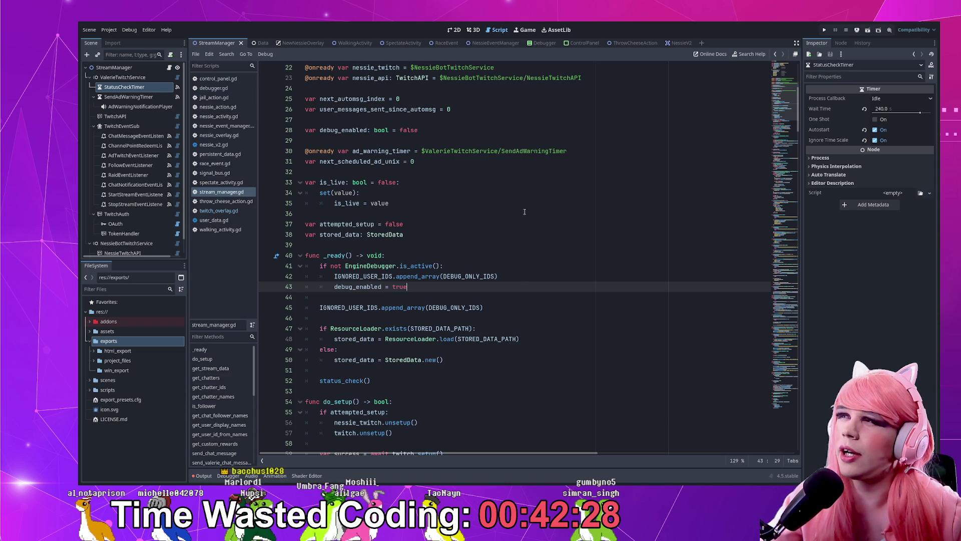
scroll(583, 238, "down", 11)
scroll(583, 237, "down", 17)
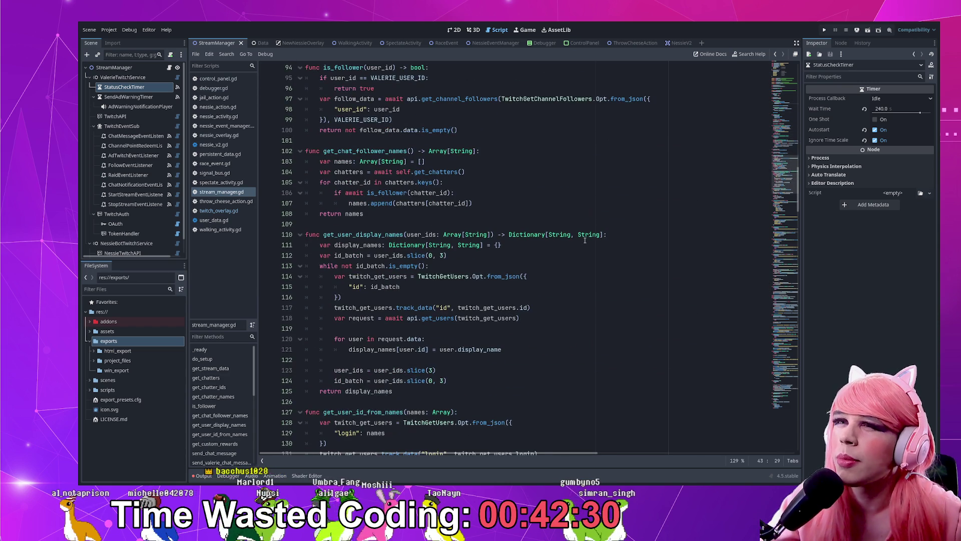
scroll(584, 240, "down", 11)
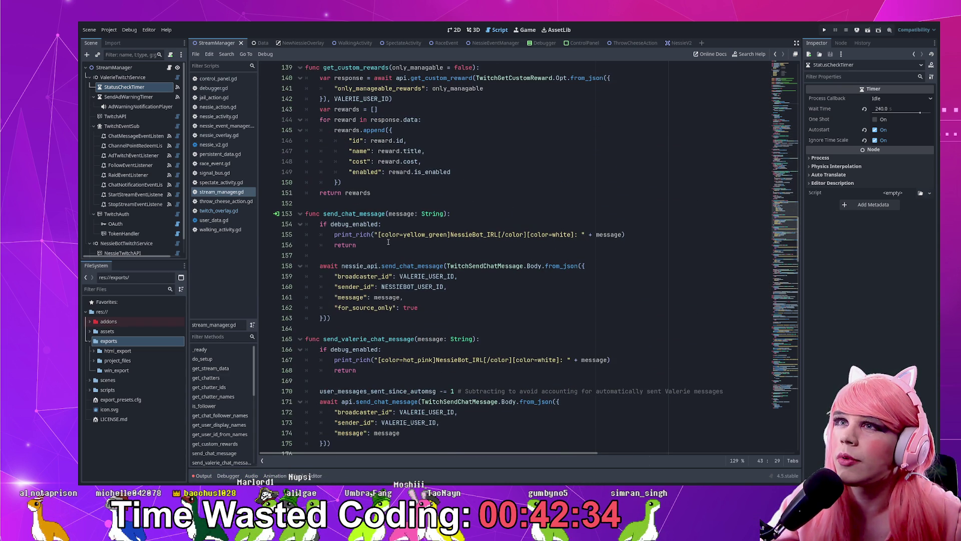
scroll(430, 255, "down", 2)
scroll(430, 255, "down", 6)
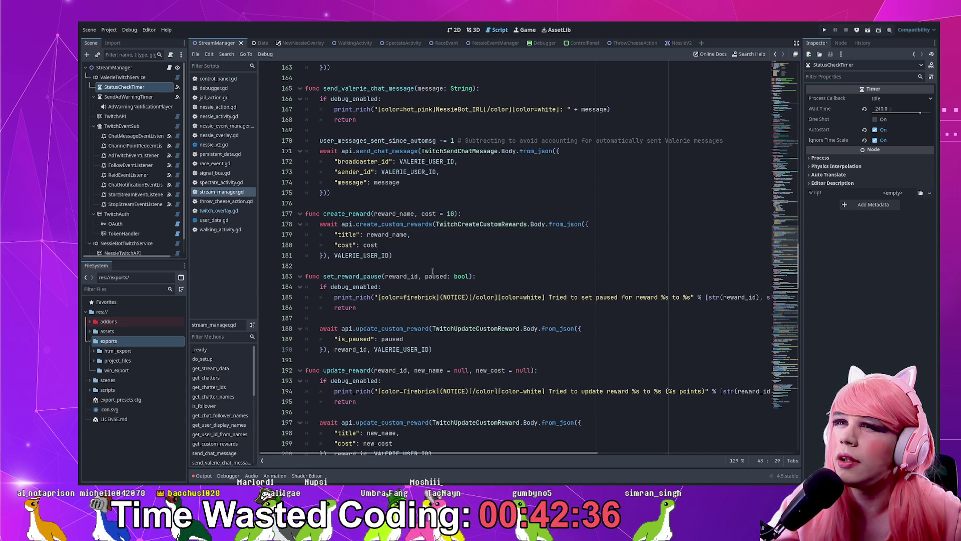
mouse_move(415, 302)
left_mouse_down()
mouse_move(351, 307)
mouse_move(325, 276)
left_mouse_up()
- Copy the print_rich notice line from set_reward_pause
left_click(334, 297)
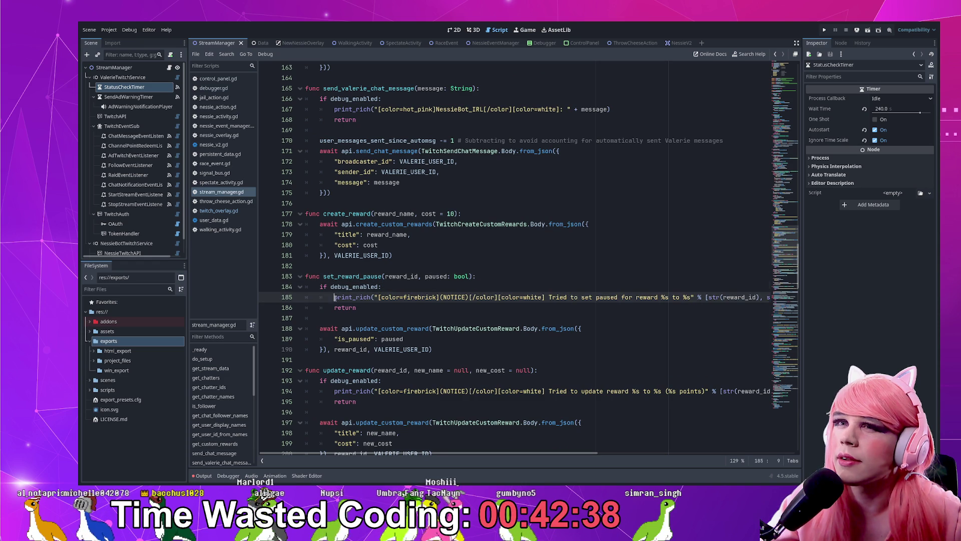
key("shift+End")
key("ctrl+c")
left_click(789, 237)
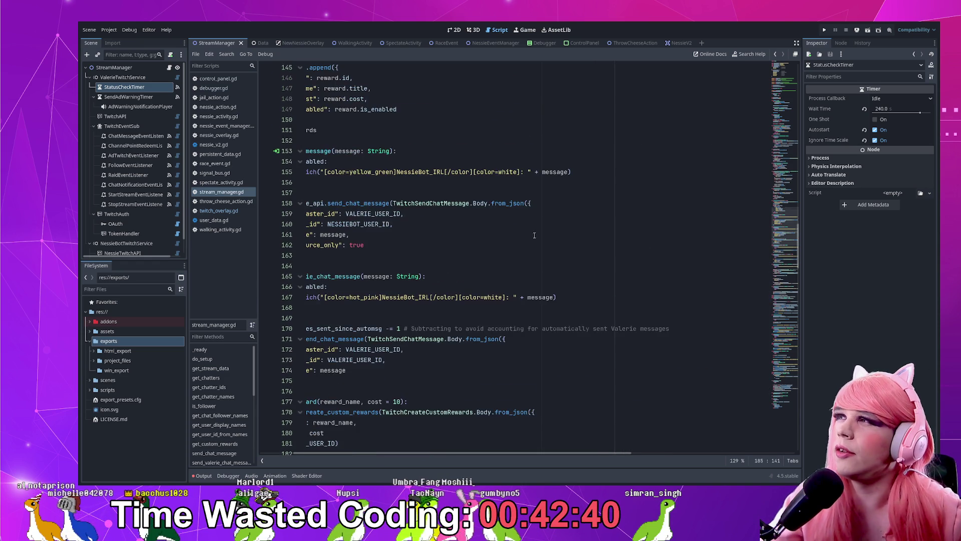
scroll(788, 236, "up", 20)
left_click_drag(484, 454, 452, 453)
scroll(406, 320, "down", 6)
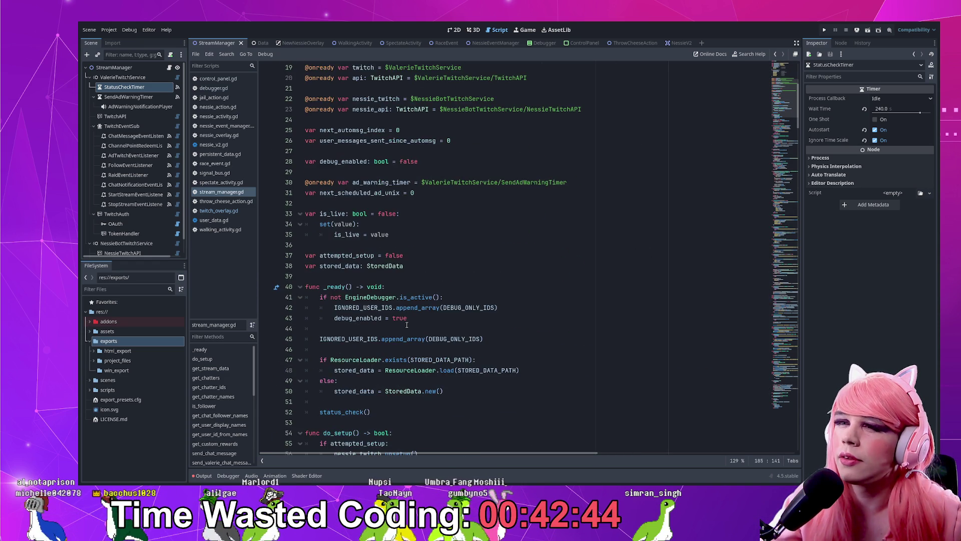
scroll(407, 320, "down", 2)
- Paste the notice below debug_enabled = true in _ready with the message 'Debug Mode enabled!'
left_click(442, 255)
key("ctrl+v")
key("ctrl+z")
key("Return")
key("ctrl+v")
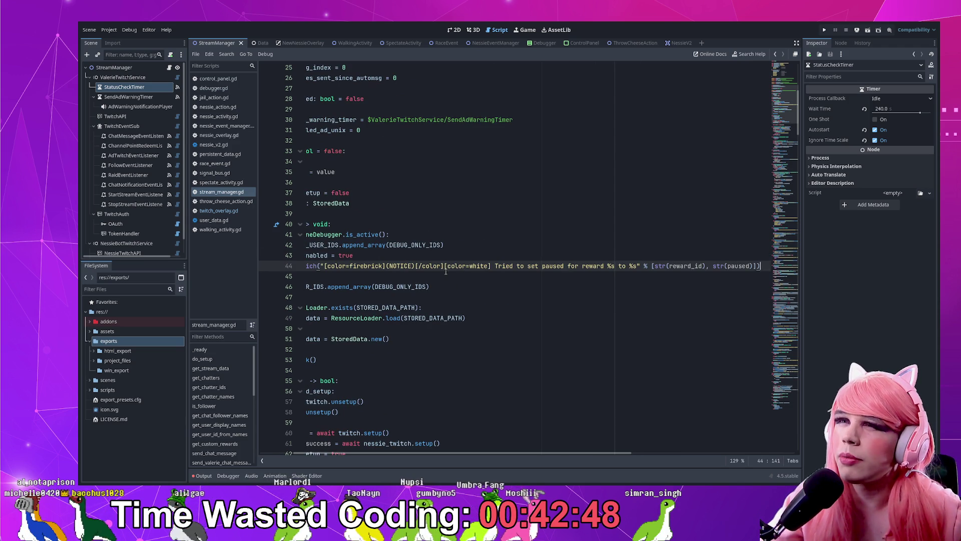
left_click_drag(496, 266, 762, 266)
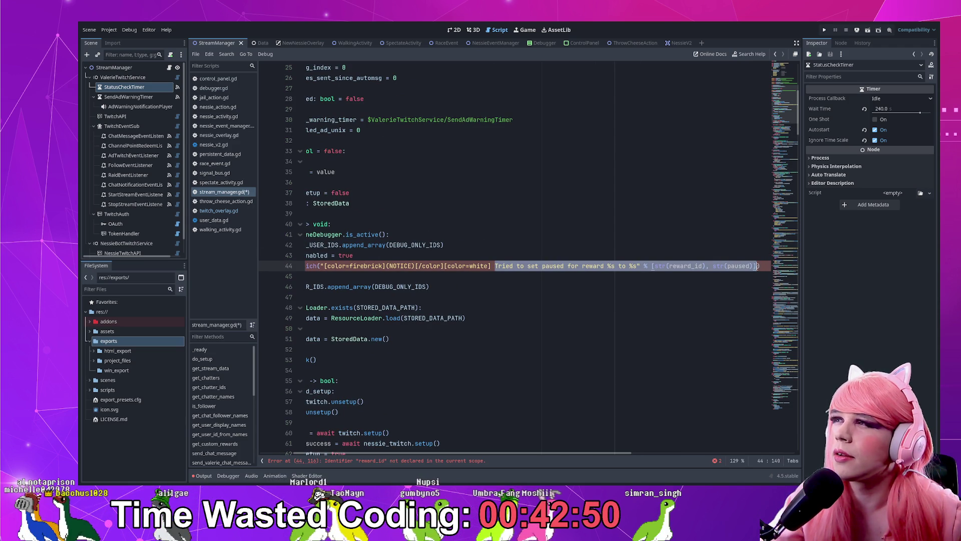
type("D")
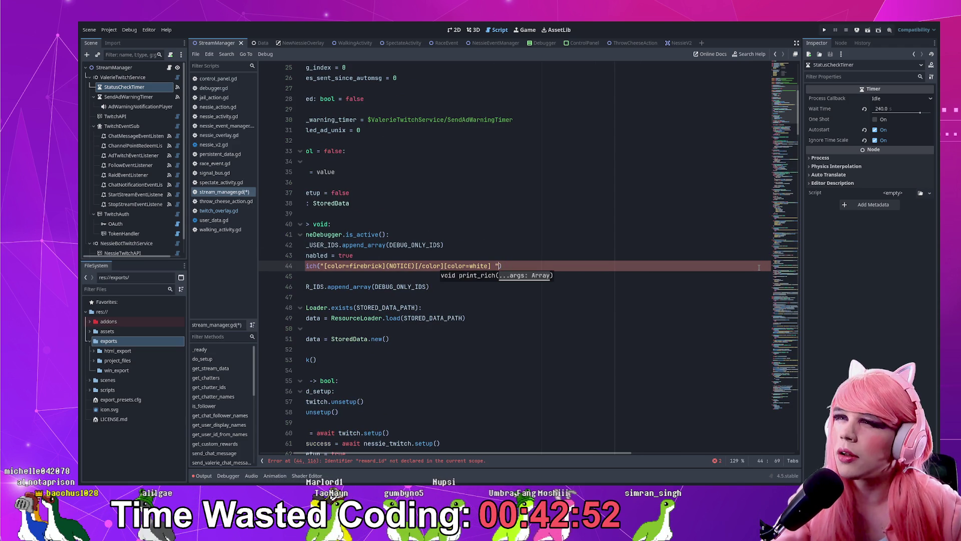
type("ebug Mode enab")
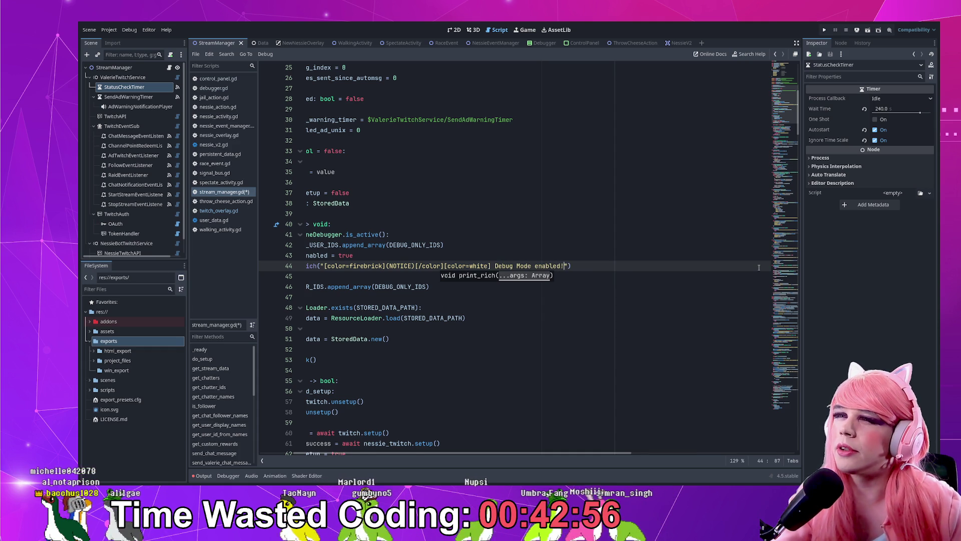
type("led!")
- Save the script and fix the notice text to read 'Debug mode is enabled!'
key("Home")
key("ctrl+s")
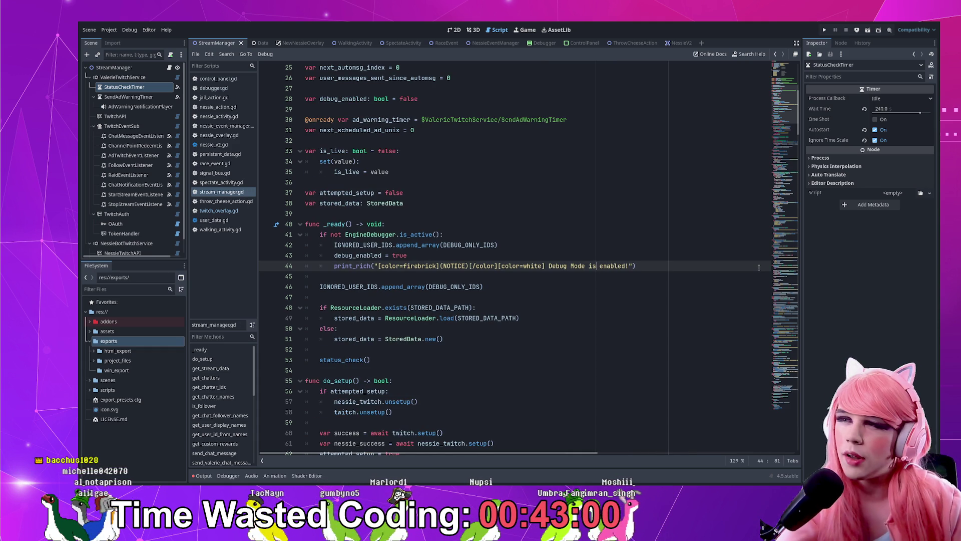
key("ctrl+Left")
key("ctrl+Left")
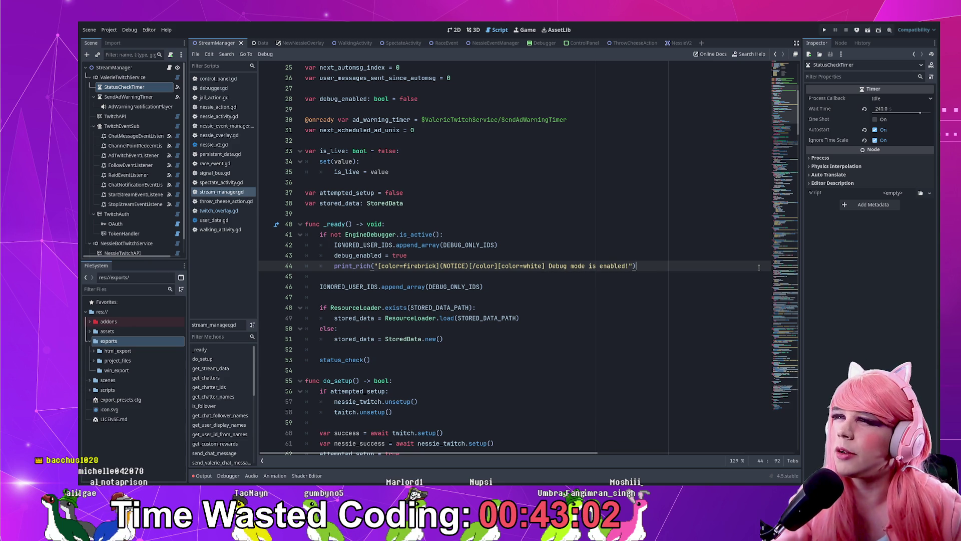
key("End")
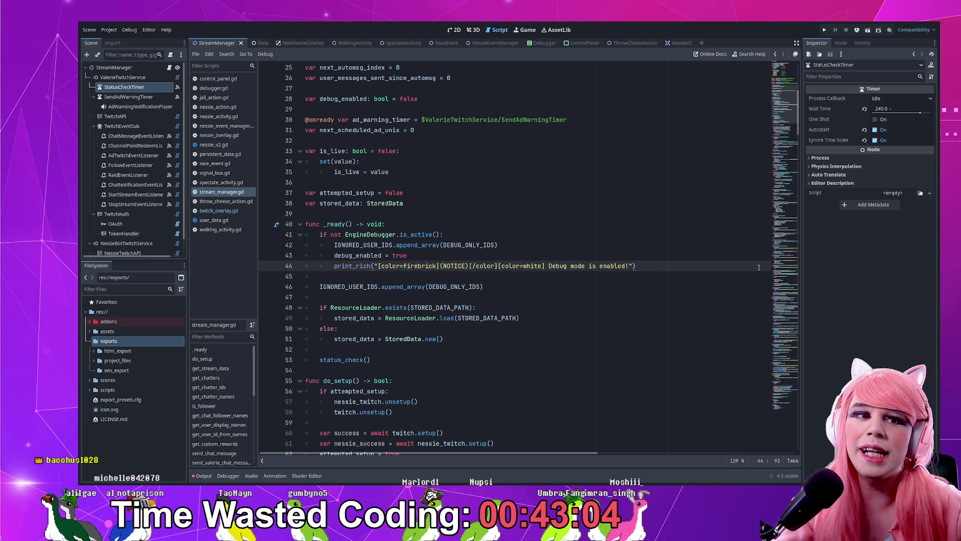
key("Home")
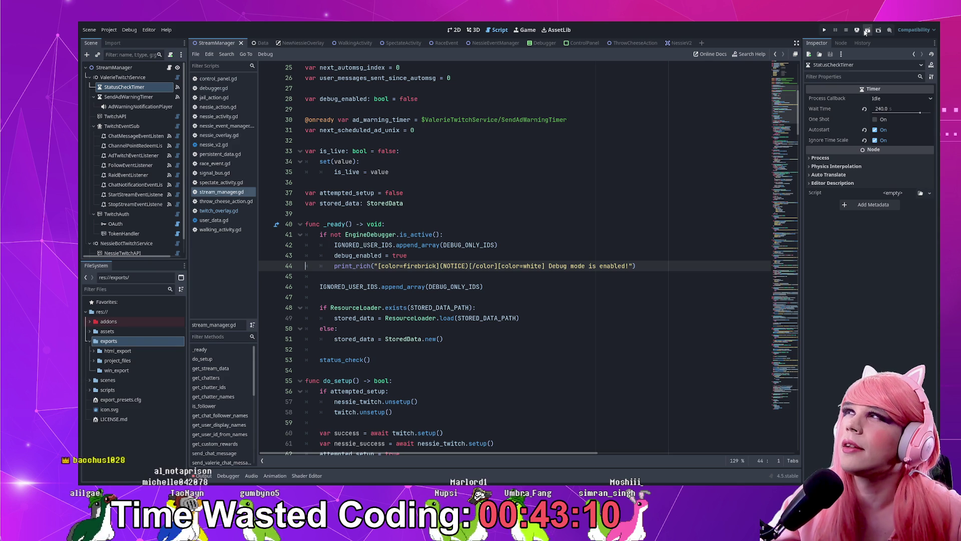
- Test-run the project twice, stopping each run, to check the new notice in Output
left_click(865, 32)
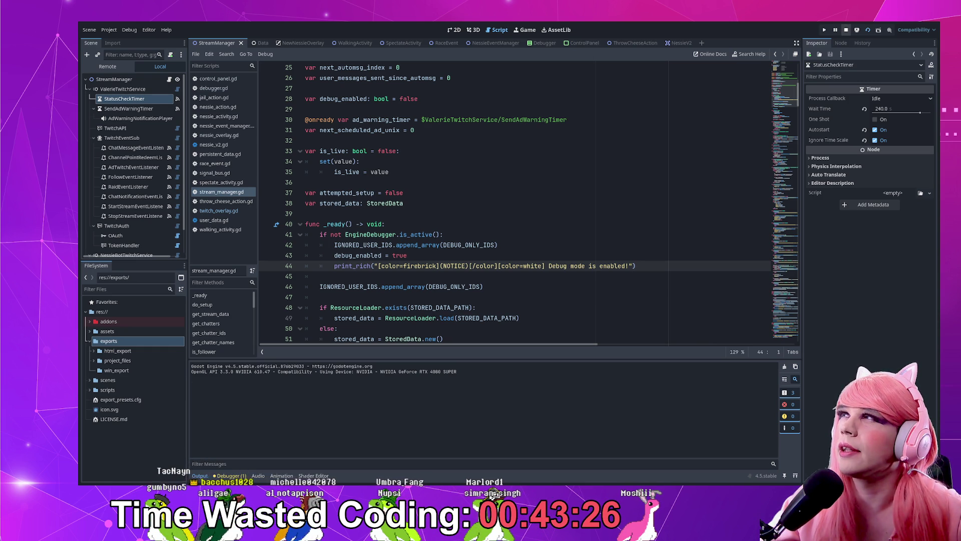
left_click(846, 30)
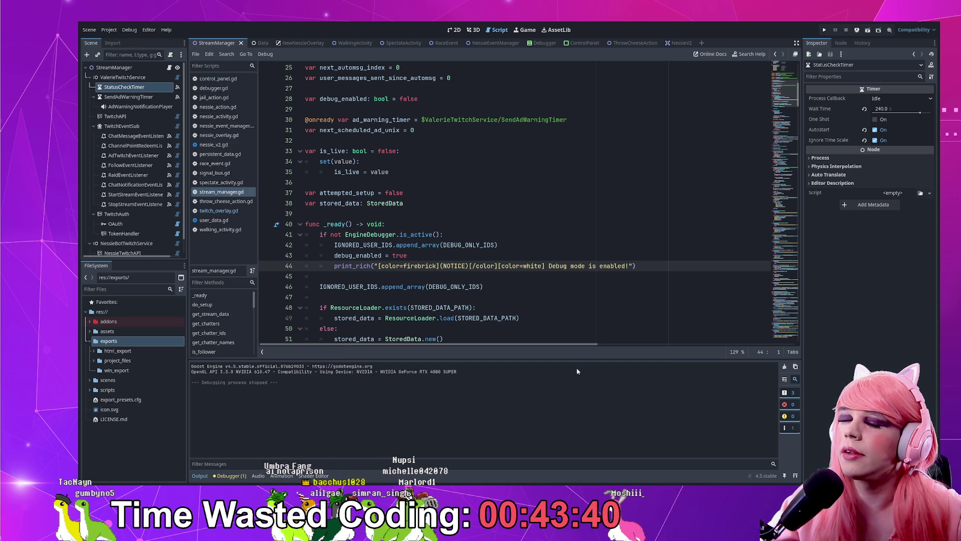
left_click(824, 30)
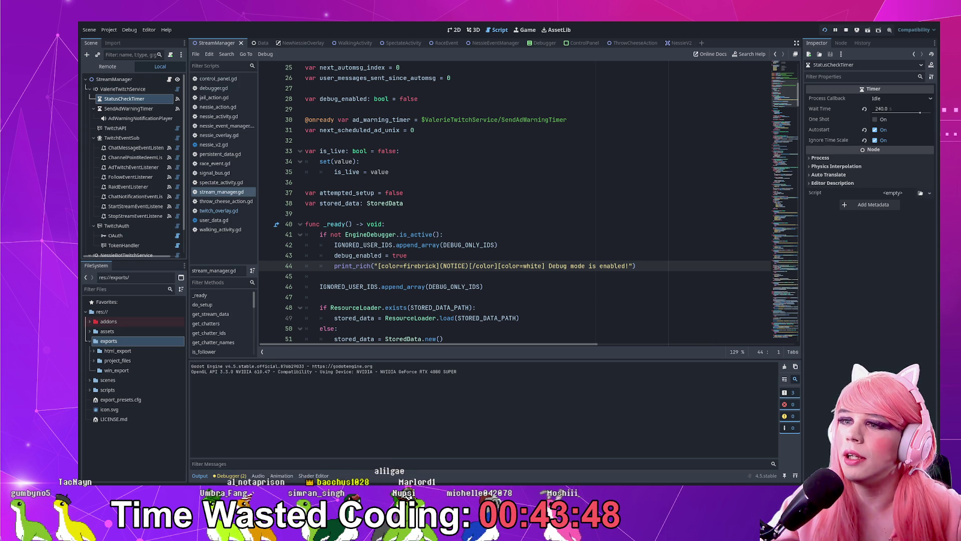
key("F8")
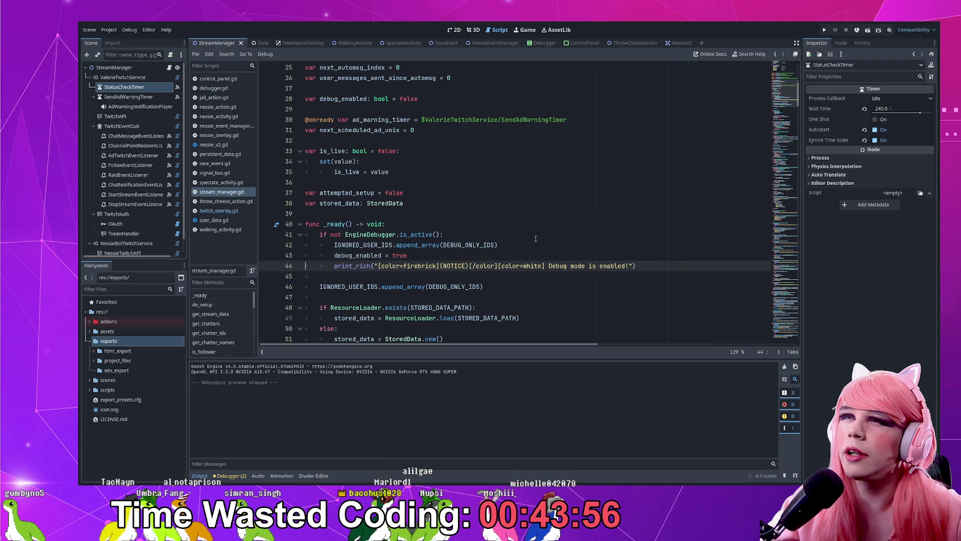
- Add an 'else:' branch after the IGNORED_USER_IDS line above debug_enabled and the notice, then save
left_click(323, 234)
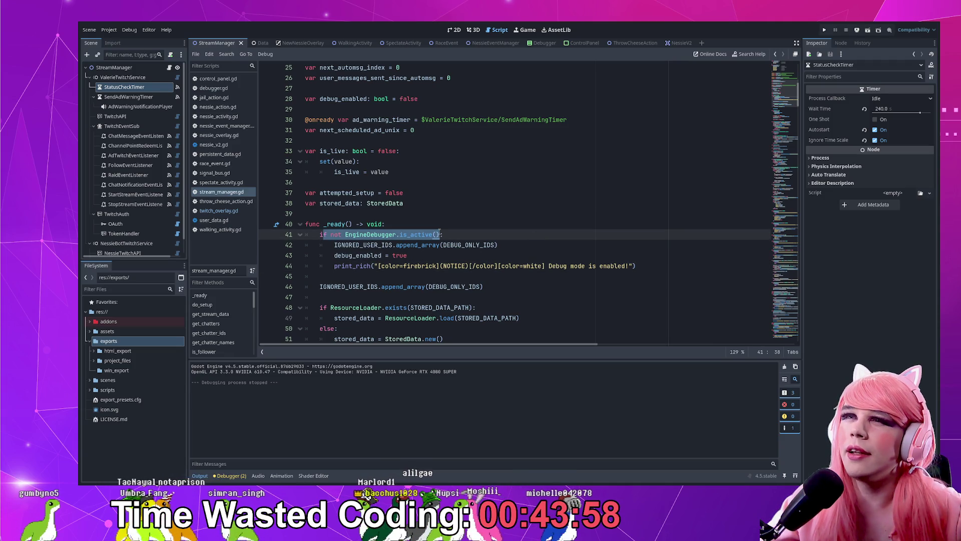
left_click(506, 244)
key("Return")
type("else:")
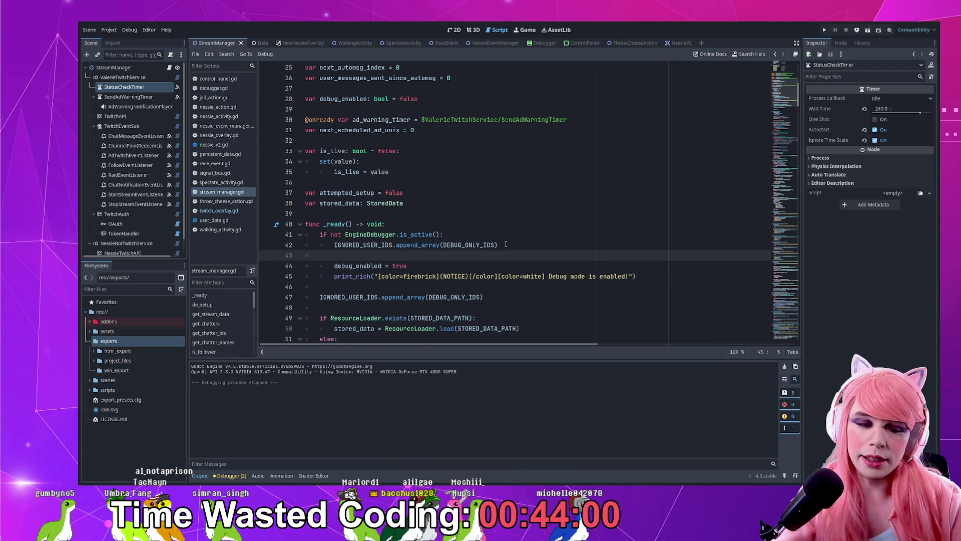
key("Down")
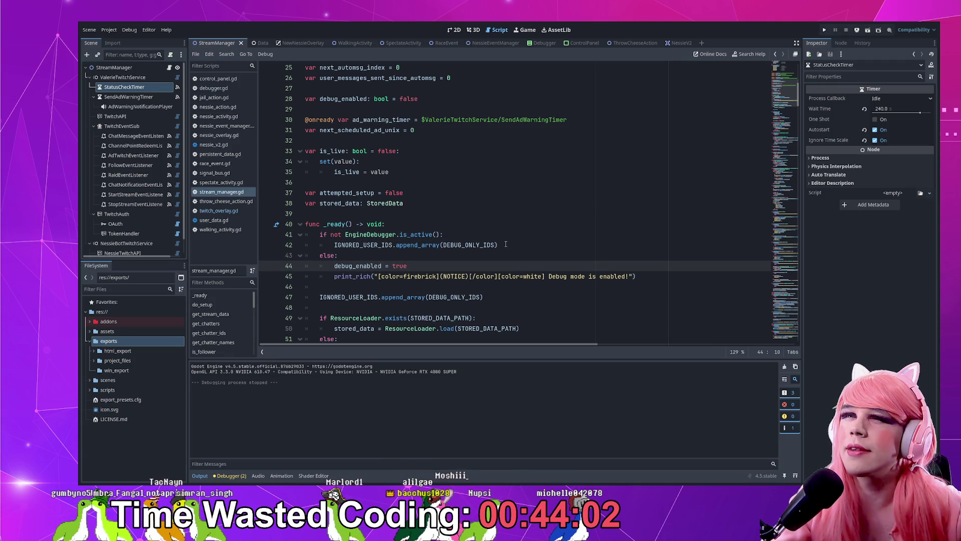
key("End")
key("ctrl+s")
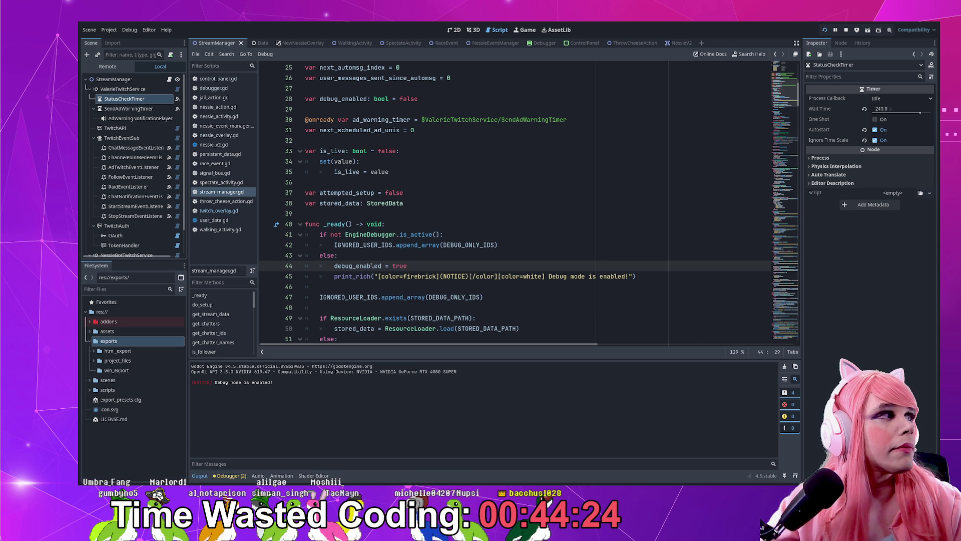
- Verify the 'Debug mode is enabled!' NOTICE line in the Output log
left_click(420, 219)
triple_click(239, 382)
left_click(532, 257)
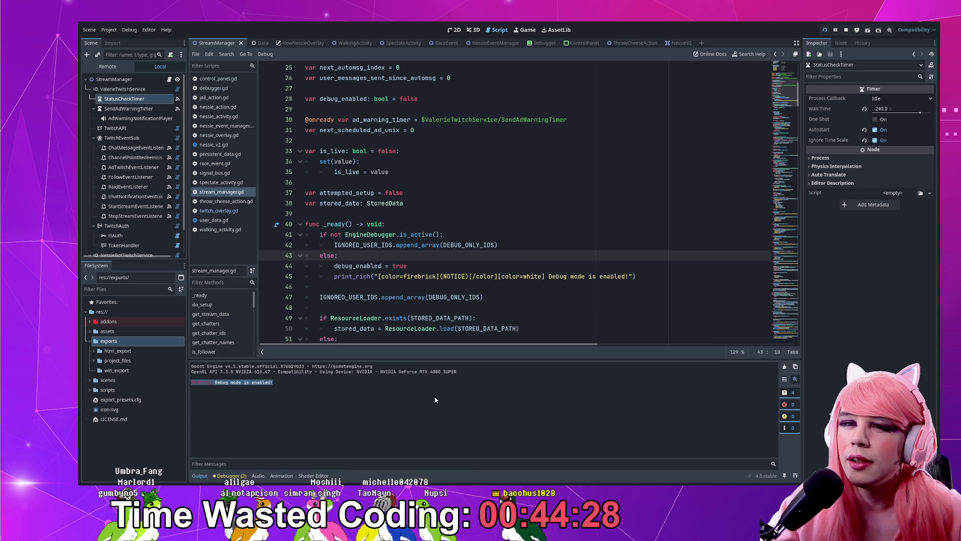
left_click(276, 381)
left_click(465, 266)
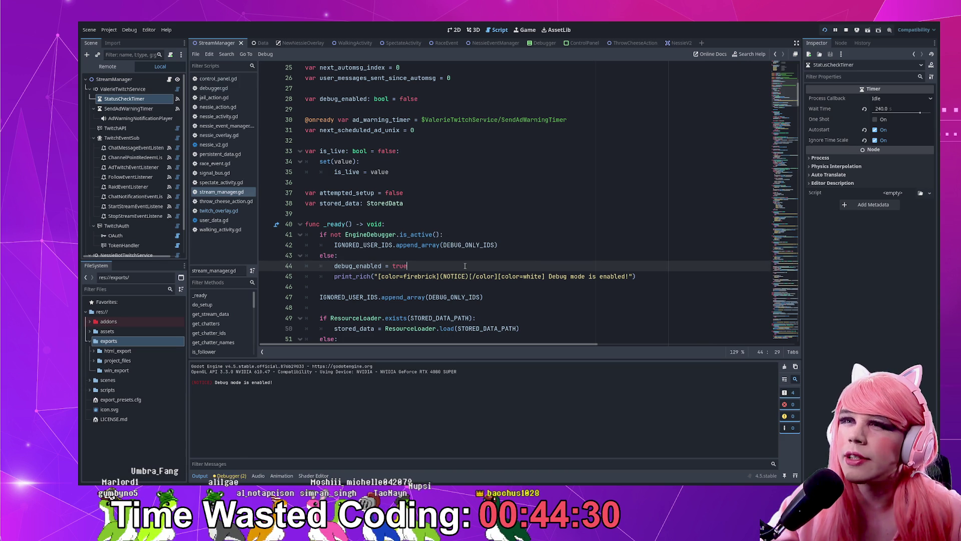
scroll(464, 268, "down", 3)
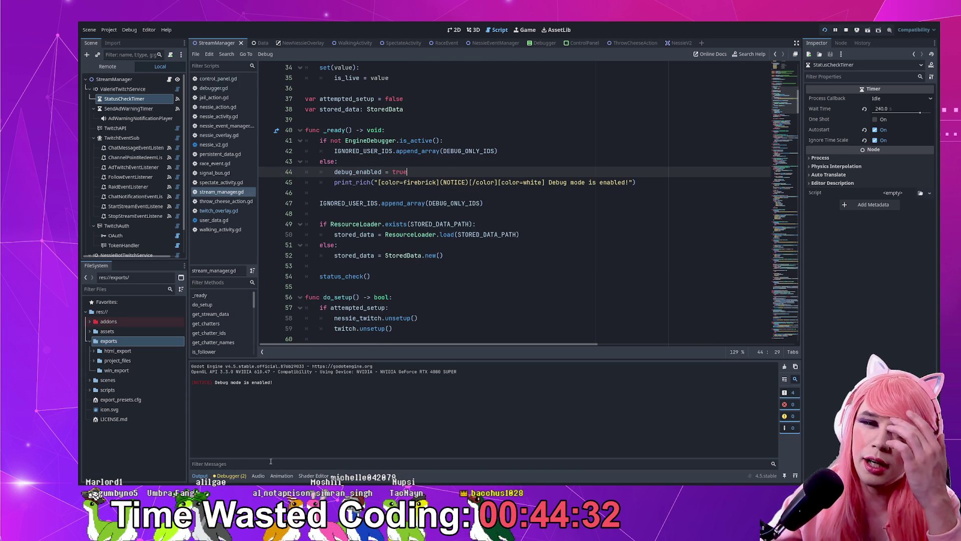
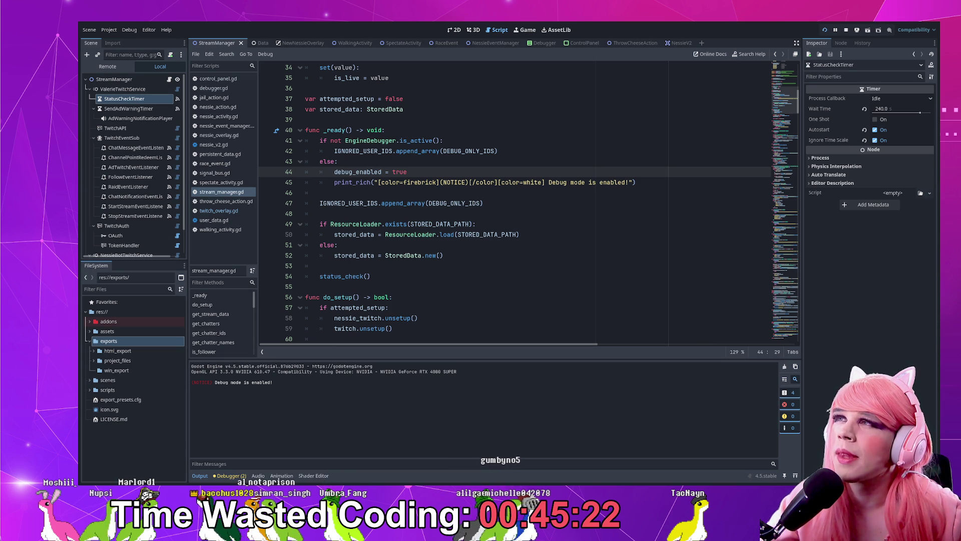
- Look over the IGNORED_USER_IDS append in stream_manager.gd's _ready() and restart the project
left_click(477, 203)
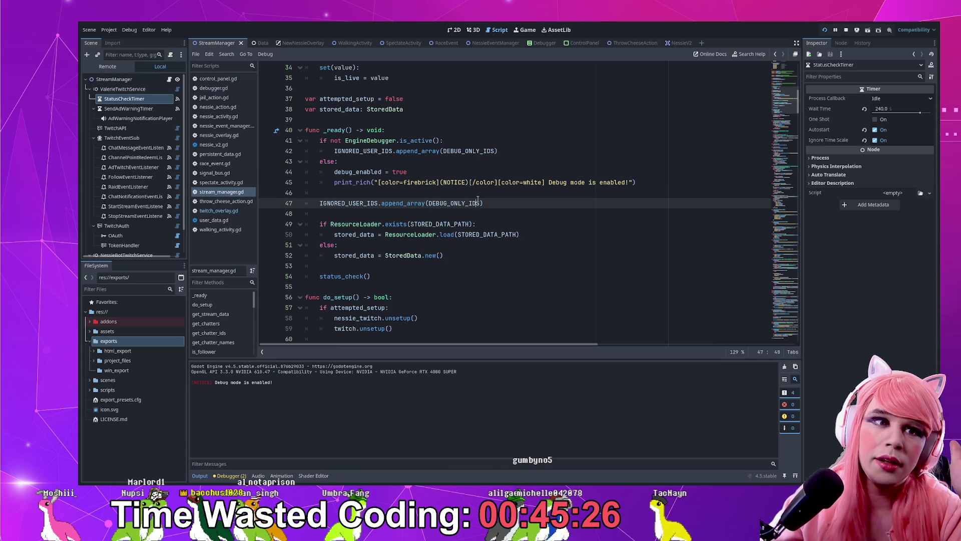
left_click(514, 265)
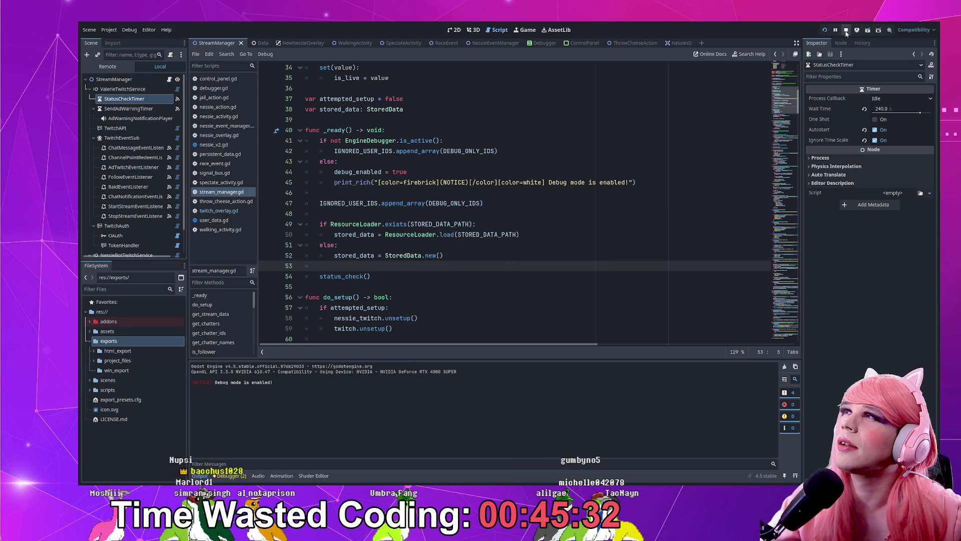
left_click(846, 32)
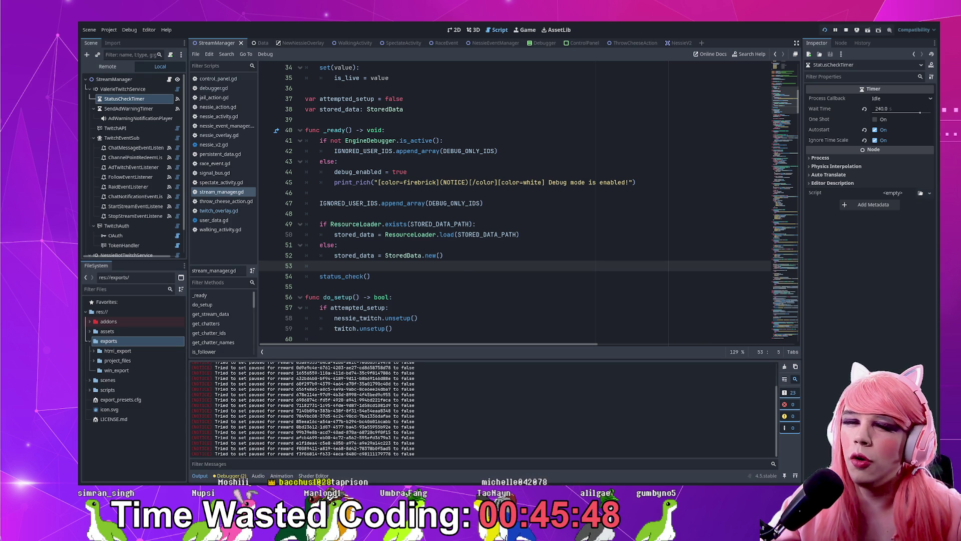
- Inspect the reward-pause notices and the bot's Nessie hats chat reply in the Output panel
scroll(212, 396, "up", 5)
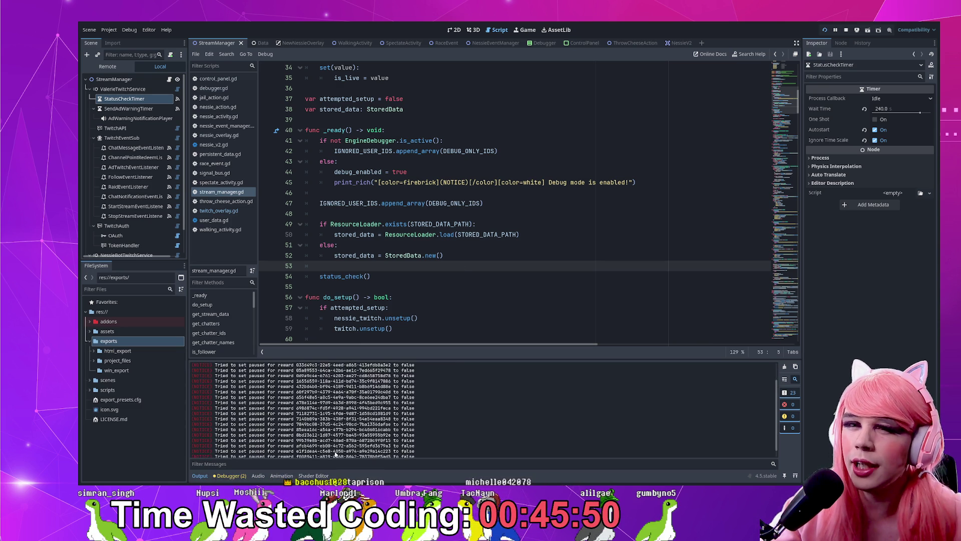
scroll(211, 396, "down", 3)
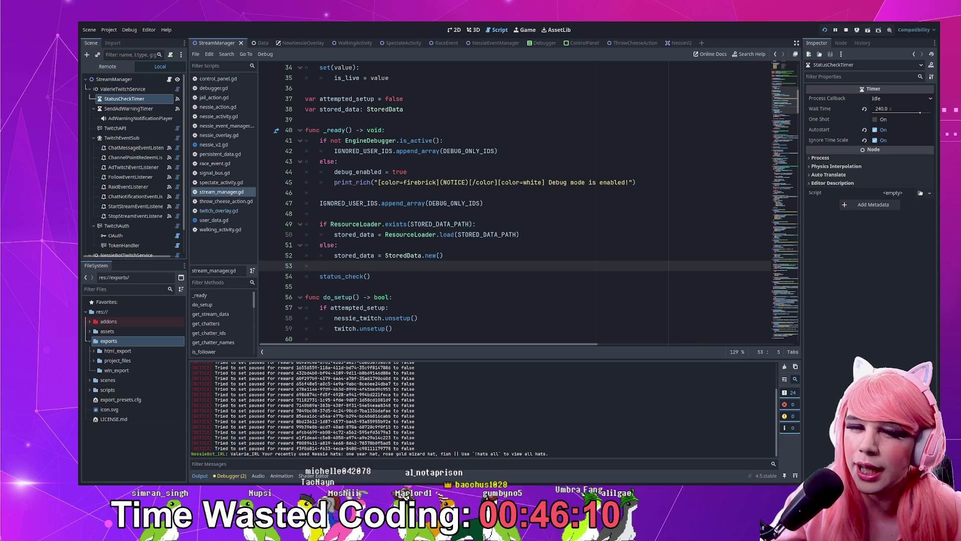
left_click_drag(213, 448, 232, 455)
left_click(232, 454)
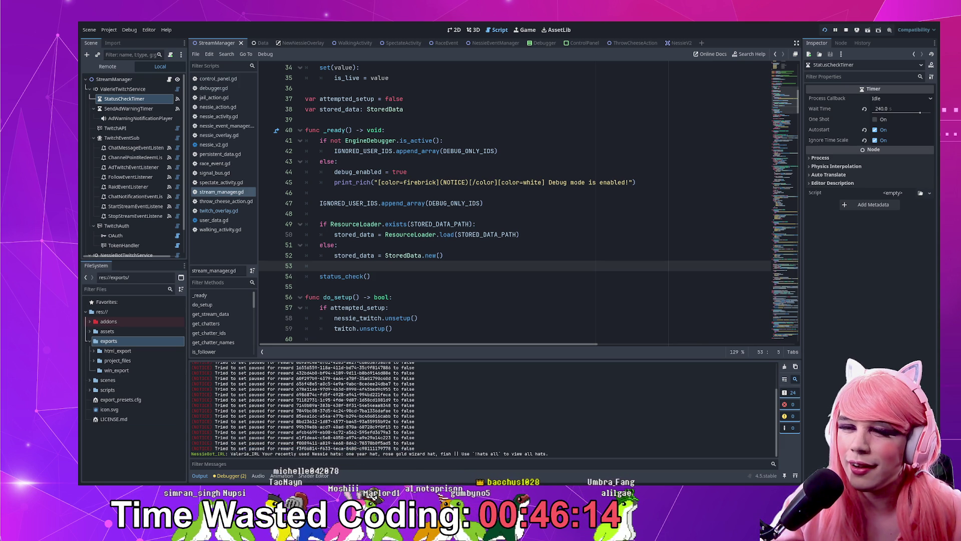
left_click(431, 458)
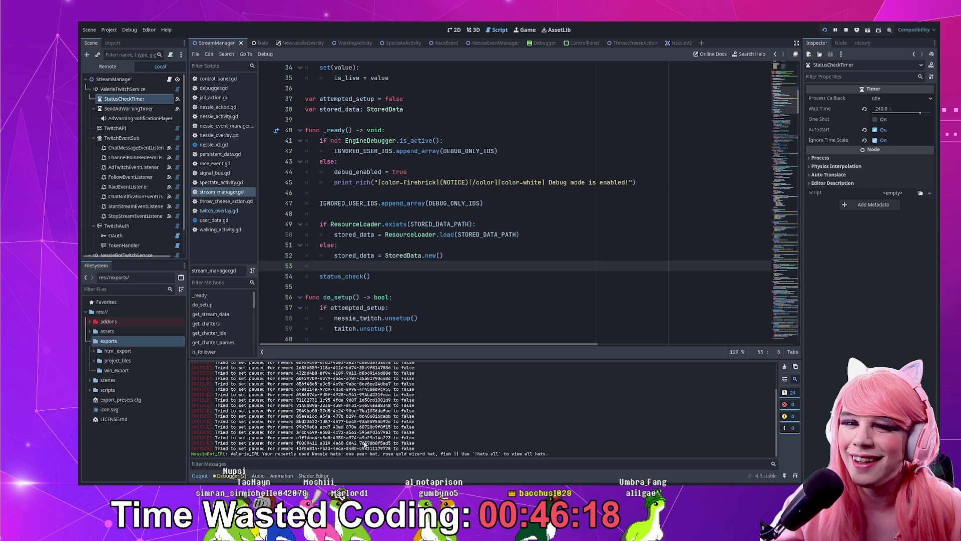
left_click_drag(192, 454, 292, 457)
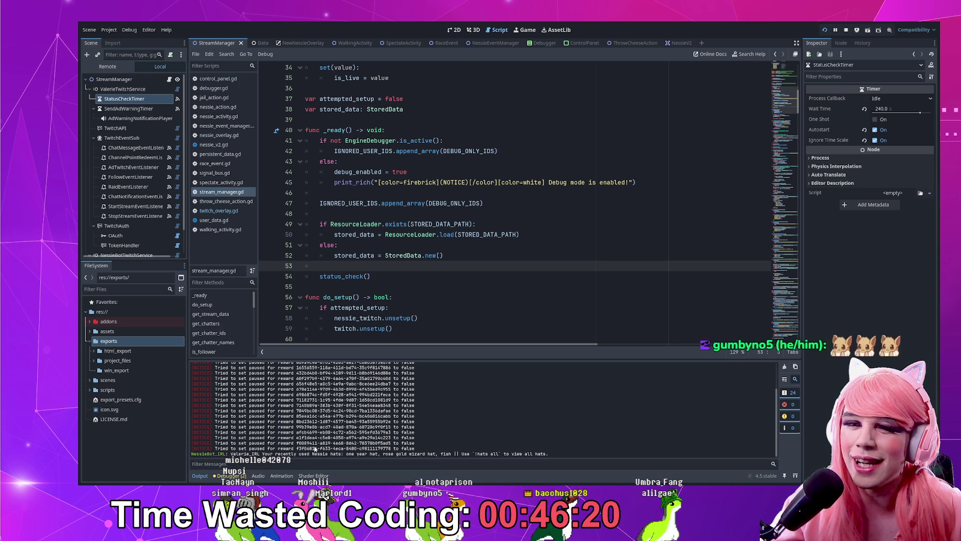
left_click(511, 431)
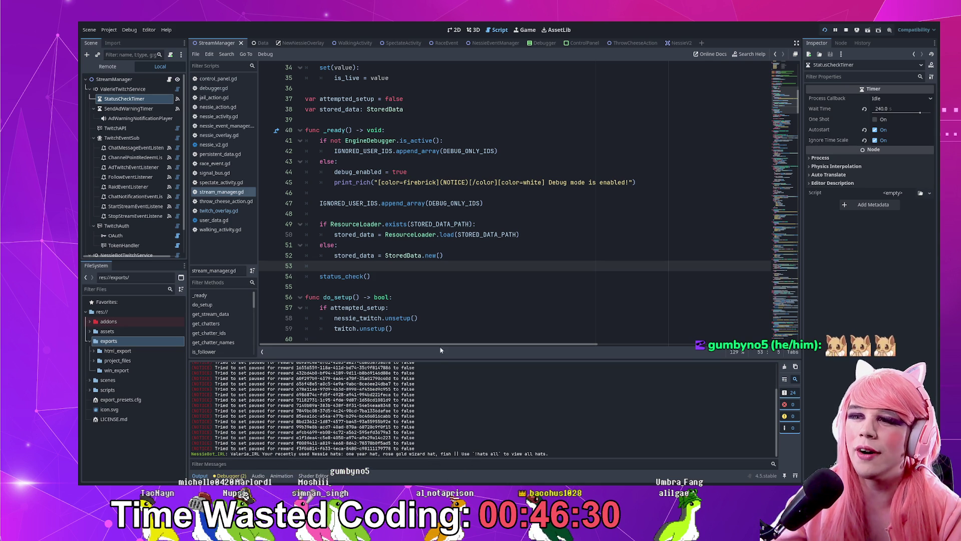
left_click(452, 297)
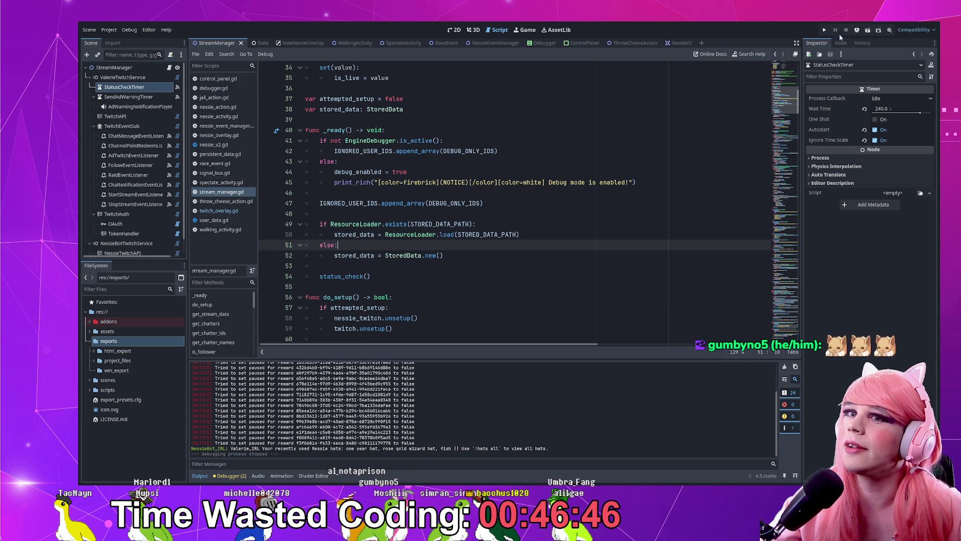
left_click(676, 171)
scroll(549, 239, "down", 1)
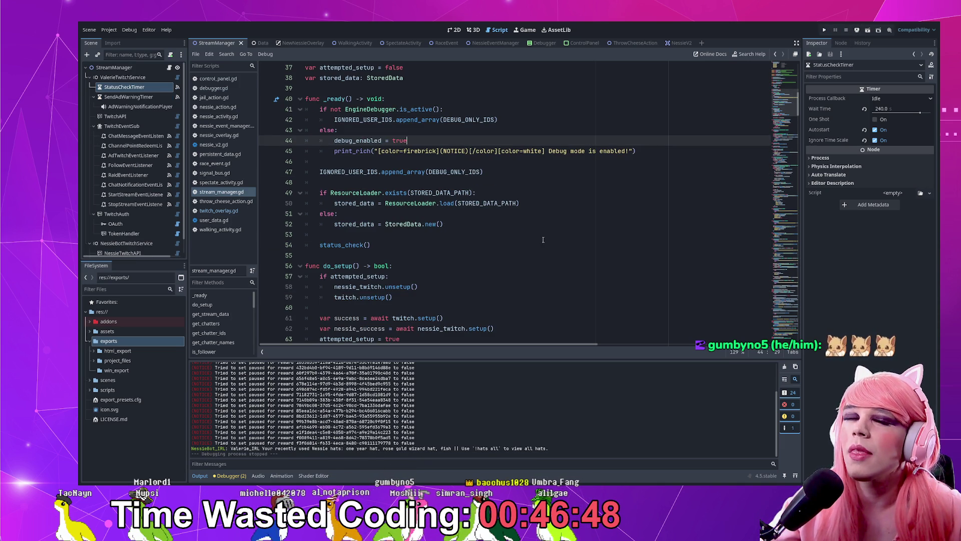
left_click(526, 261)
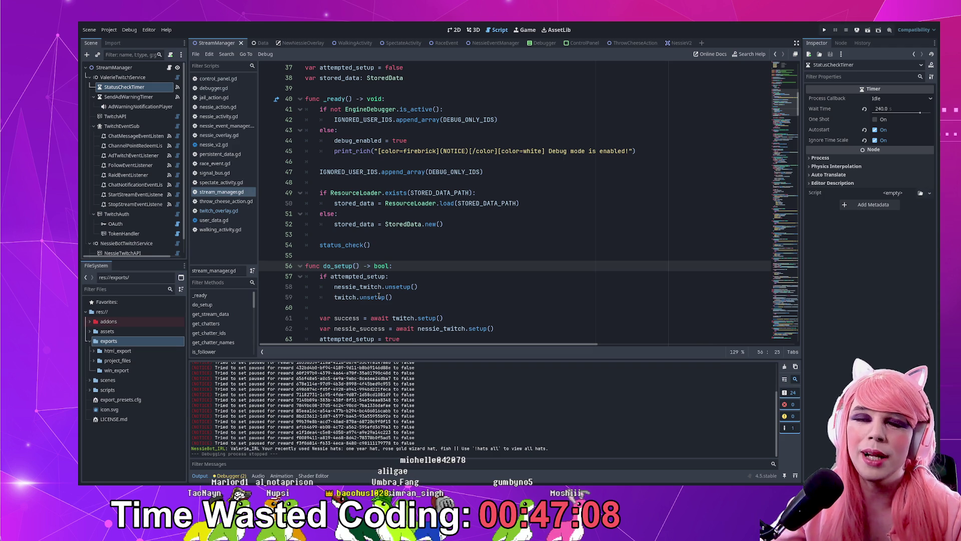
left_click(425, 296)
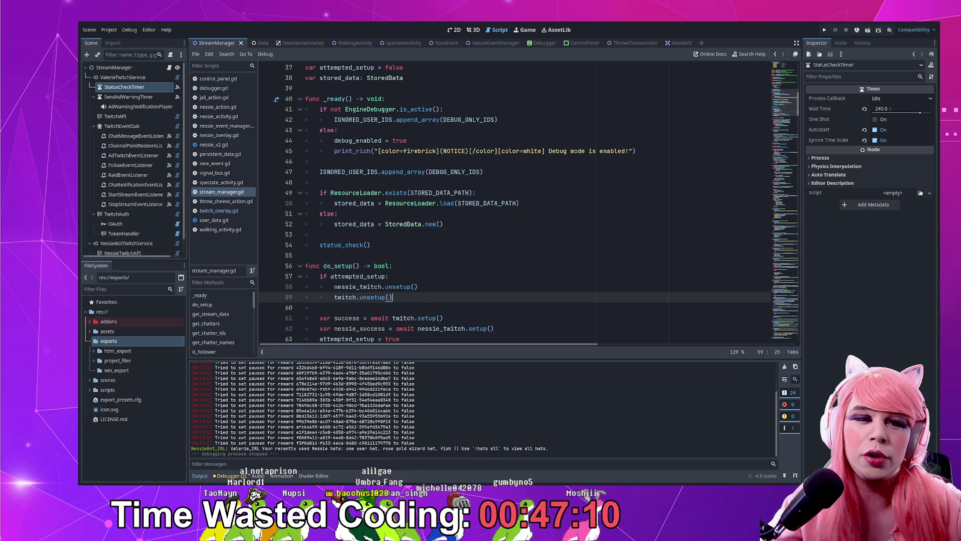
left_click(541, 235)
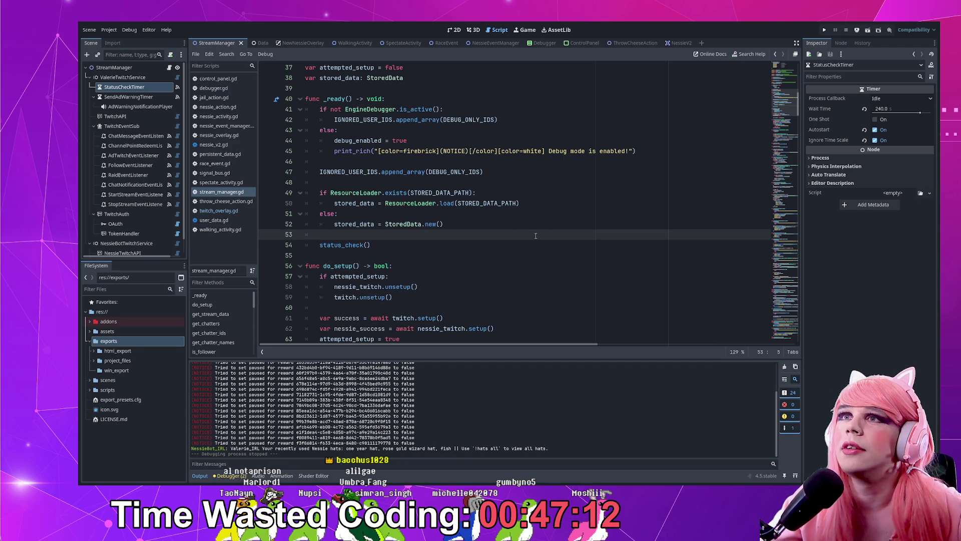
scroll(533, 236, "up", 2)
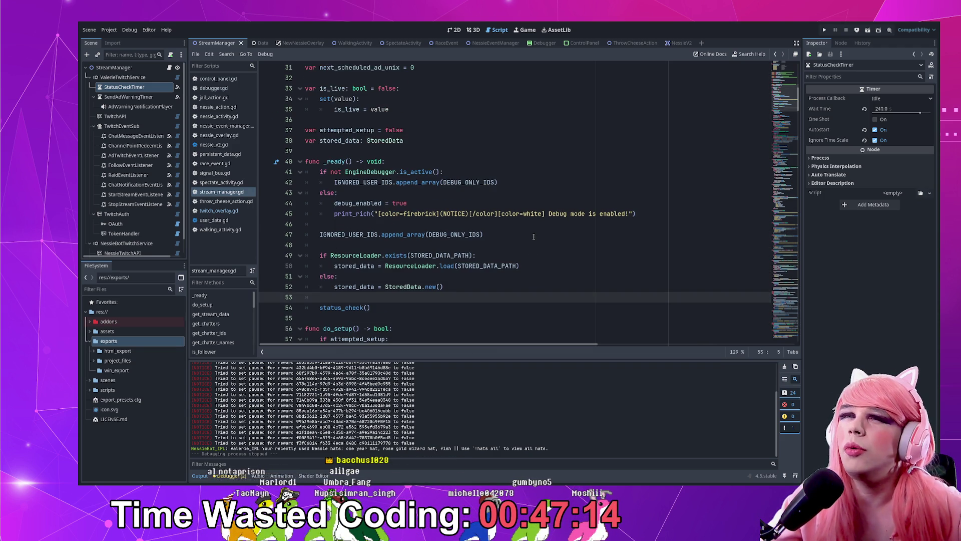
left_click(535, 237)
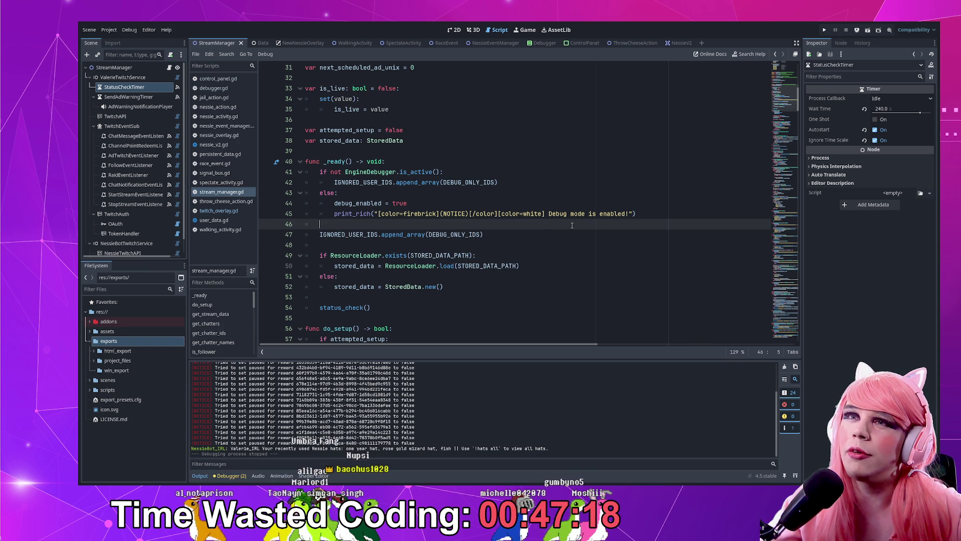
left_click(595, 202)
left_click(599, 196)
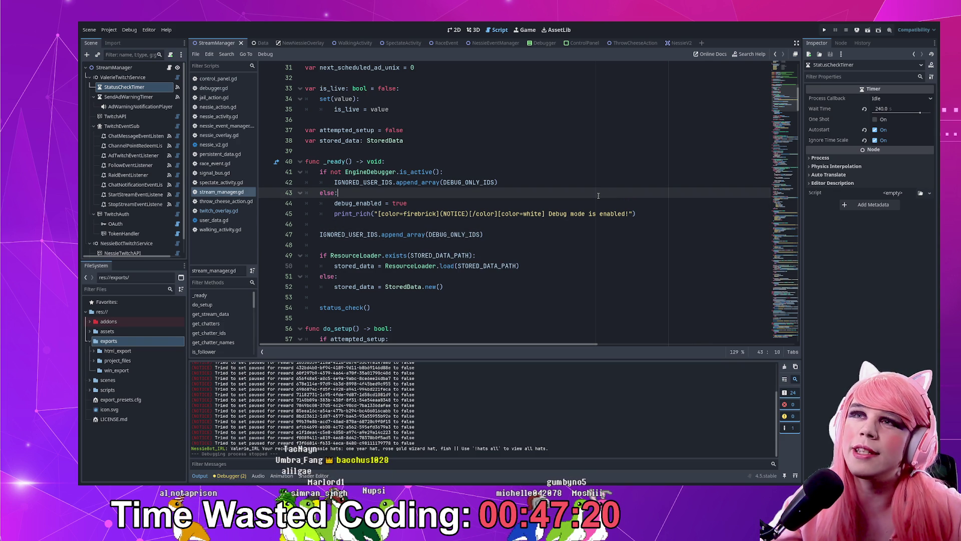
scroll(581, 195, "up", 7)
left_click(600, 226)
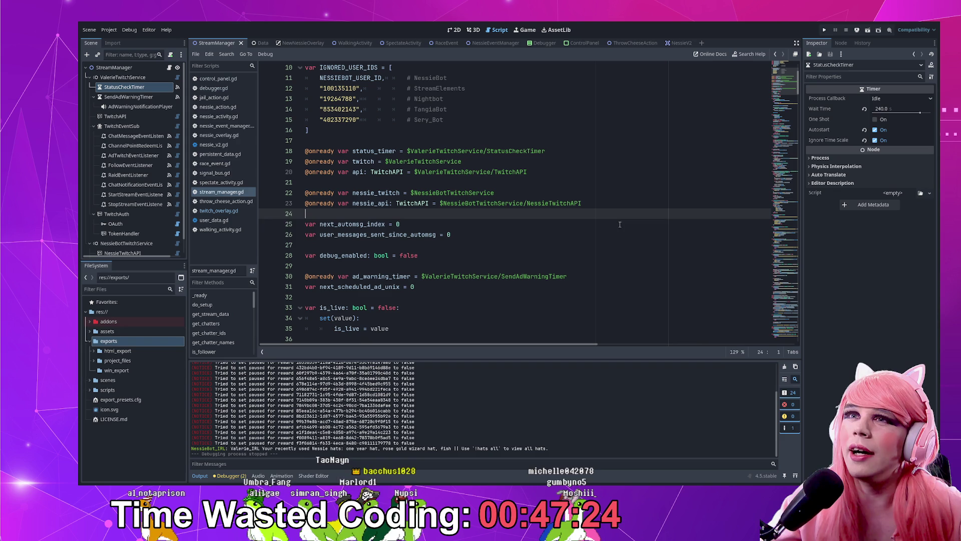
left_click(619, 231)
left_click(631, 217)
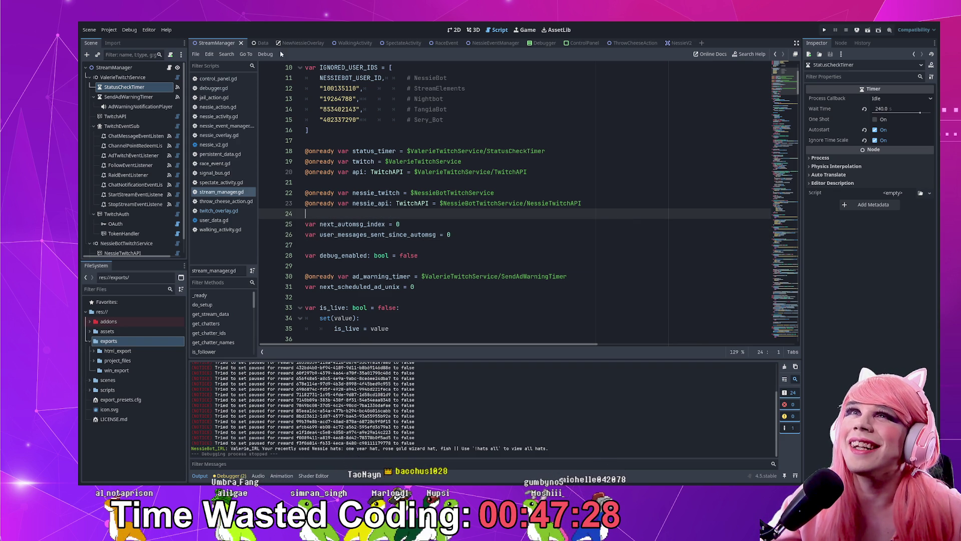
scroll(448, 234, "down", 7)
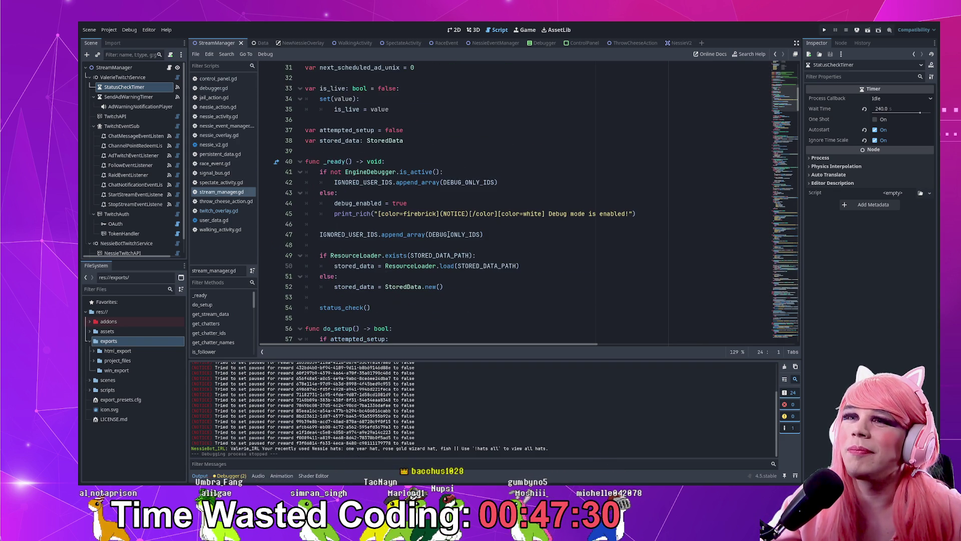
scroll(449, 235, "up", 6)
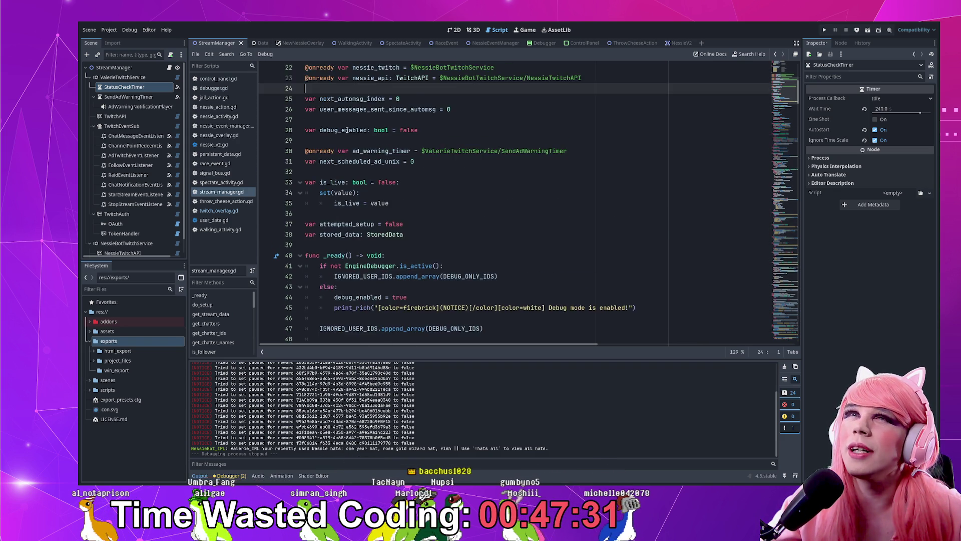
left_click(303, 43)
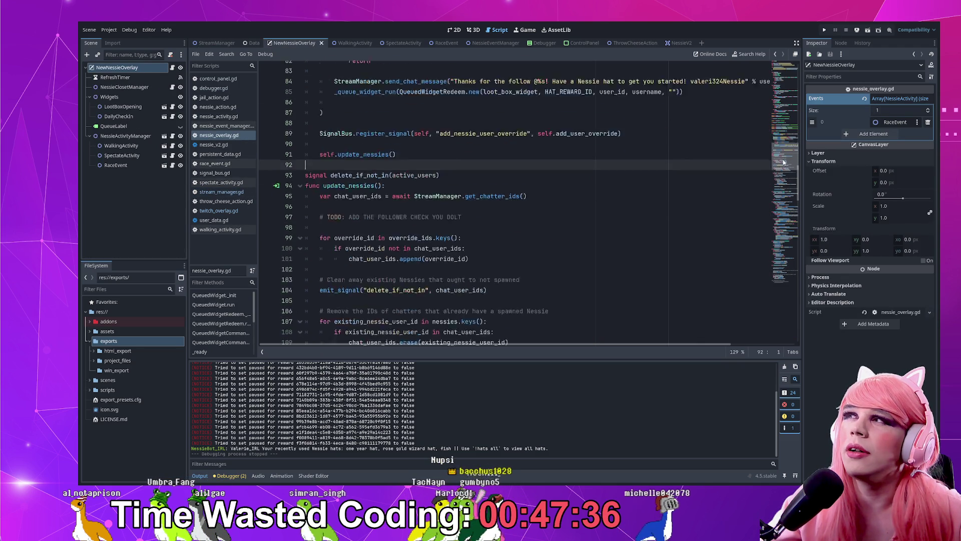
scroll(785, 171, "down", 5)
scroll(784, 171, "up", 15)
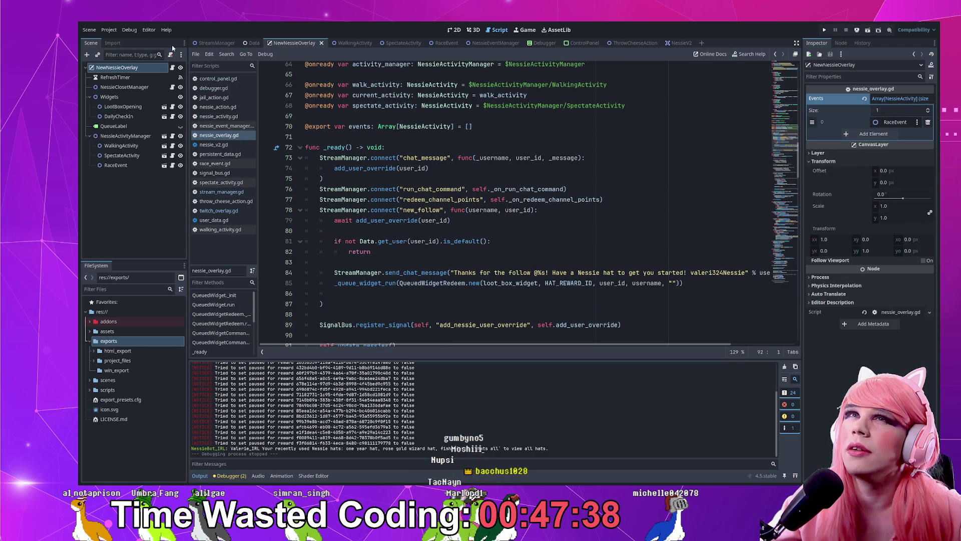
left_click(217, 44)
scroll(785, 214, "down", 20)
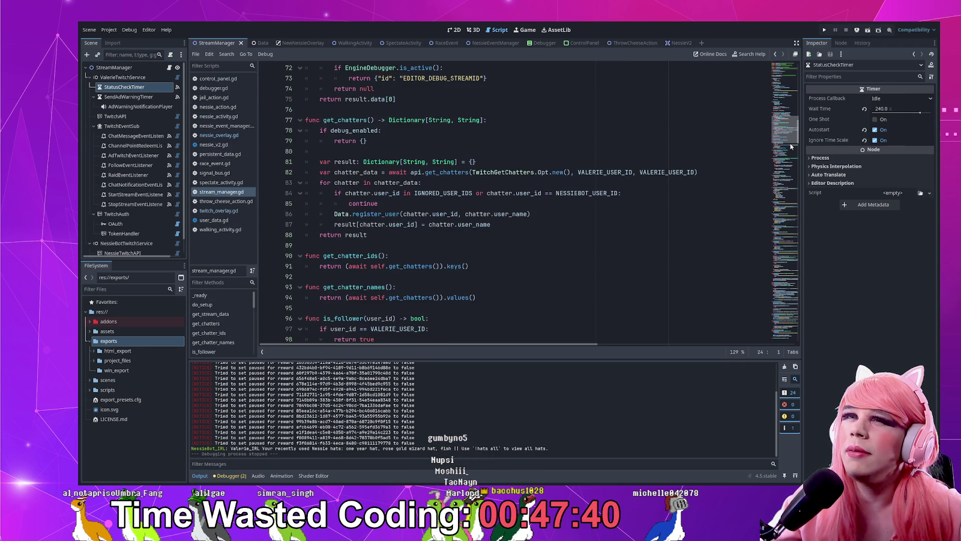
scroll(785, 214, "down", 13)
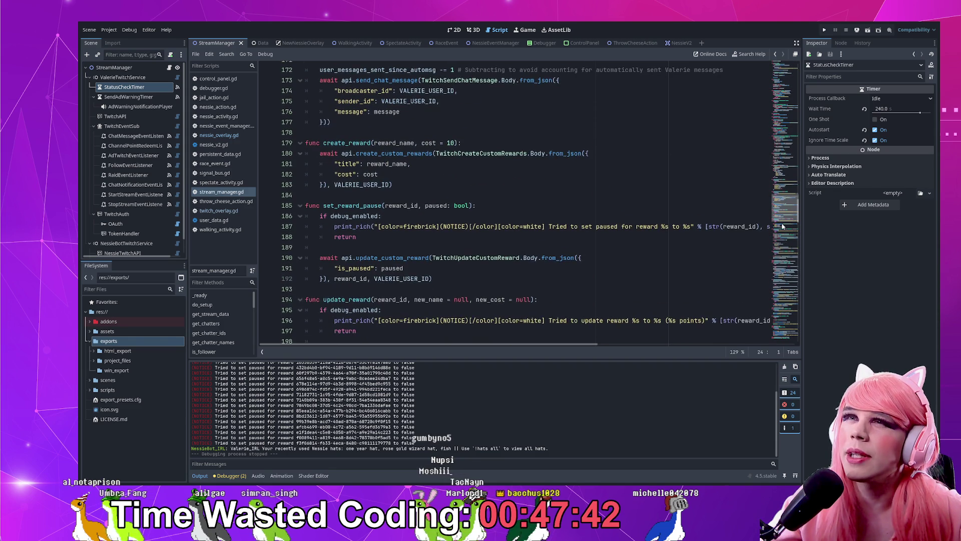
scroll(781, 244, "down", 8)
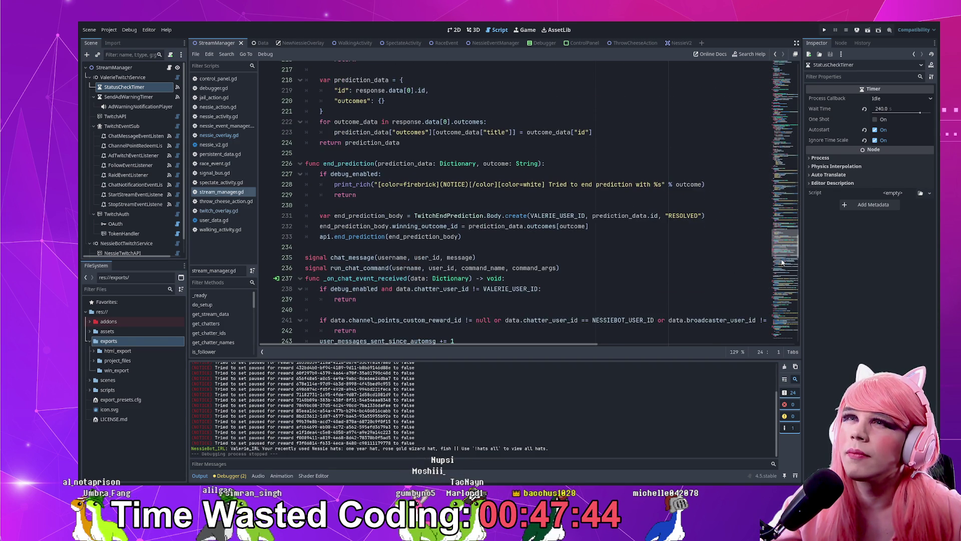
scroll(781, 265, "down", 3)
scroll(779, 269, "down", 5)
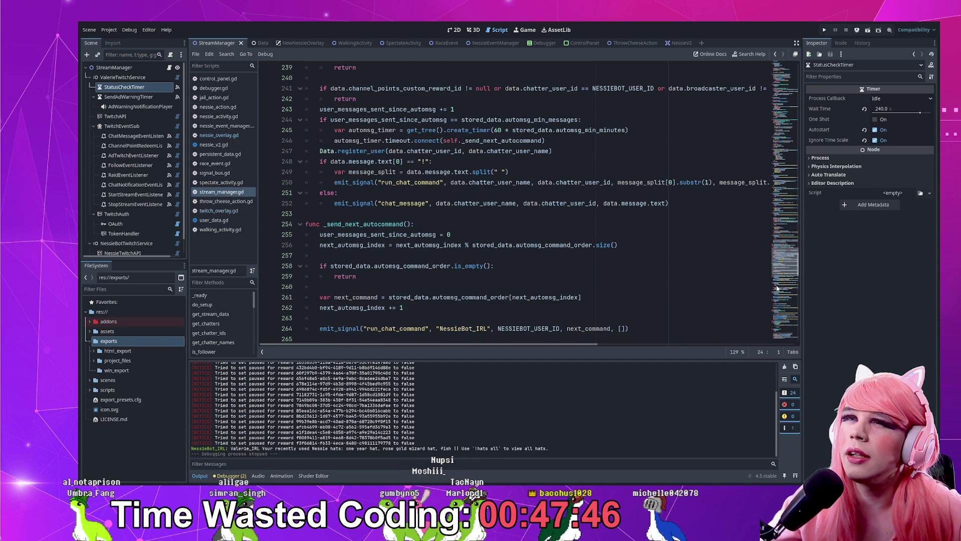
scroll(775, 300, "down", 16)
scroll(775, 308, "down", 12)
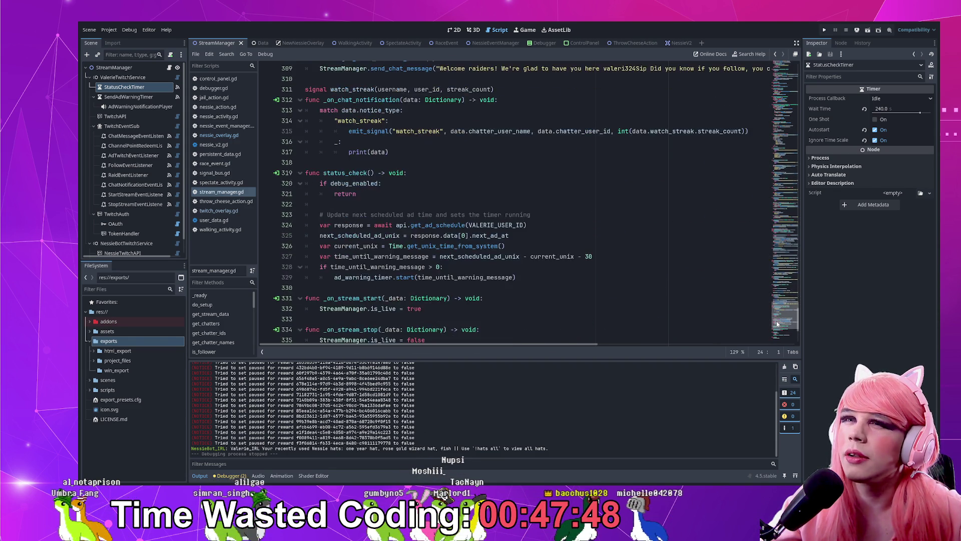
scroll(791, 303, "up", 17)
scroll(794, 303, "up", 7)
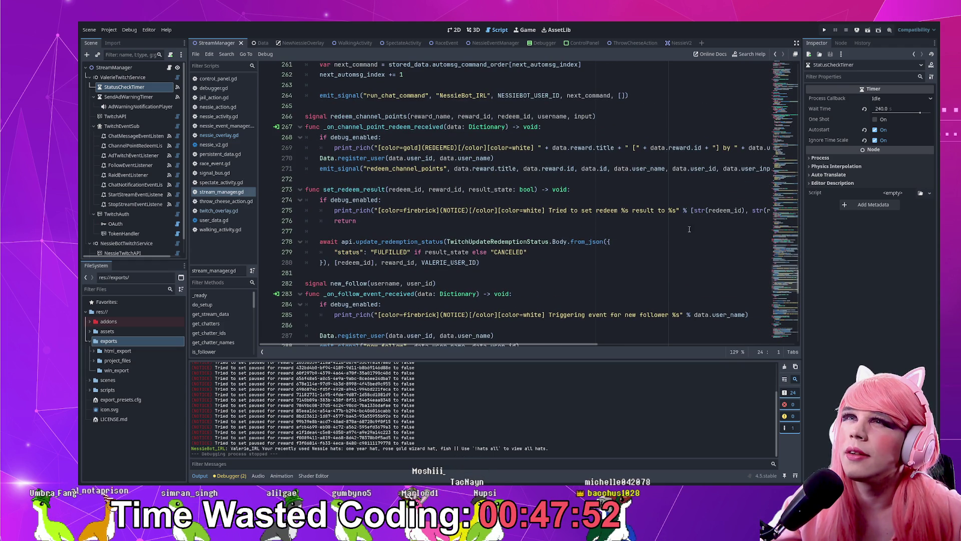
double_click(369, 148)
left_click(383, 158)
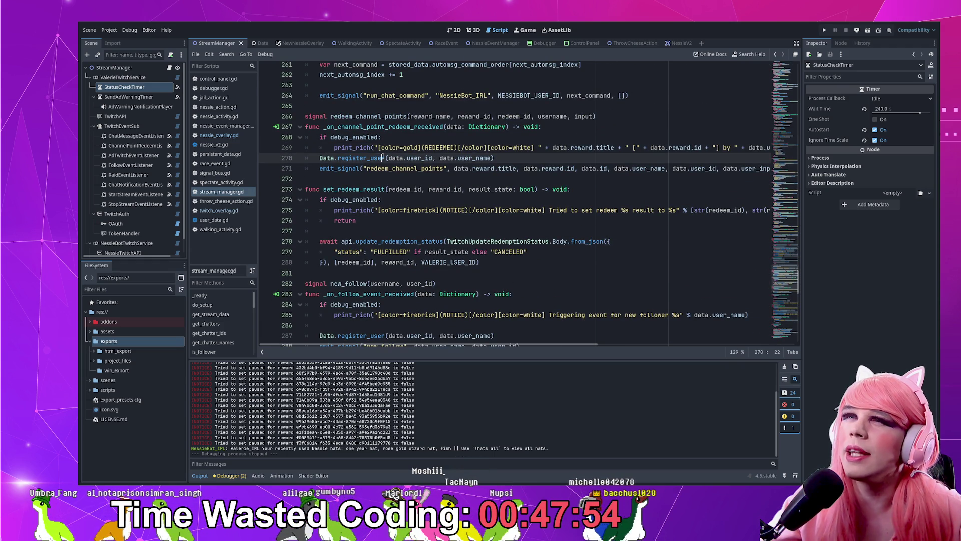
left_click_drag(784, 291, 783, 103)
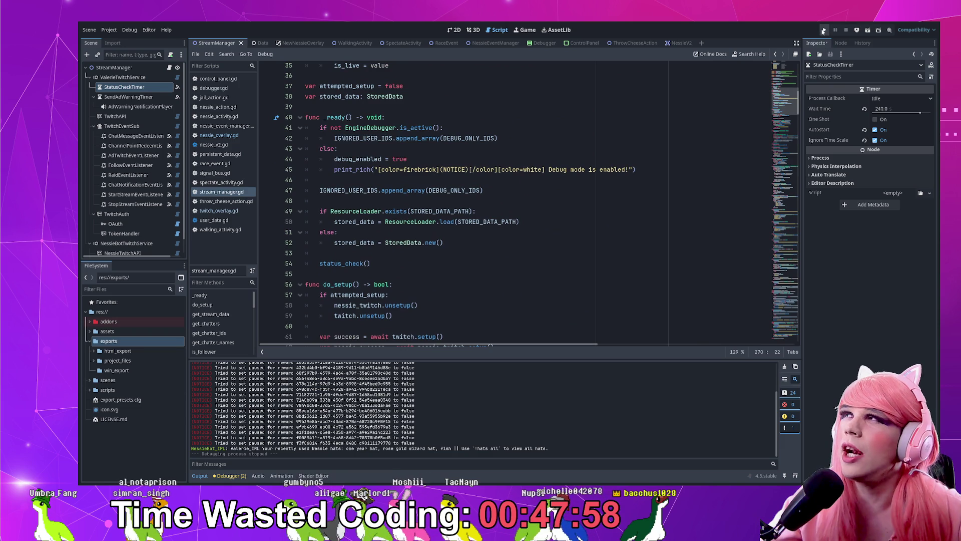
- Run the stream bot, check the jail redeem's REDEEMED and result lines, then stop it
left_click(824, 30)
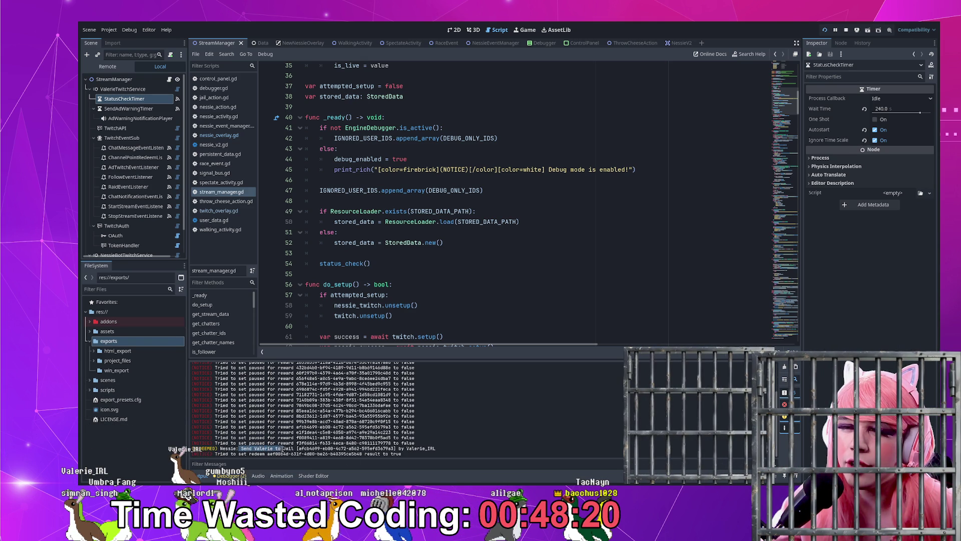
double_click(235, 449)
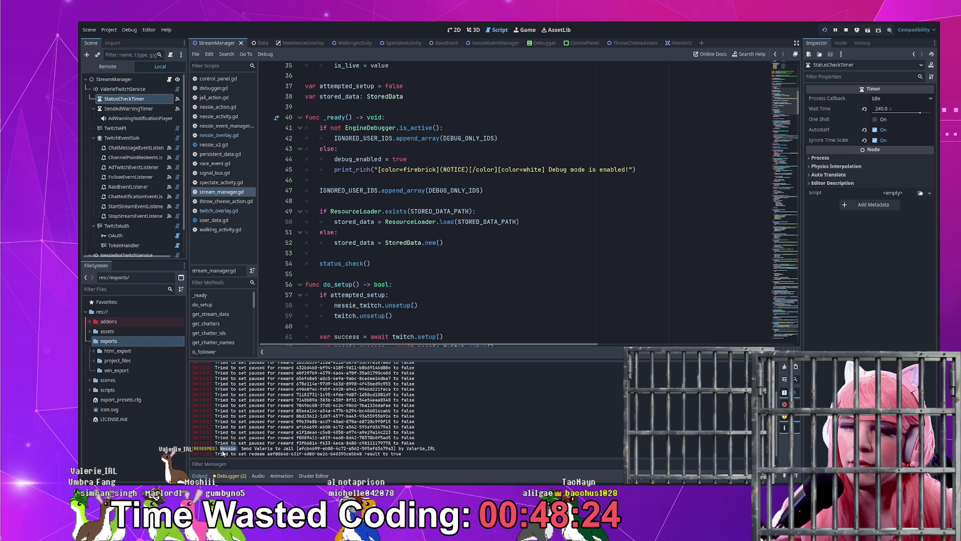
left_click(271, 453)
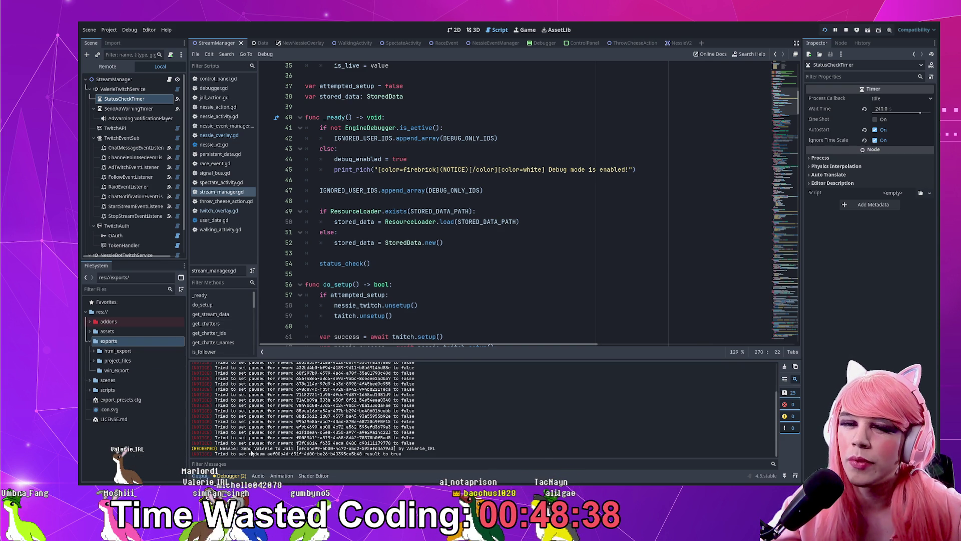
left_click_drag(216, 454, 403, 455)
left_click(412, 458)
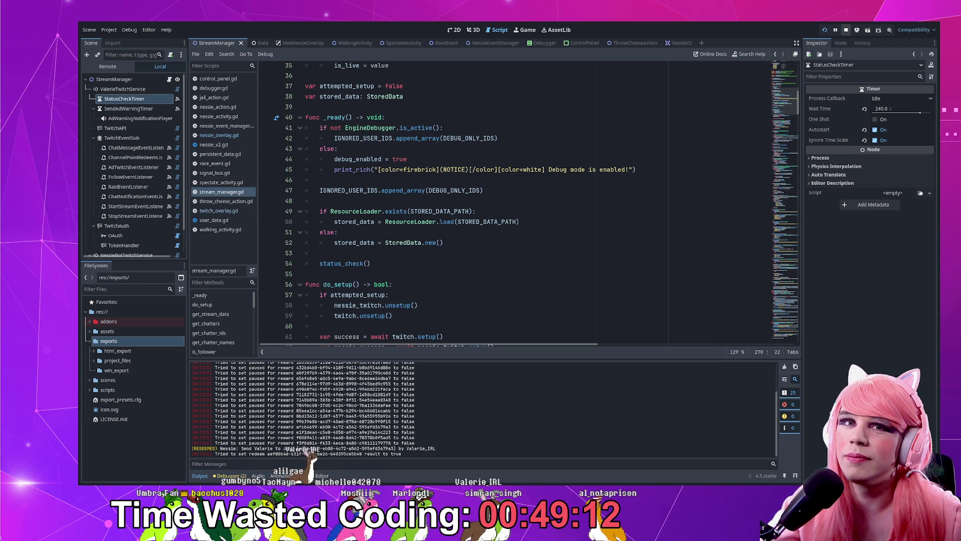
key("F8")
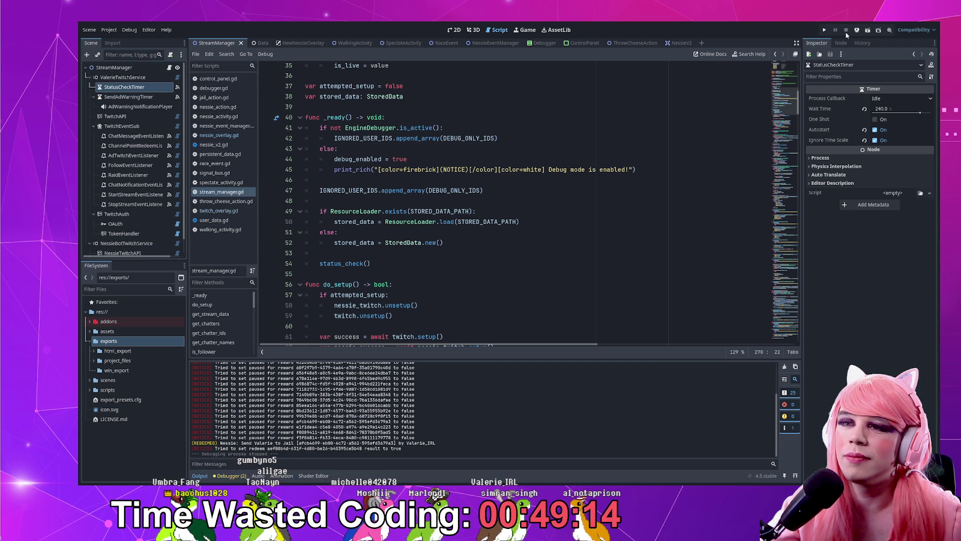
- Look over lines 45 to 53 of the open script
left_click(615, 169)
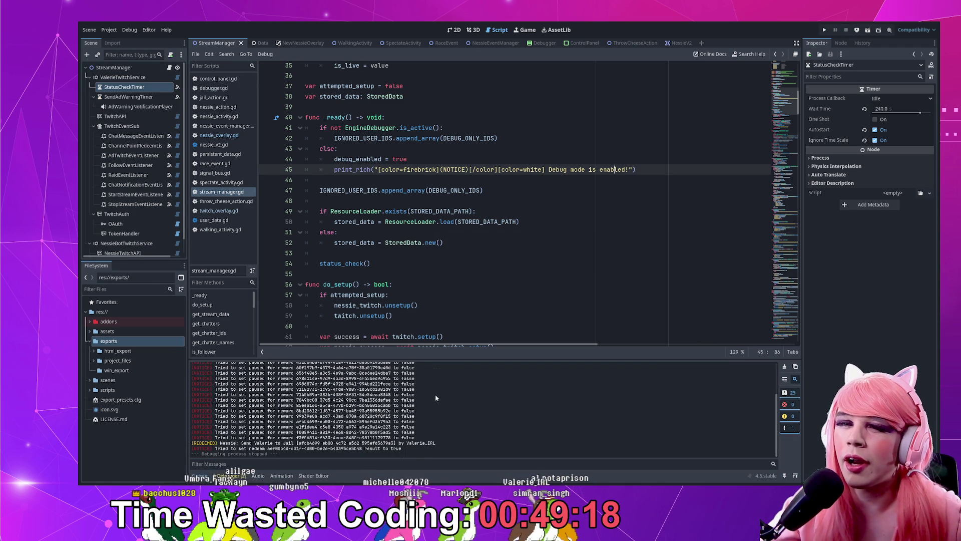
left_click(492, 257)
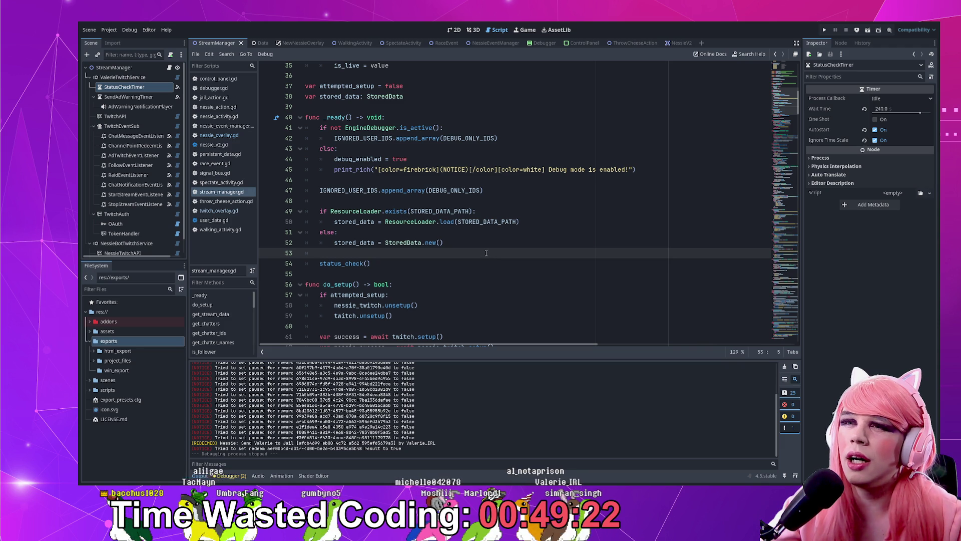
scroll(485, 253, "up", 3)
scroll(486, 252, "down", 5)
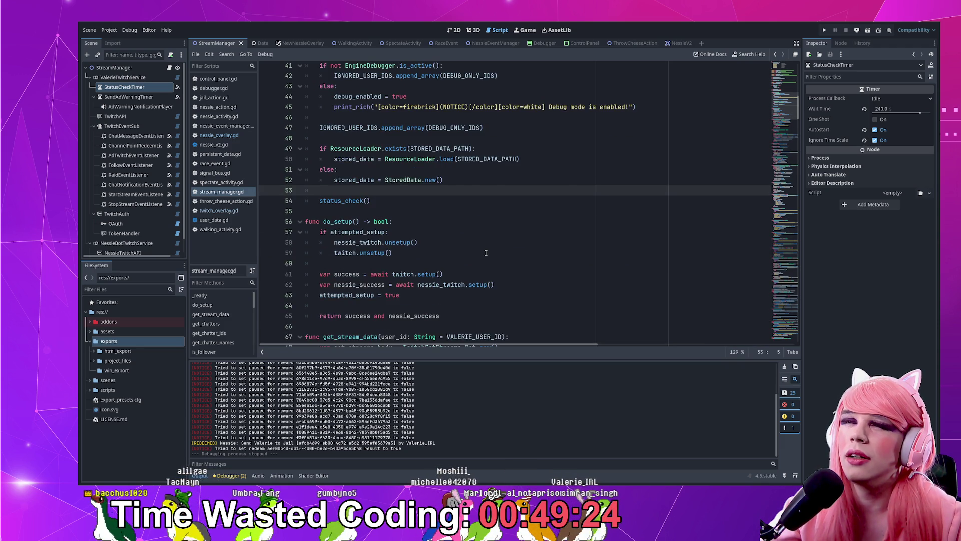
scroll(486, 253, "up", 4)
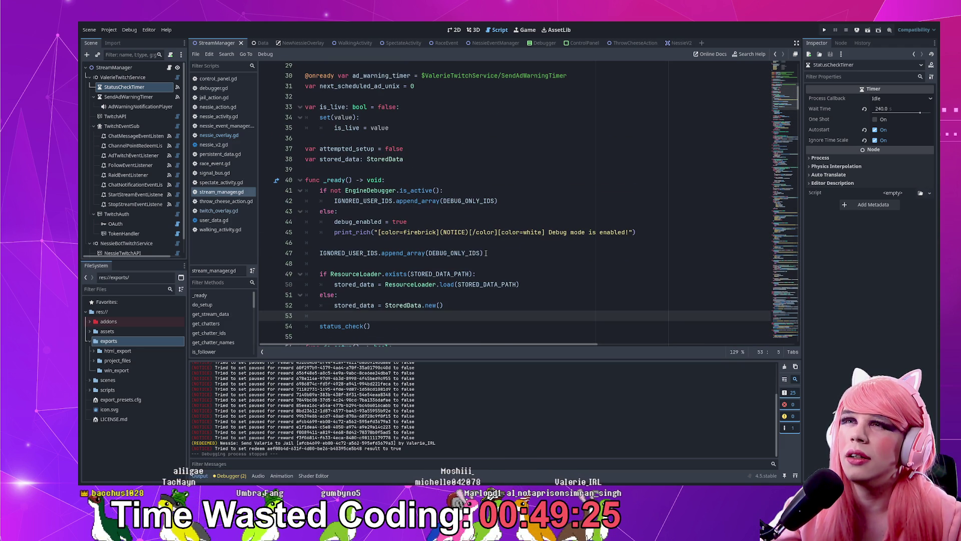
left_click(470, 309)
scroll(471, 308, "up", 1, "ctrl")
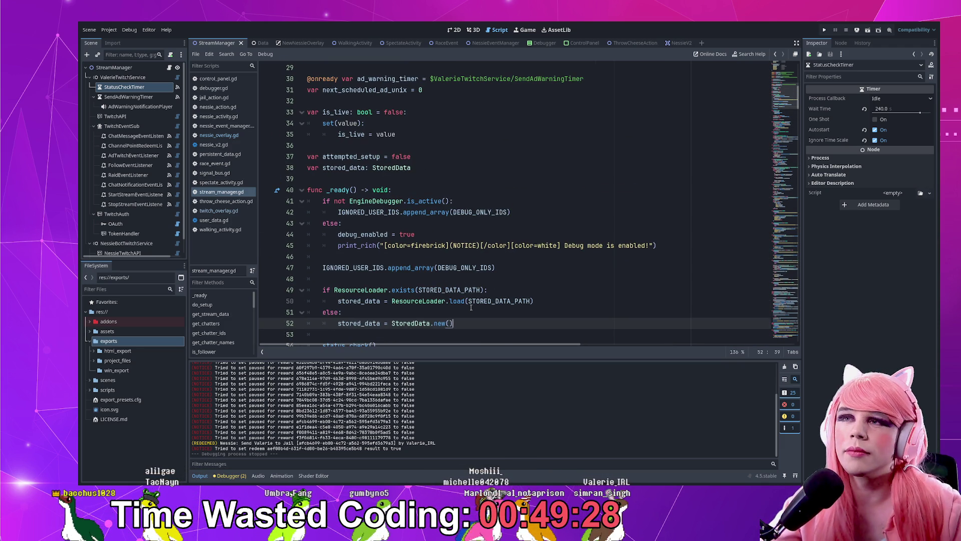
scroll(476, 302, "down", 14)
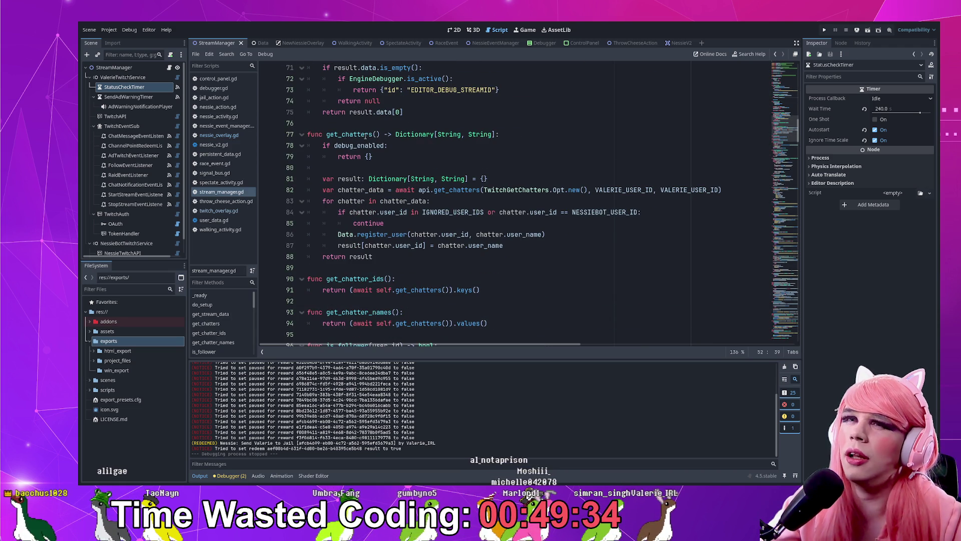
- Run the project again with F5 and show the ControlPanel scene on the 2D canvas
key("F5")
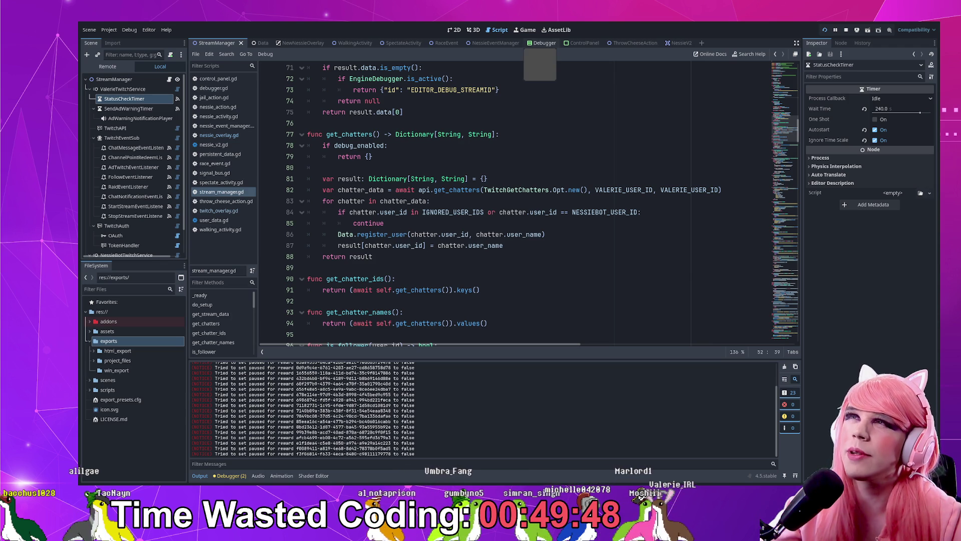
left_click(543, 42)
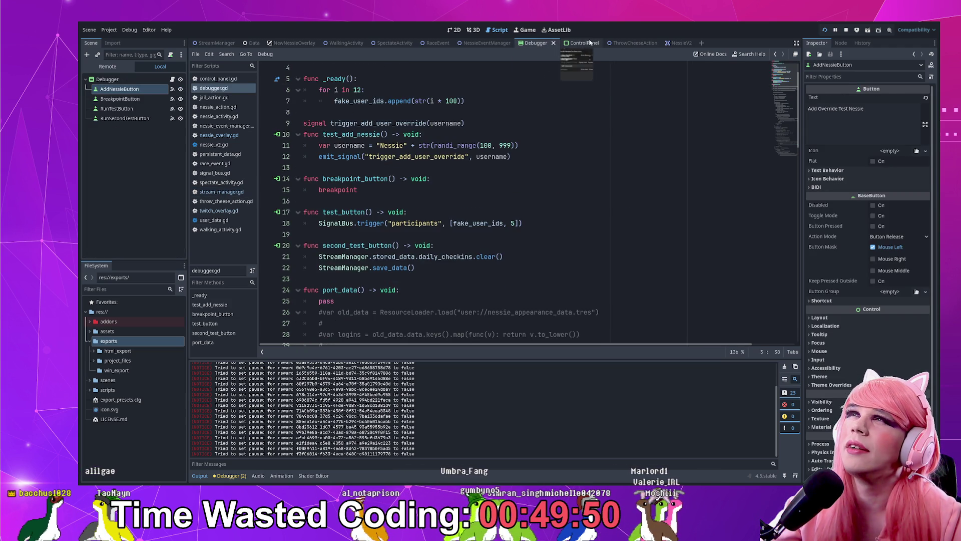
left_click(576, 42)
left_click(454, 30)
- Switch to the Debugger scene showing its four test buttons, including Add Override Test Nessie
scroll(408, 252, "up", 3)
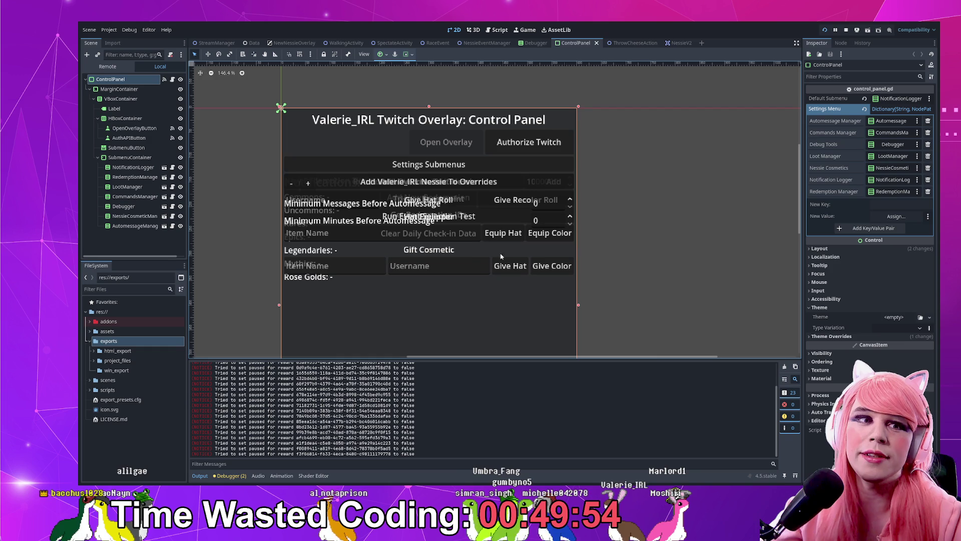
scroll(626, 282, "up", 1)
scroll(514, 222, "left", 2)
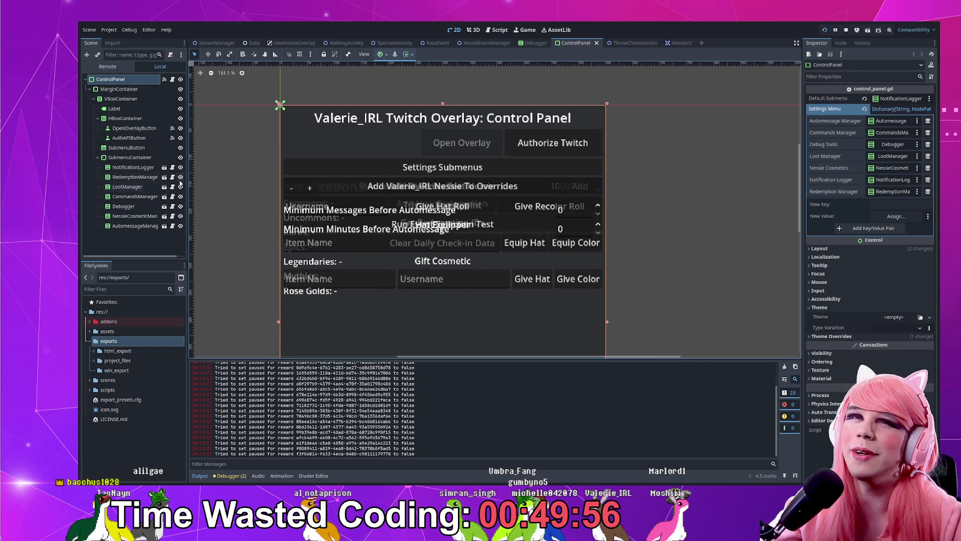
scroll(652, 249, "down", 8)
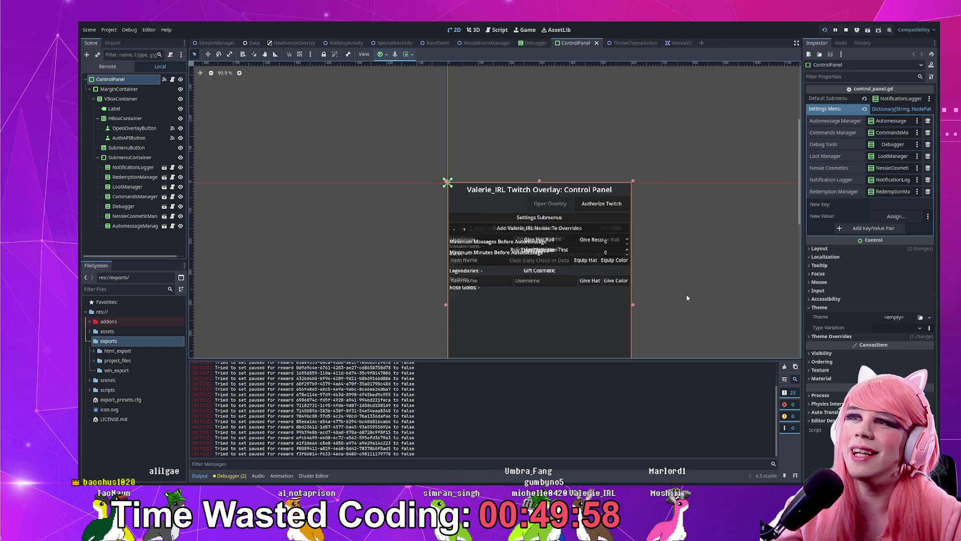
scroll(545, 169, "up", 5)
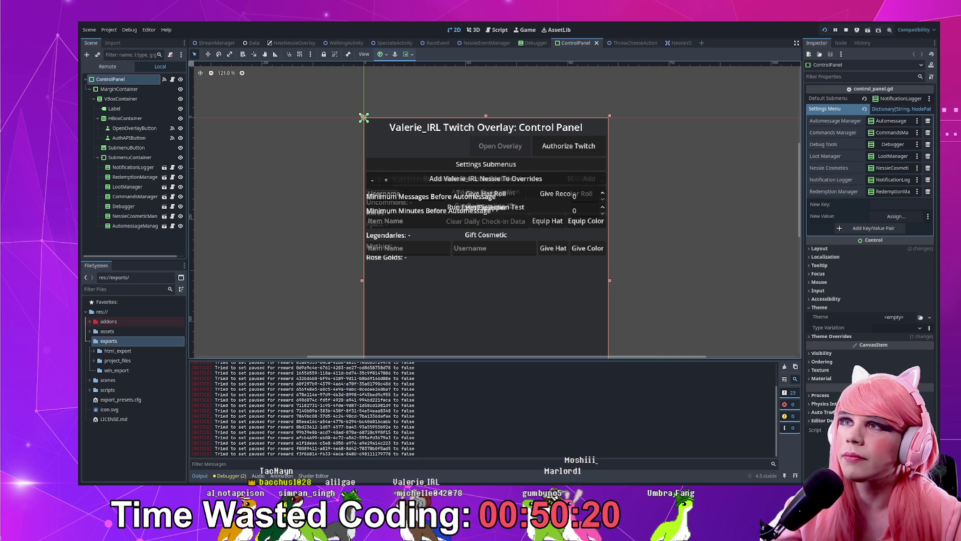
mouse_move(635, 42)
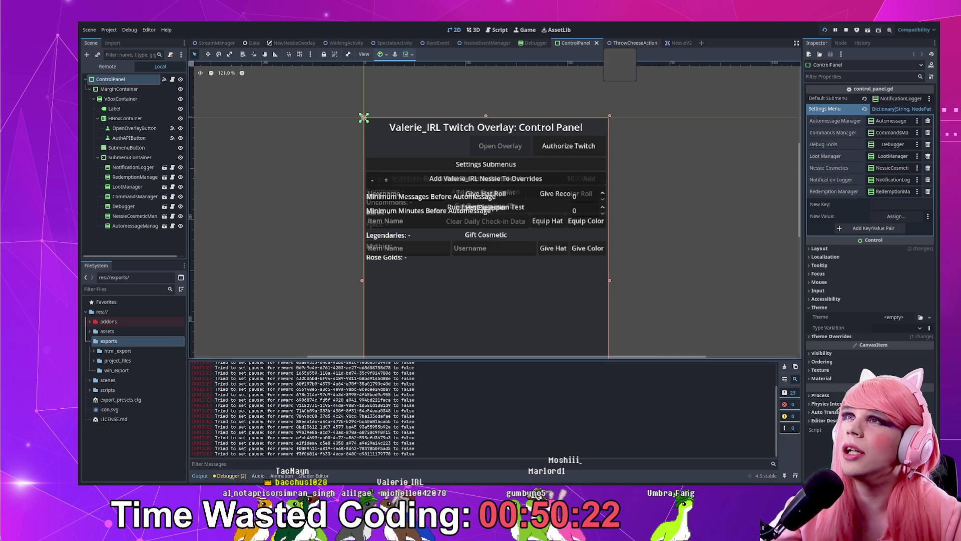
left_click(535, 42)
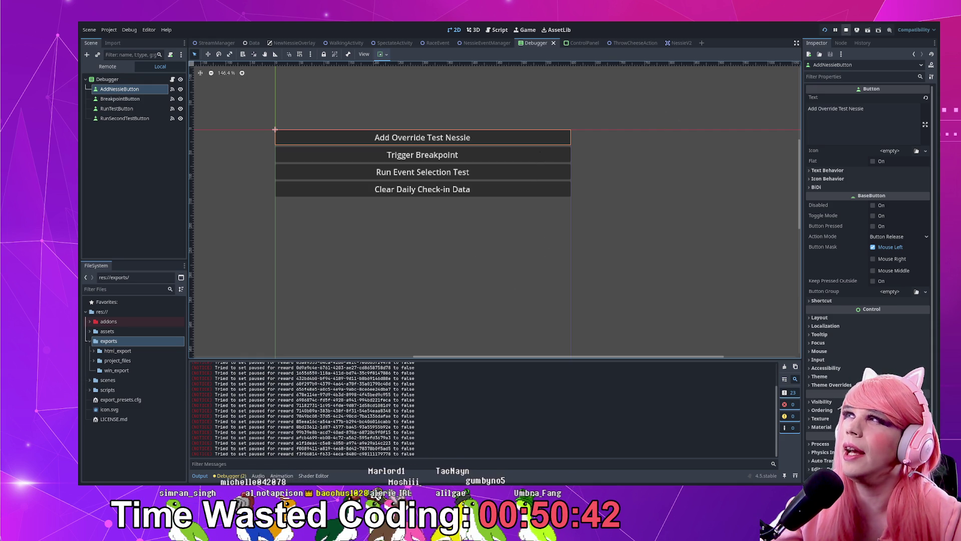
- Stop the project and open debugger.gd at the test_add_nessie function
key("F8")
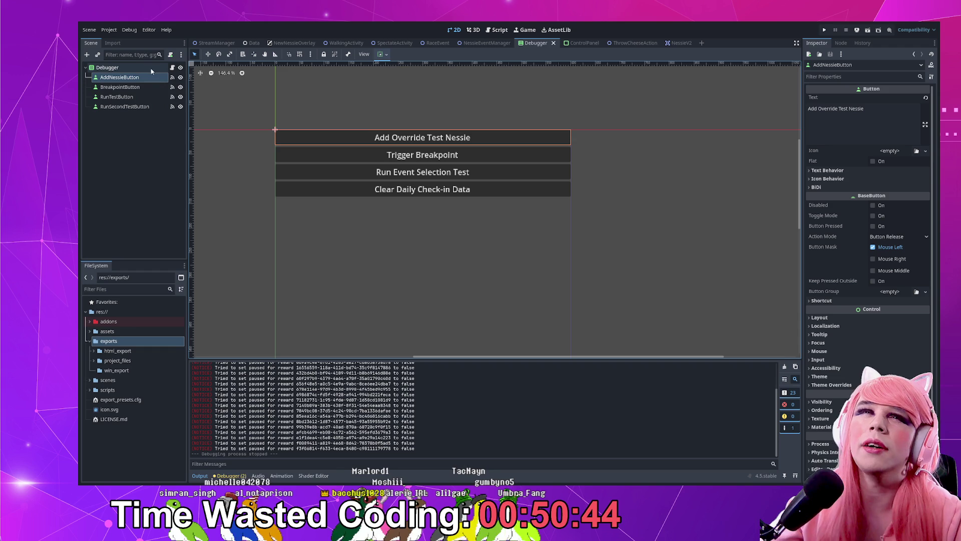
left_click(172, 67)
scroll(393, 191, "up", 2)
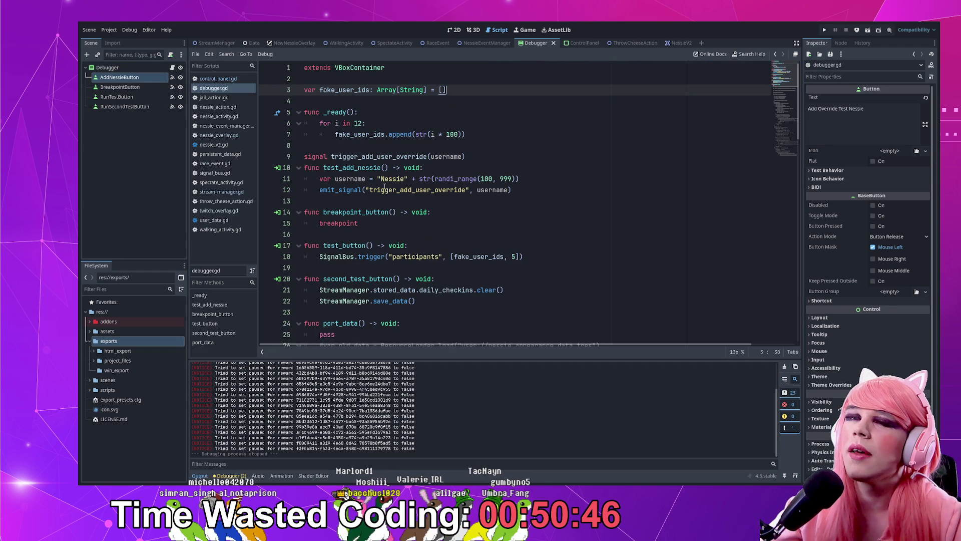
double_click(372, 170)
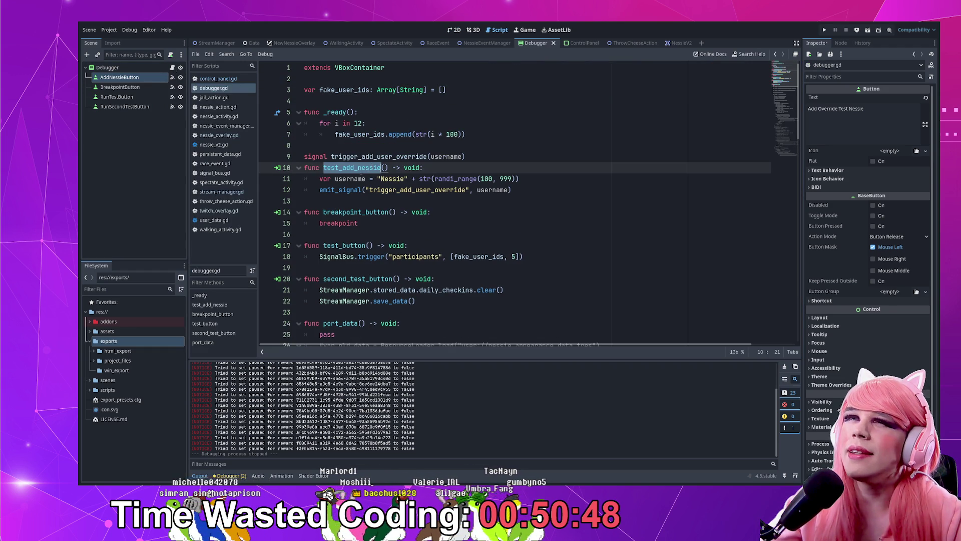
- Trace how test_add_nessie emits trigger_add_user_override with the username
double_click(351, 179)
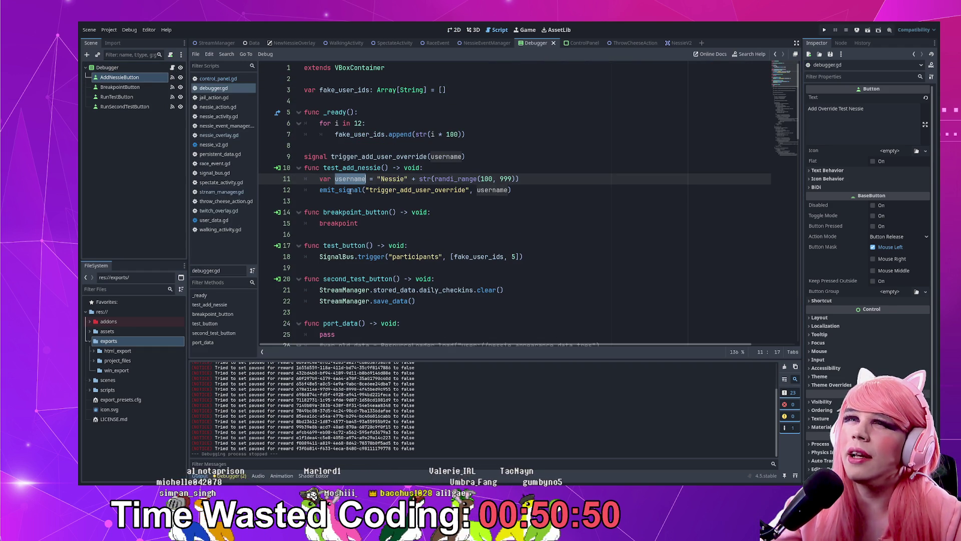
double_click(353, 191)
left_click_drag(369, 190, 467, 190)
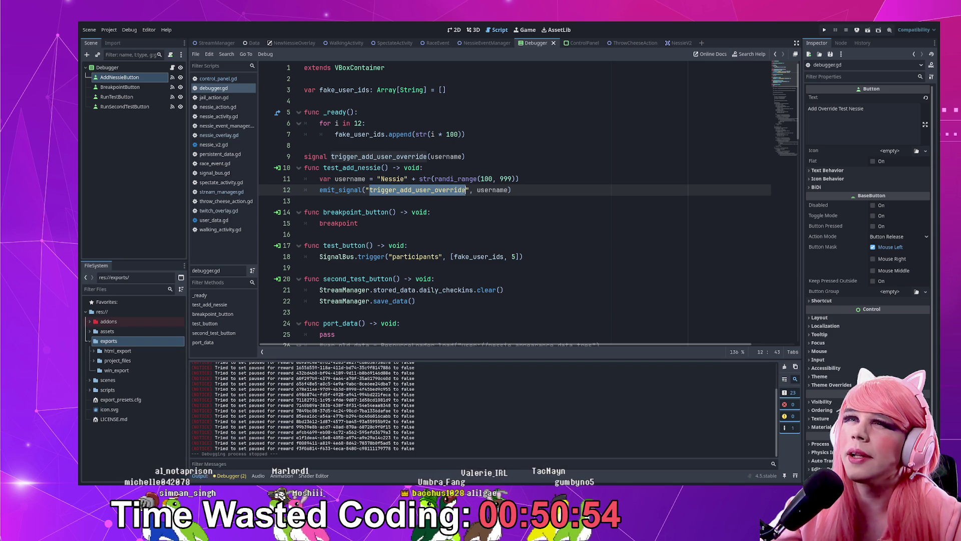
left_click(537, 195)
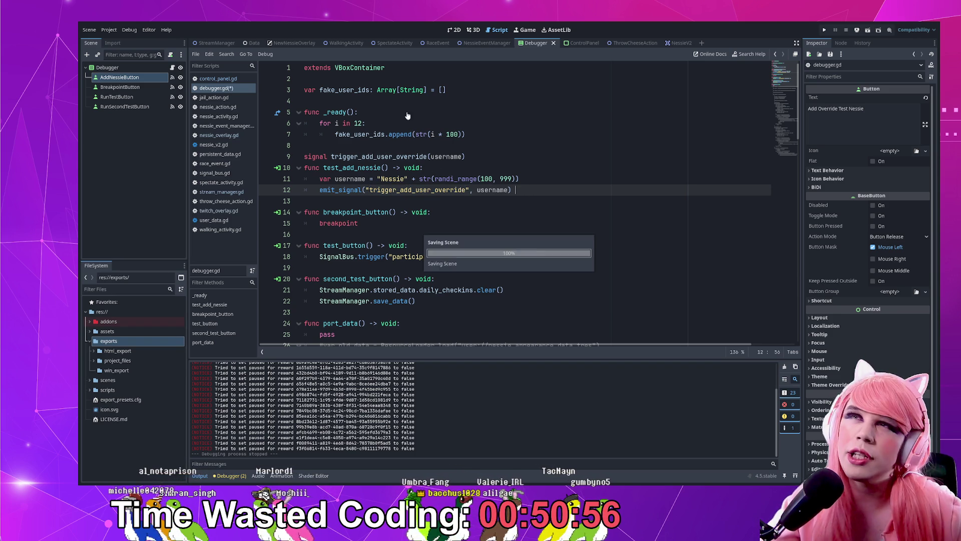
left_click(288, 46)
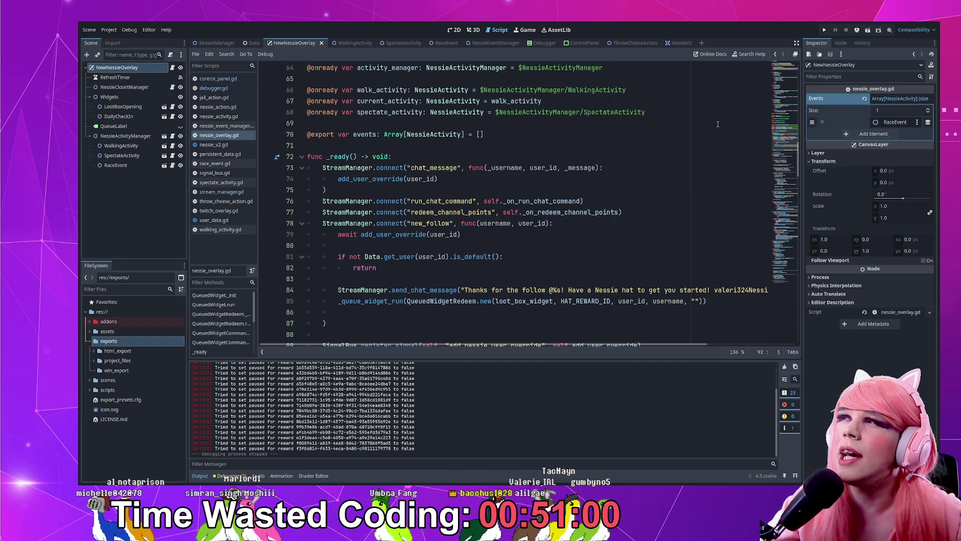
scroll(712, 111, "down", 5)
scroll(712, 111, "up", 4)
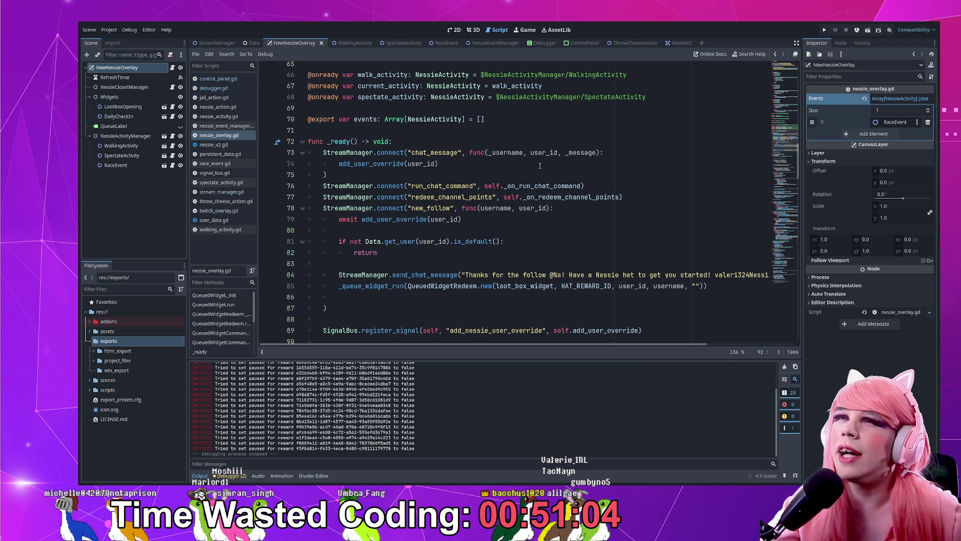
scroll(492, 176, "down", 2)
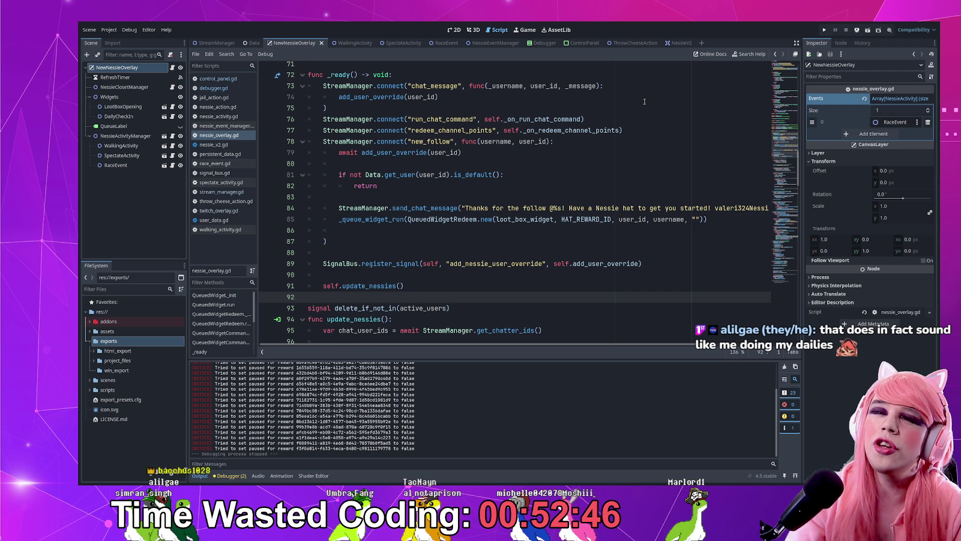
scroll(376, 184, "down", 10)
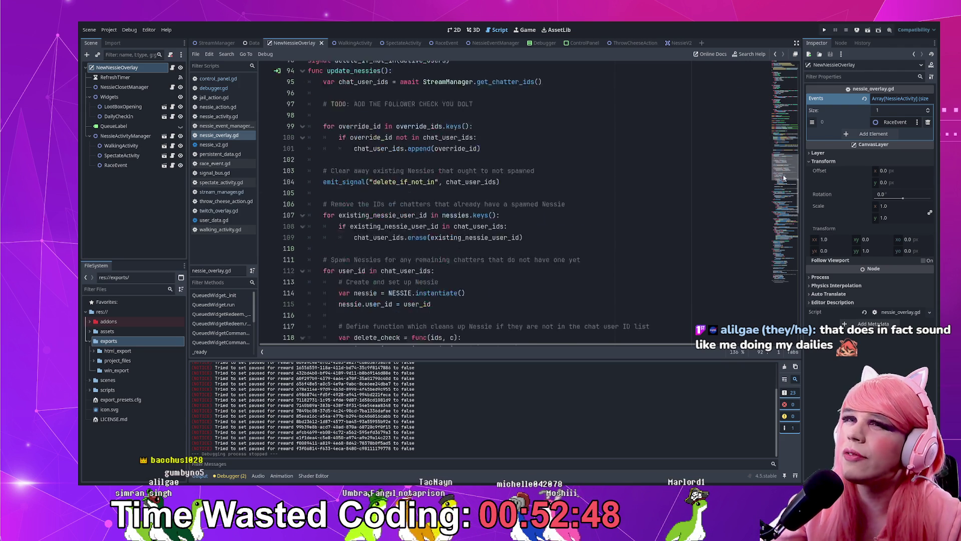
double_click(375, 183)
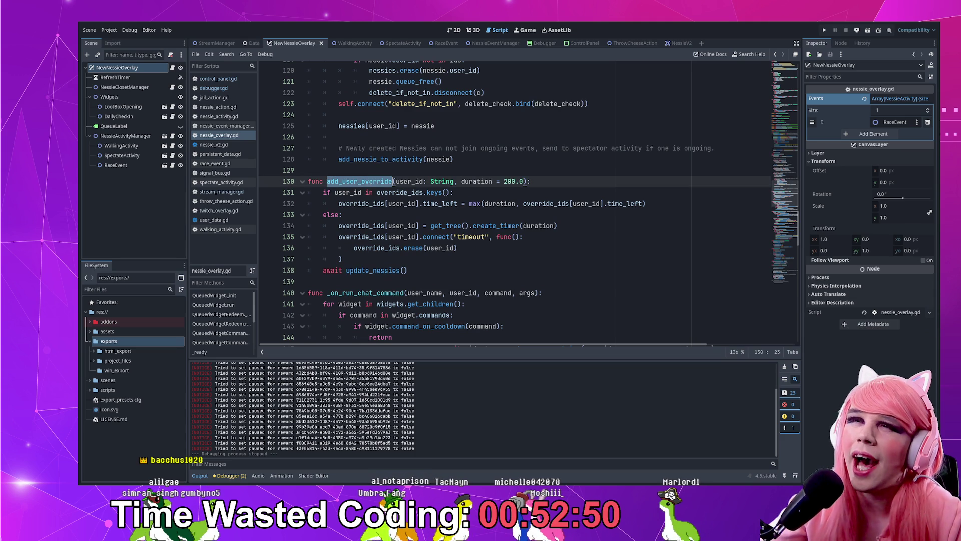
double_click(365, 203)
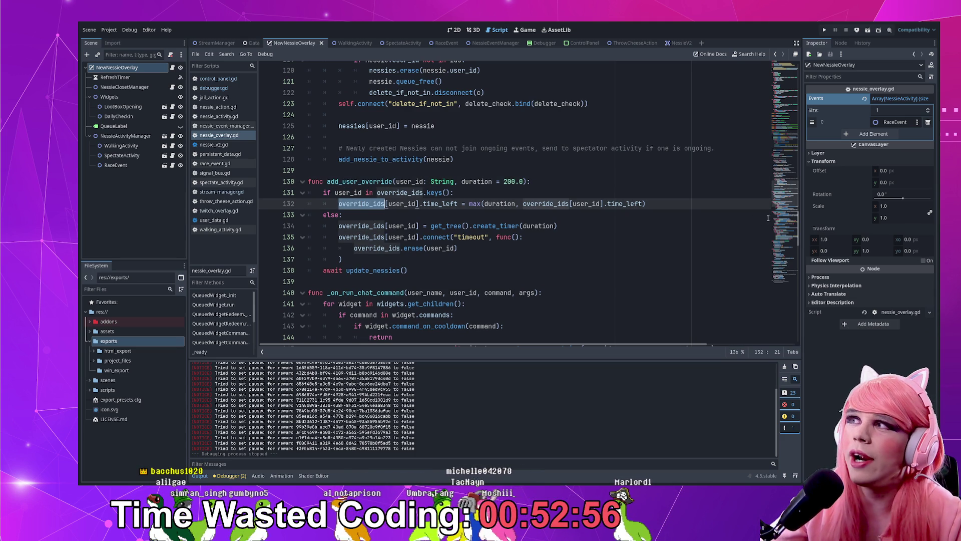
scroll(783, 173, "up", 10)
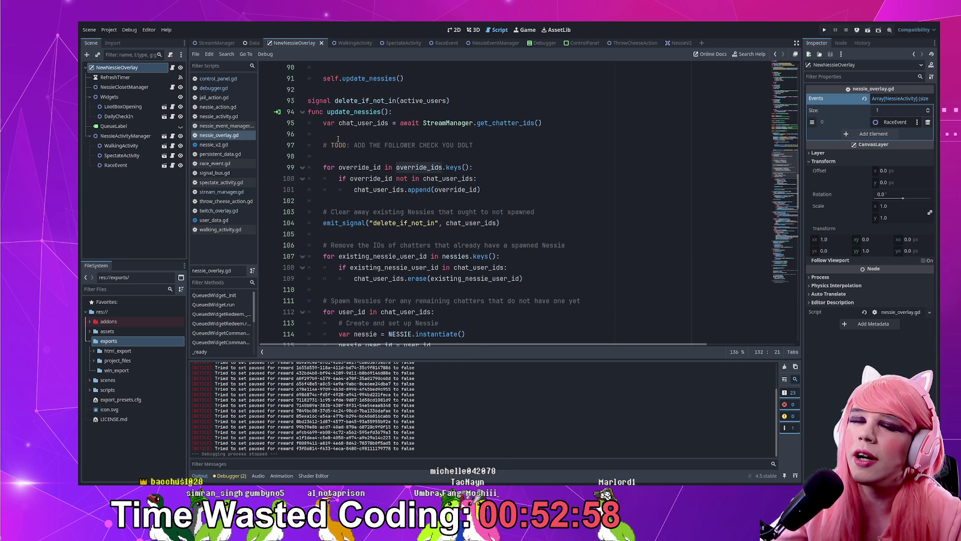
left_click_drag(326, 111, 417, 111)
left_click(416, 111)
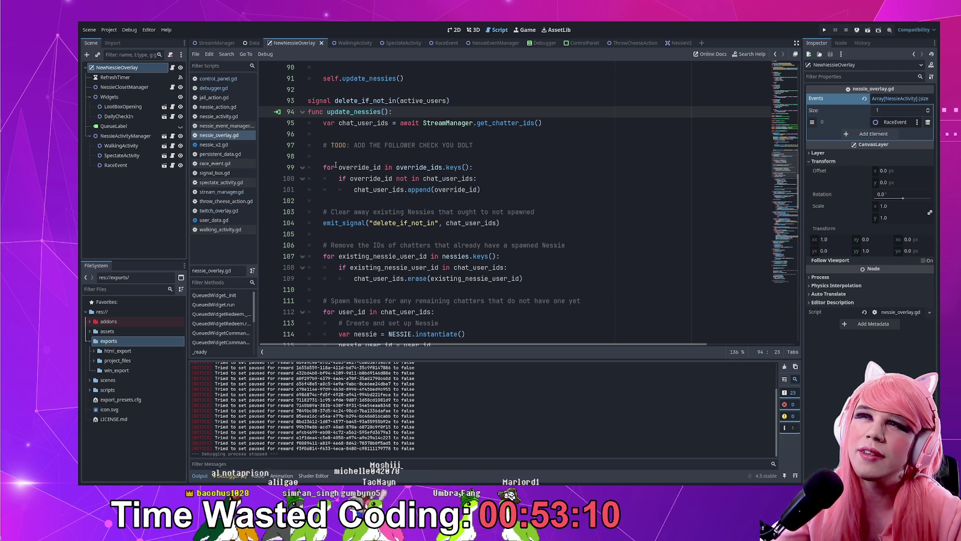
left_click_drag(325, 168, 495, 191)
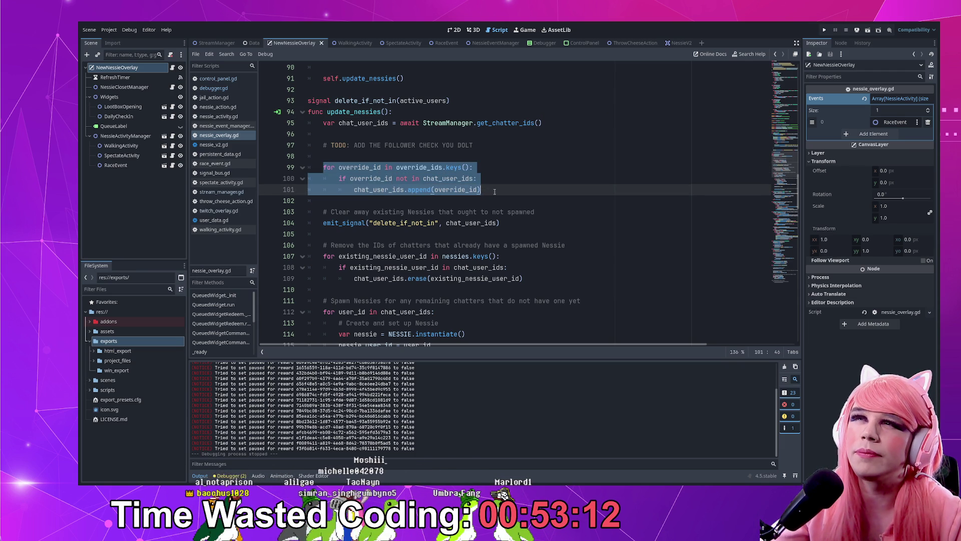
left_click_drag(385, 145, 466, 145)
left_click(481, 179)
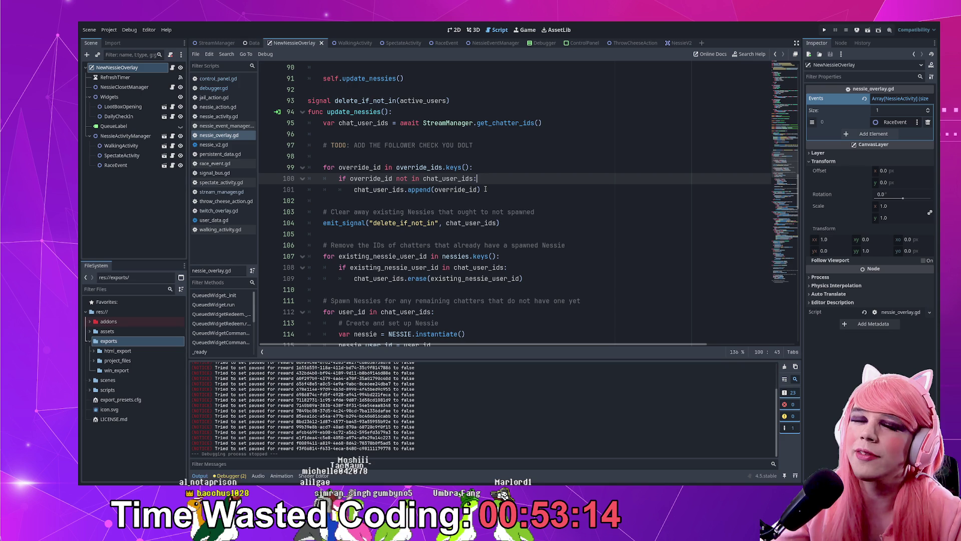
left_click_drag(354, 168, 483, 190)
left_click(487, 192)
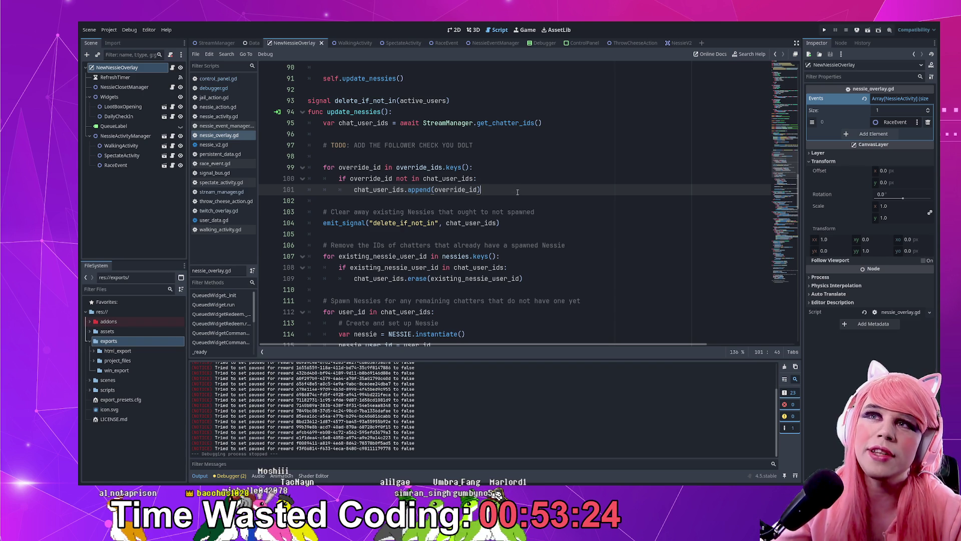
left_click_drag(517, 193, 338, 168)
left_click(420, 178)
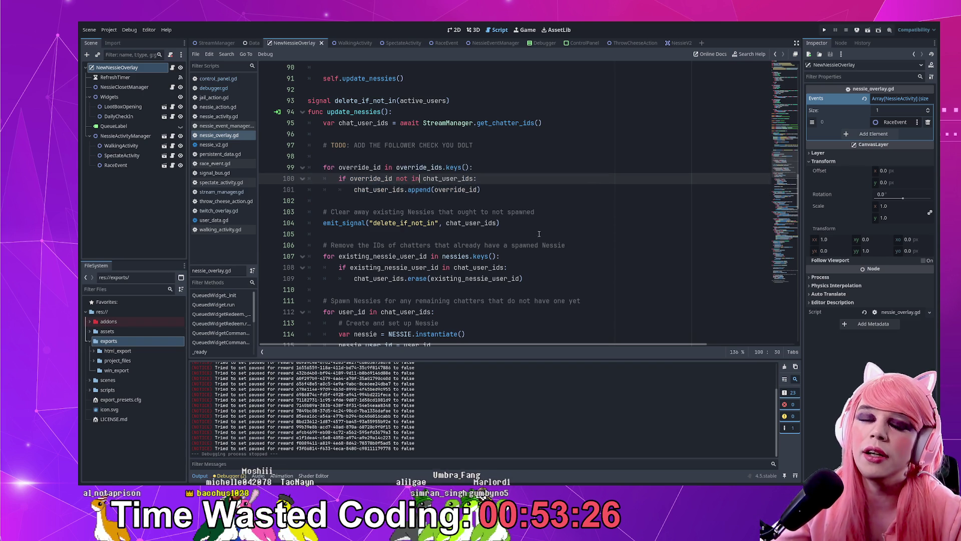
scroll(544, 236, "down", 8)
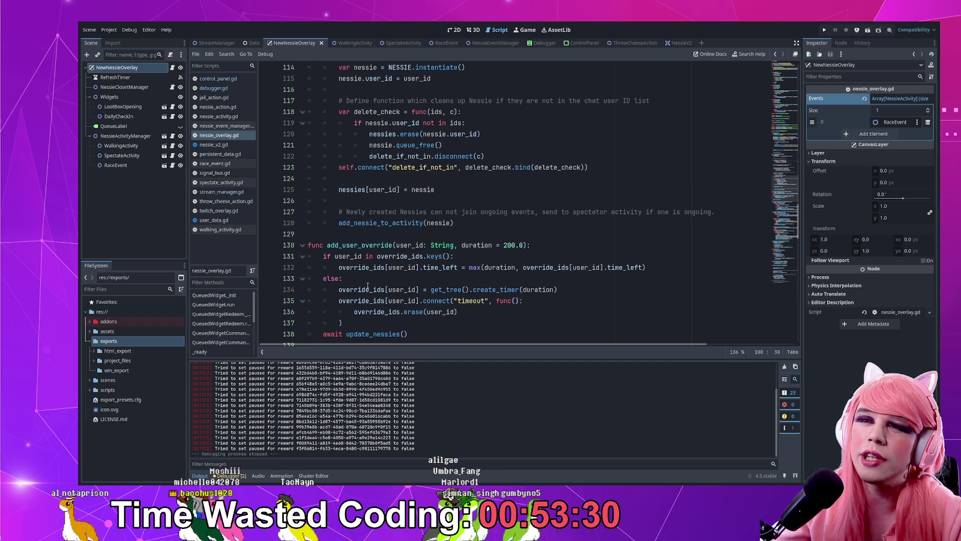
double_click(479, 291)
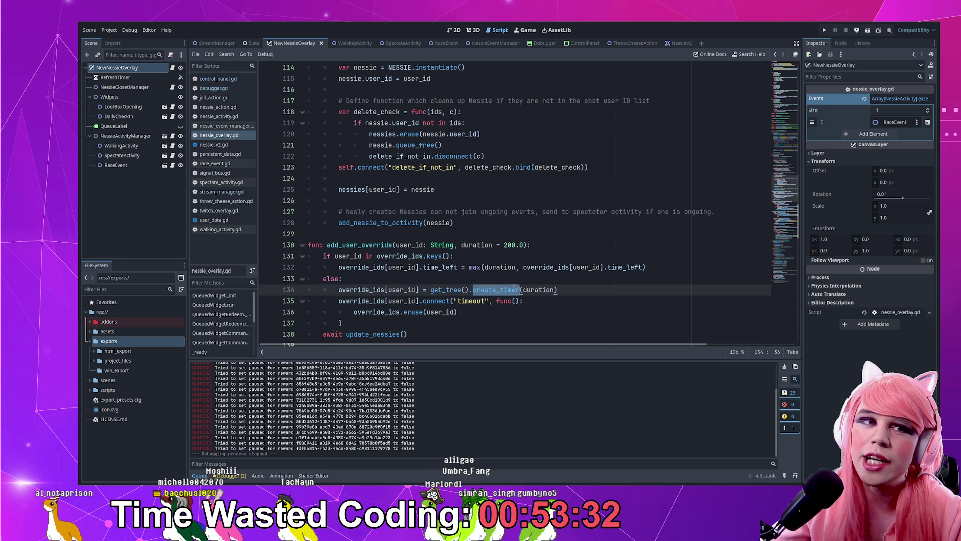
left_click(515, 246)
double_click(515, 245)
left_click(516, 246)
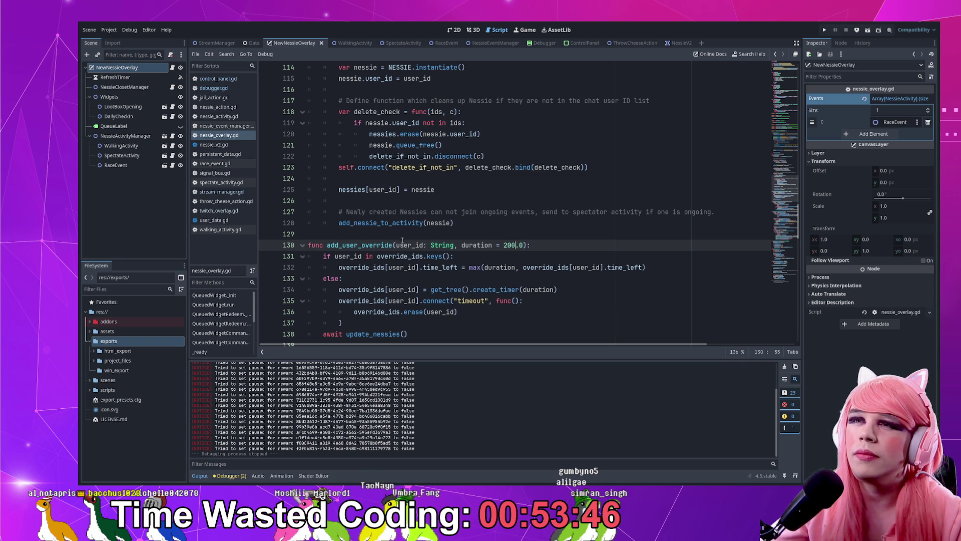
double_click(481, 245)
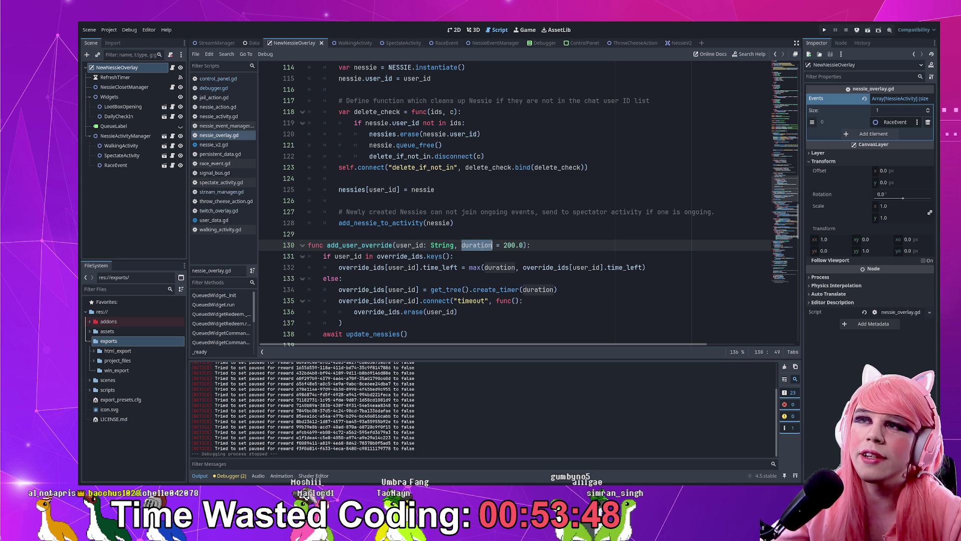
double_click(376, 245)
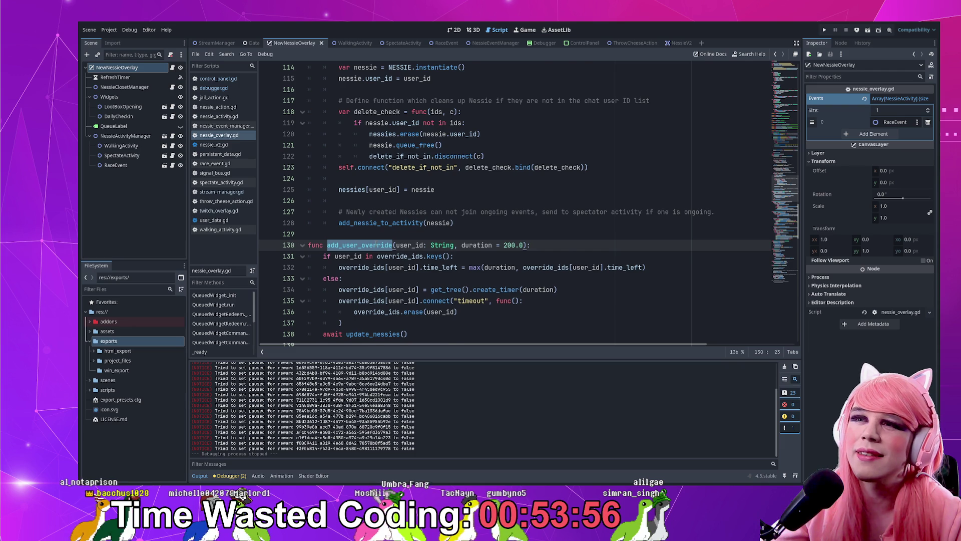
scroll(375, 244, "down", 1)
scroll(374, 244, "down", 1)
double_click(373, 267)
scroll(383, 270, "up", 5)
scroll(383, 269, "down", 4)
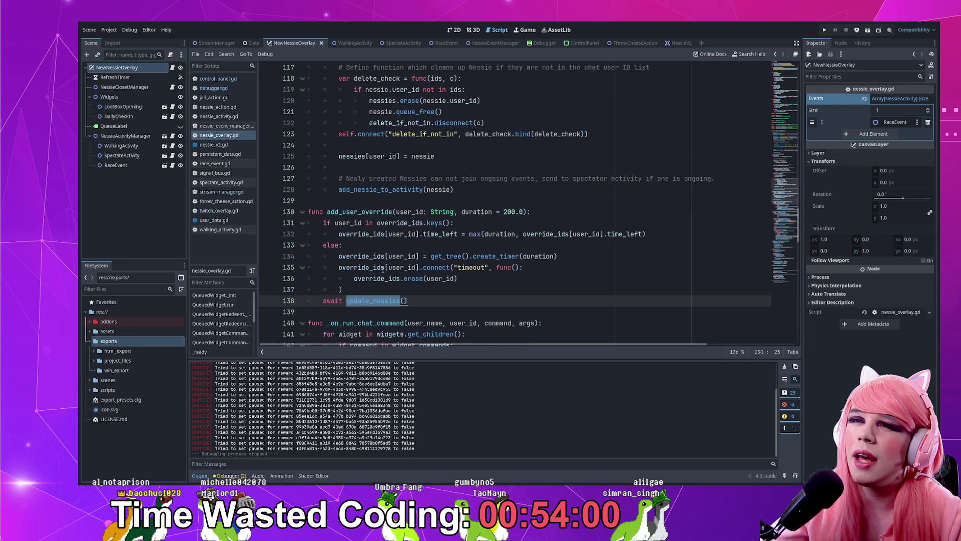
scroll(391, 266, "up", 15)
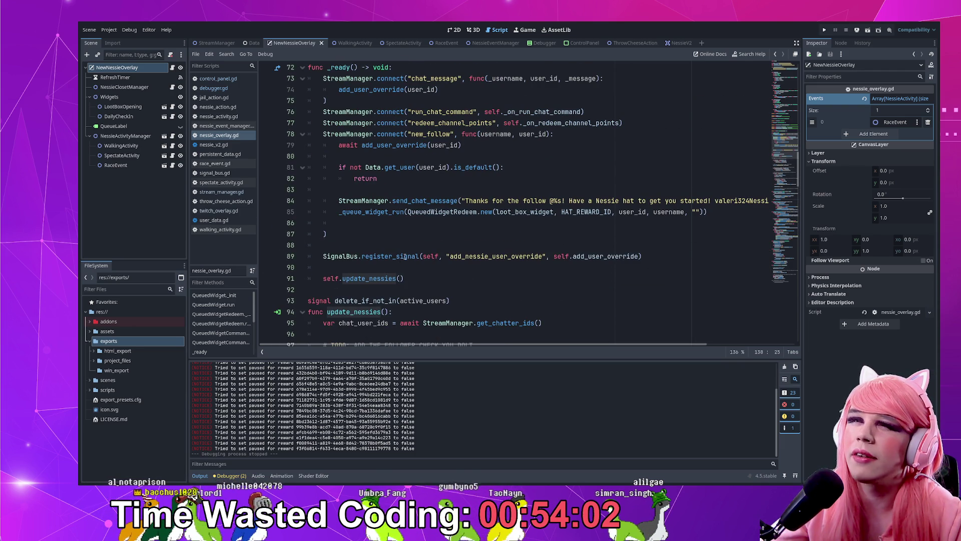
- Test-run the project to check the user override, then stop it with F8
double_click(405, 256)
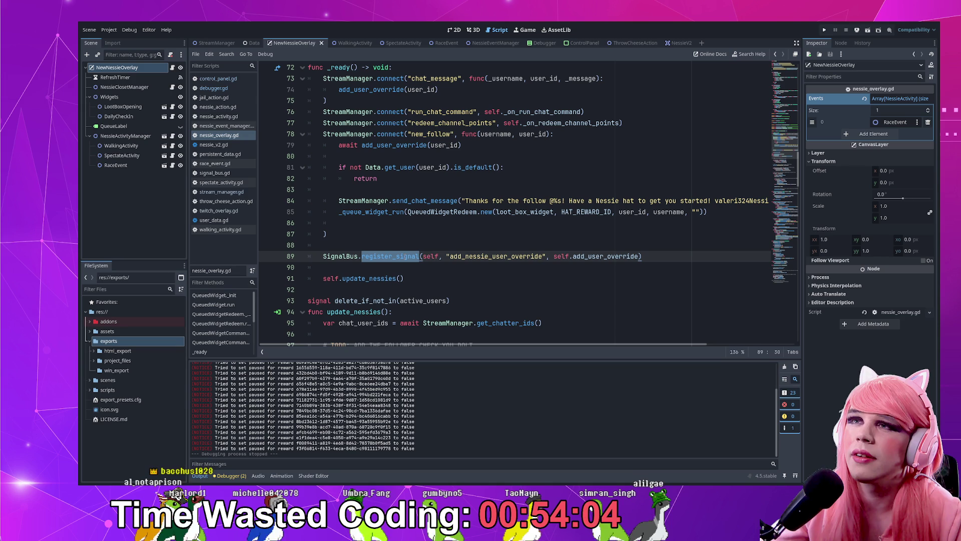
left_click(423, 249)
left_click(824, 30)
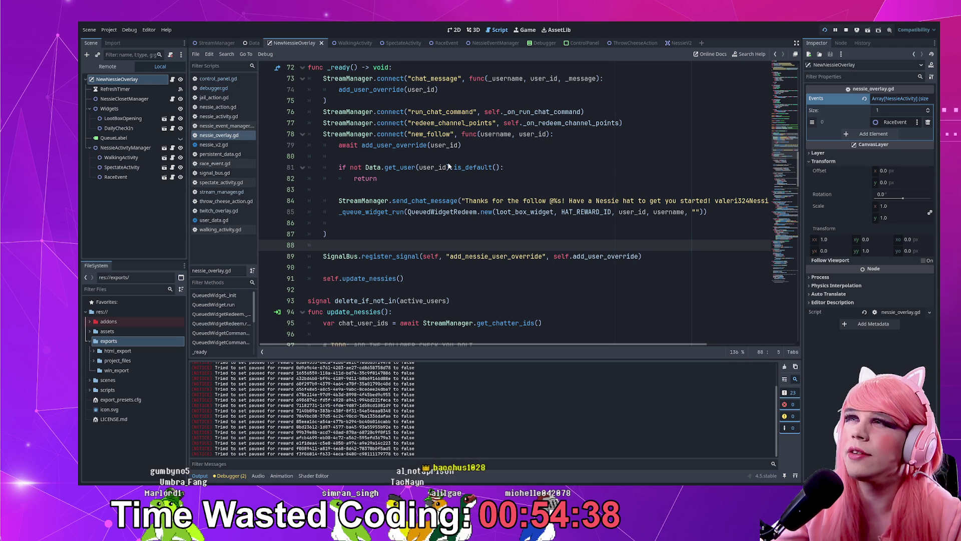
key("F8")
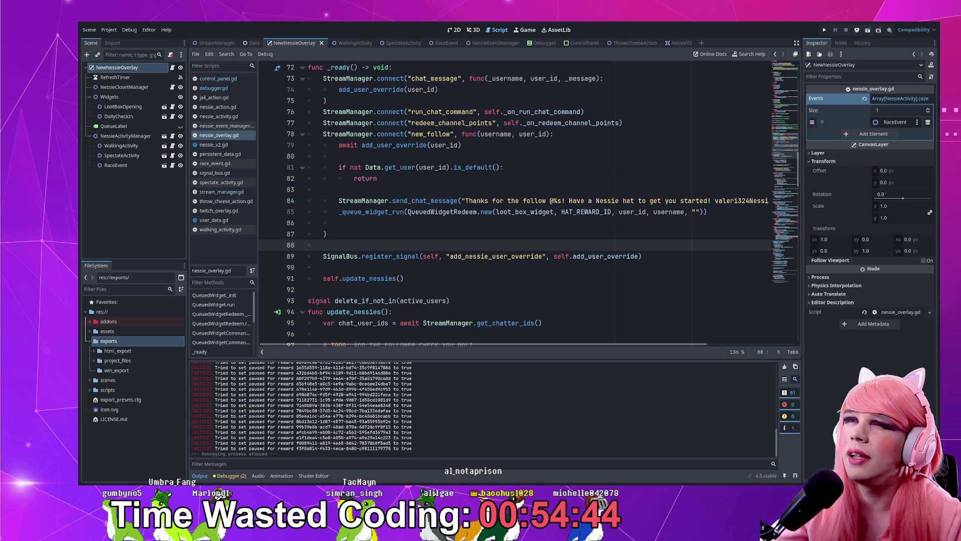
- Inspect the add_nessie_user_override register_signal call and move to the add_user_override header
double_click(496, 255)
double_click(381, 256)
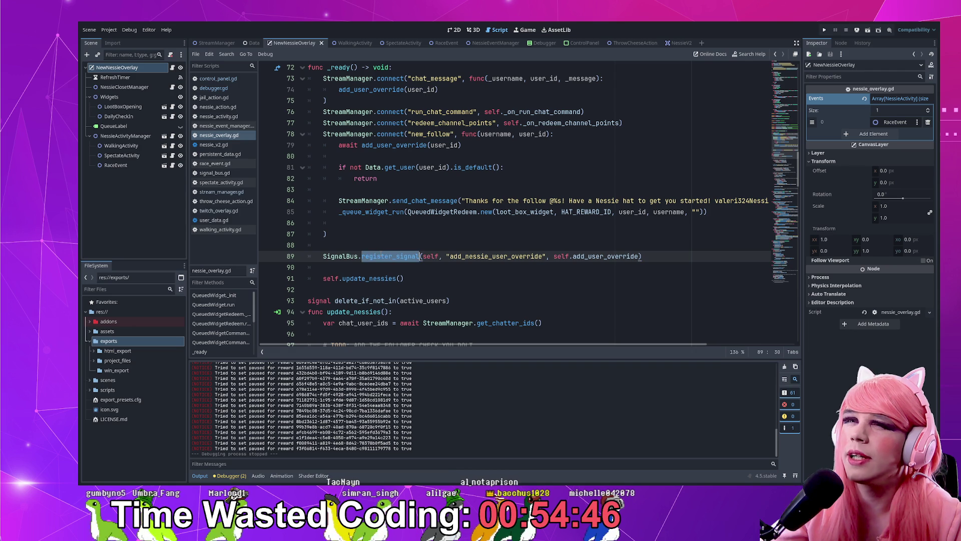
left_click_drag(451, 256, 585, 256)
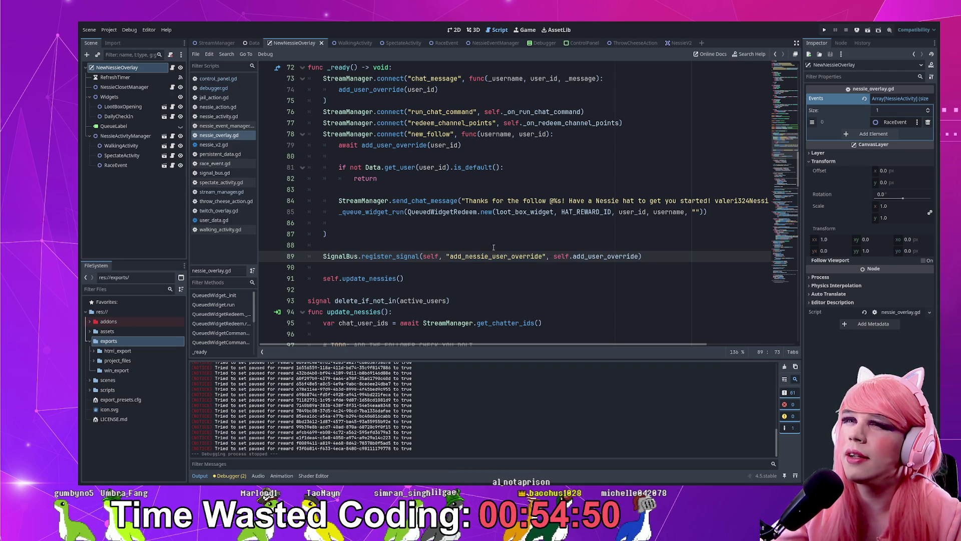
scroll(475, 245, "down", 9)
scroll(475, 245, "down", 6)
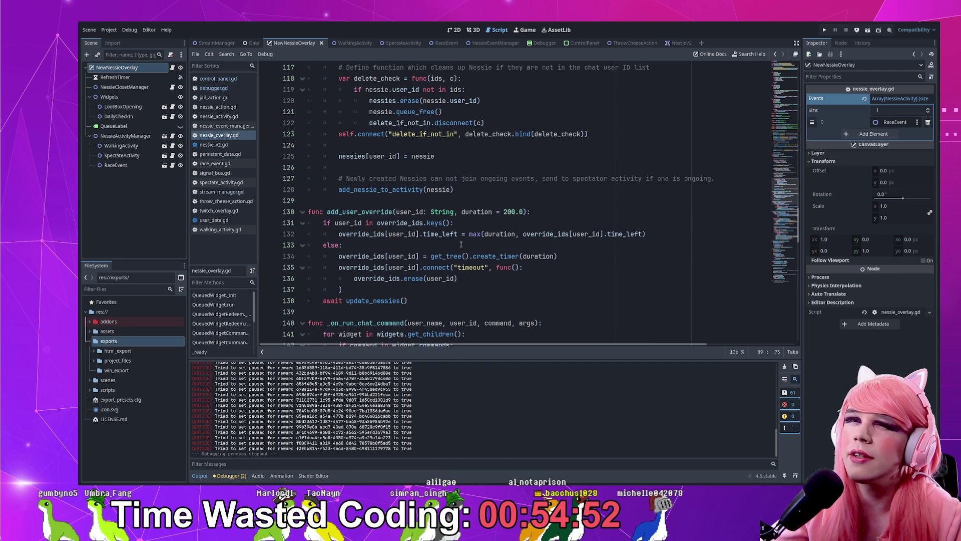
left_click(545, 211)
- Add a breakpoint on line 131's override_ids check, run a debug session, and stop it
key("Return")
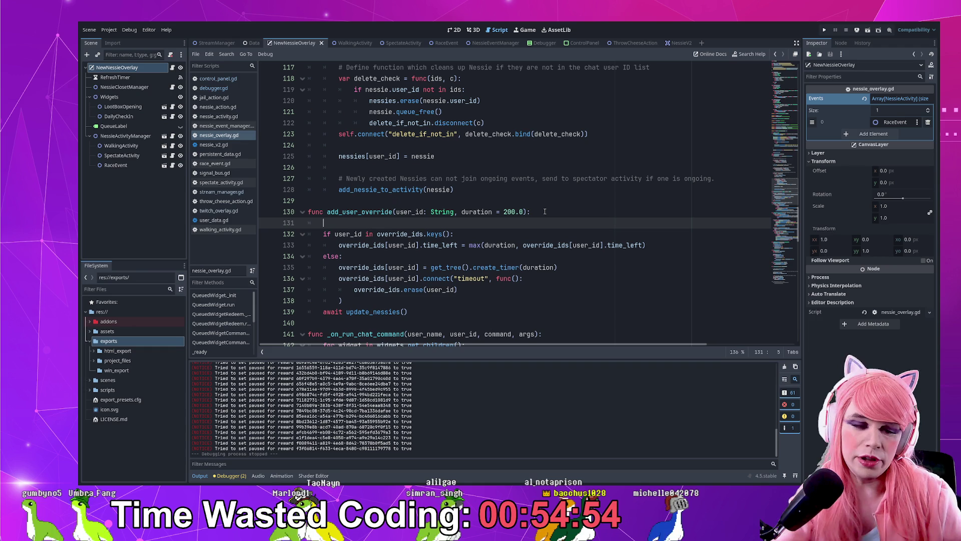
type("print")
key("ctrl+z")
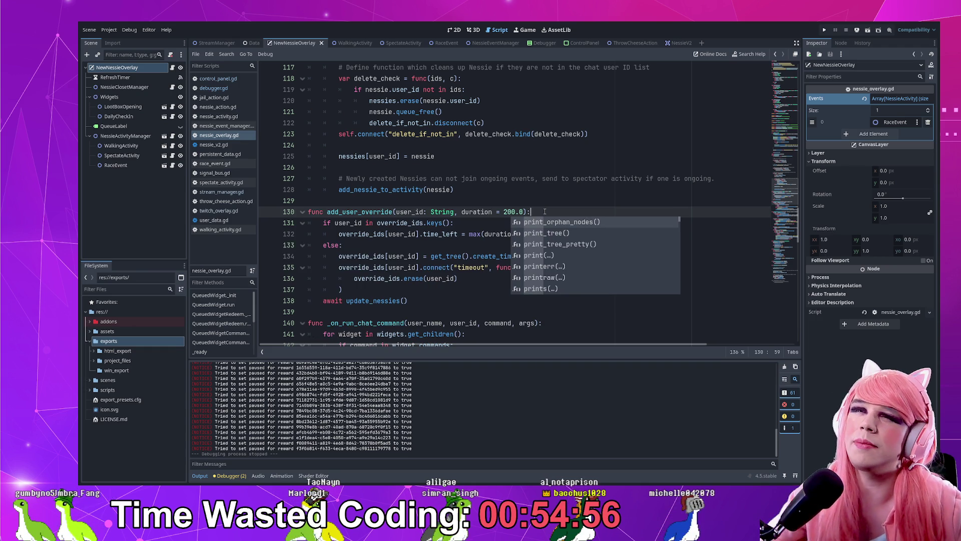
left_click(447, 223)
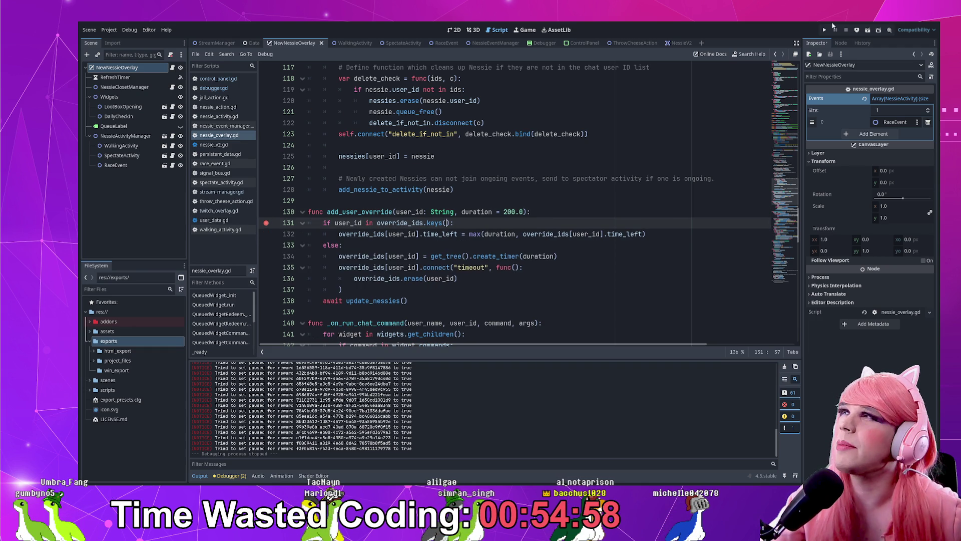
left_click(824, 29)
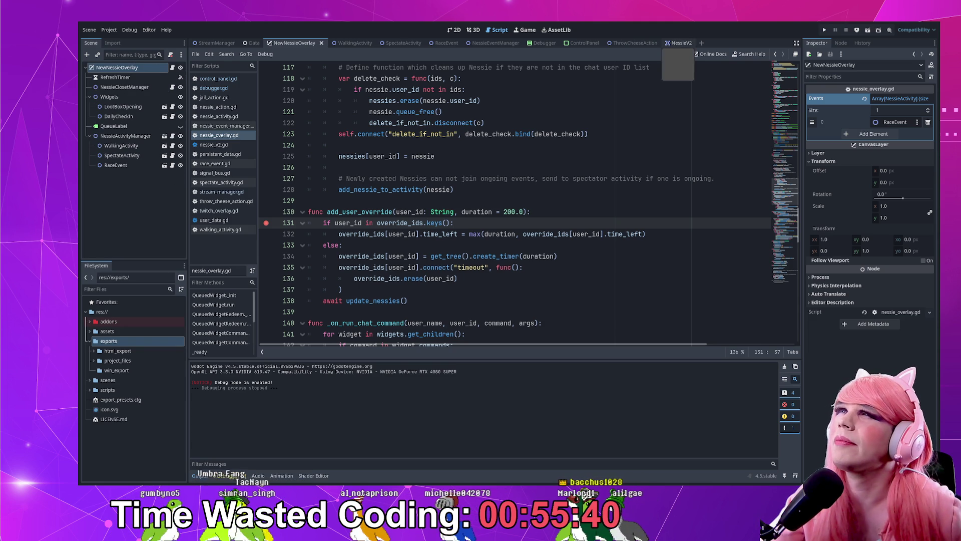
left_click(596, 123)
left_click(578, 44)
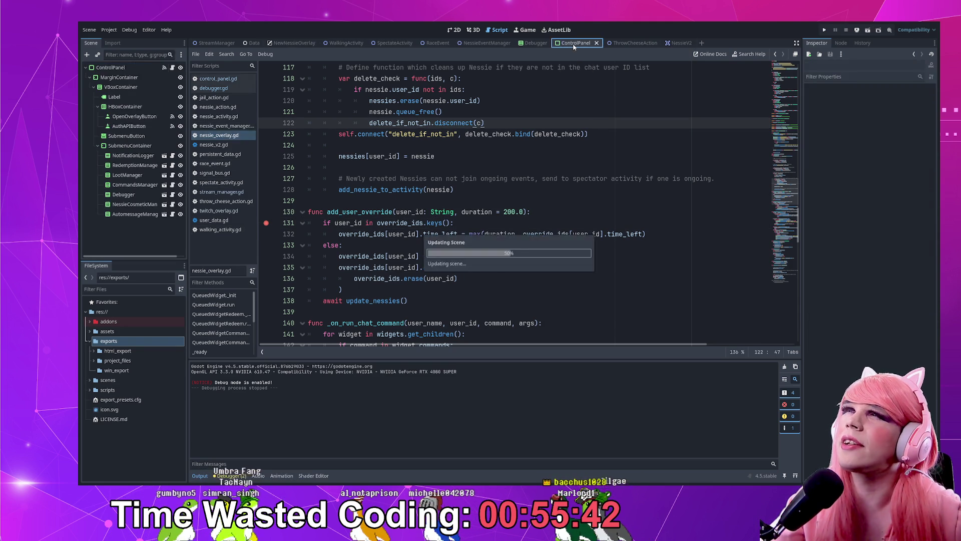
- Open debugger.gd and set a breakpoint on line 12's emit_signal call
left_click(532, 44)
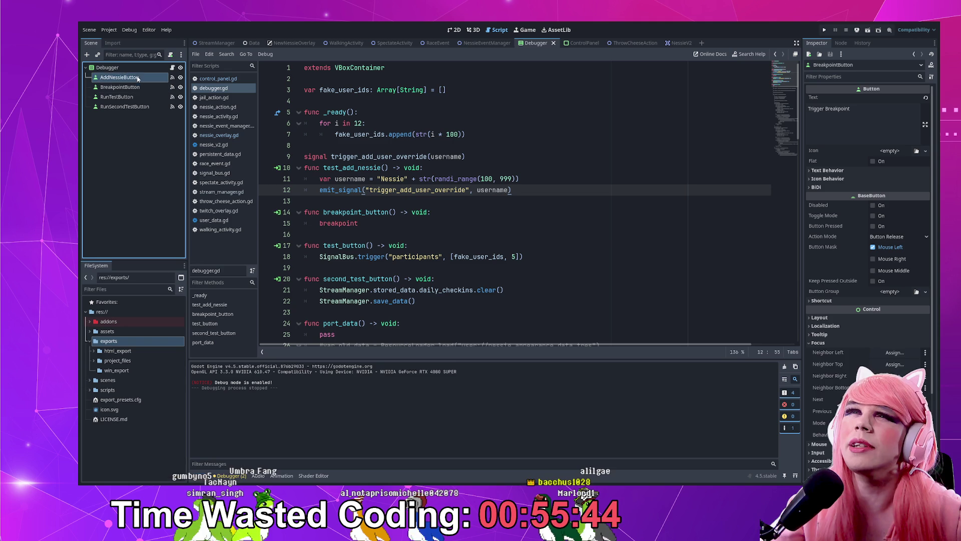
left_click(558, 181)
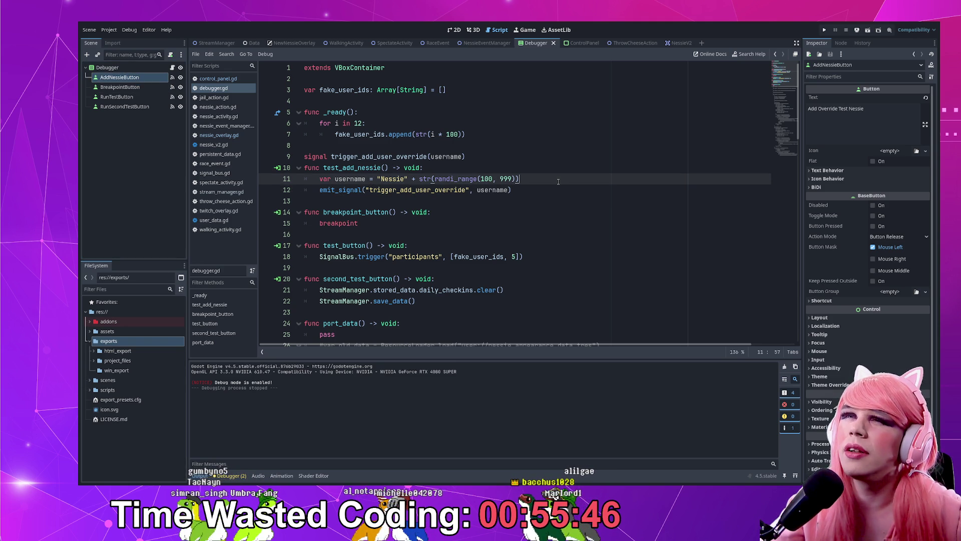
key("Return")
type("p")
key("BackSpace")
key("BackSpace")
key("BackSpace")
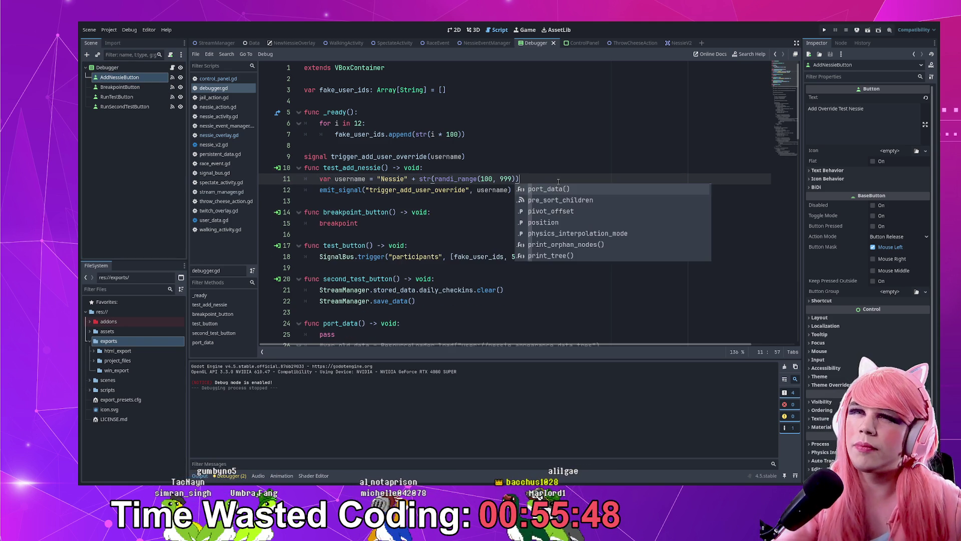
left_click(266, 190)
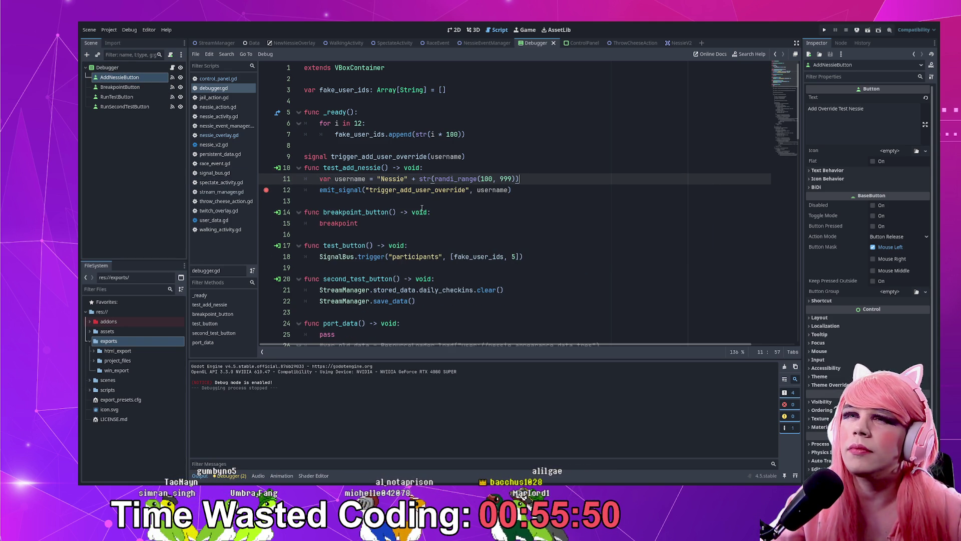
- Inspect the emit_signal call and the trigger_add_user_override signal declaration
double_click(356, 190)
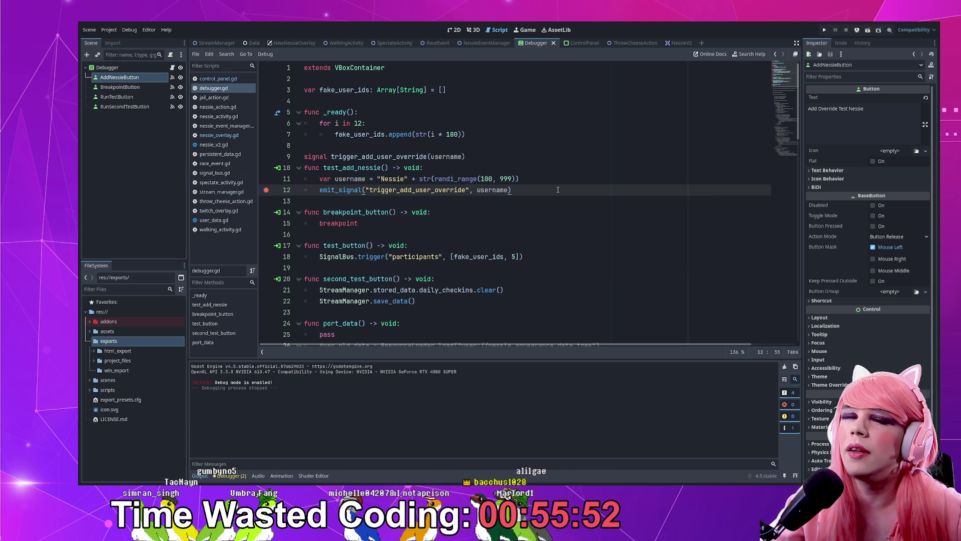
double_click(421, 156)
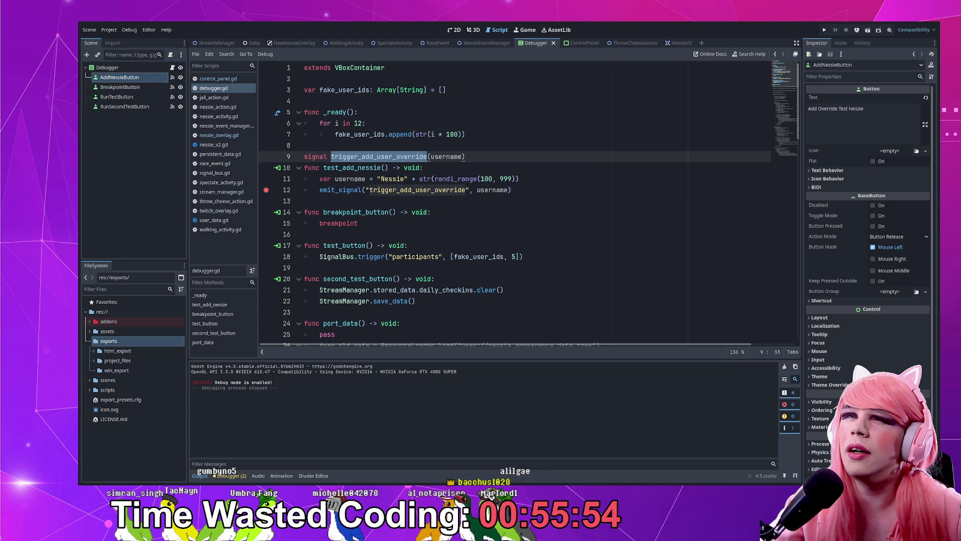
double_click(332, 189)
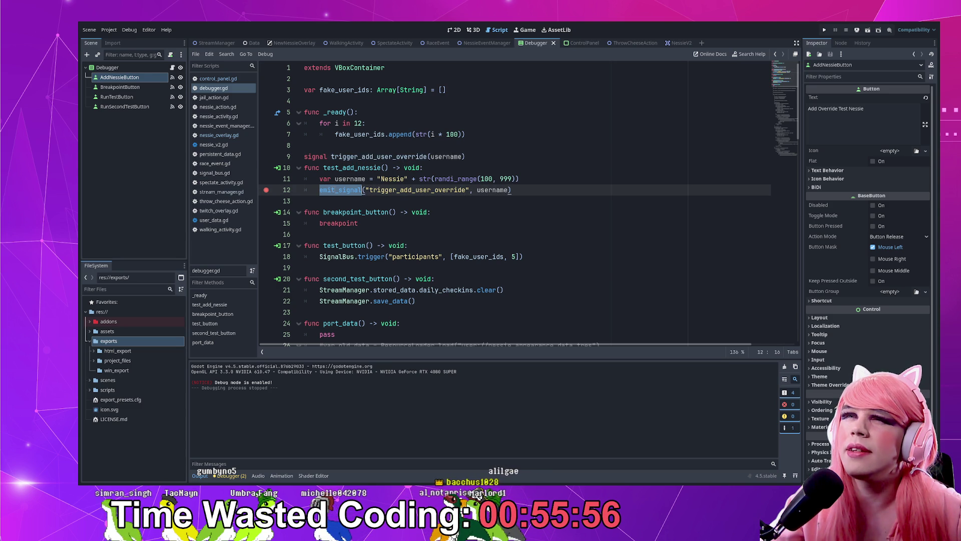
double_click(379, 157)
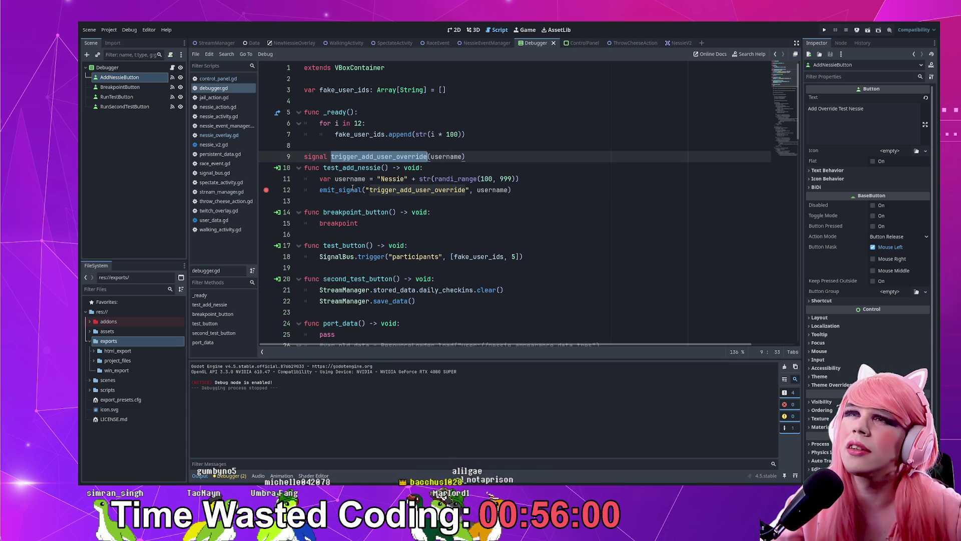
left_click(531, 188)
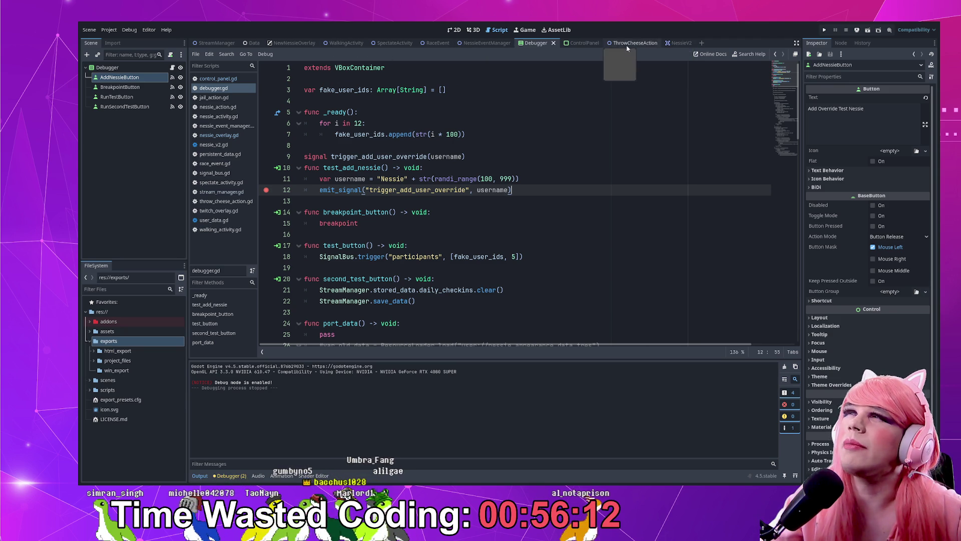
left_click(293, 44)
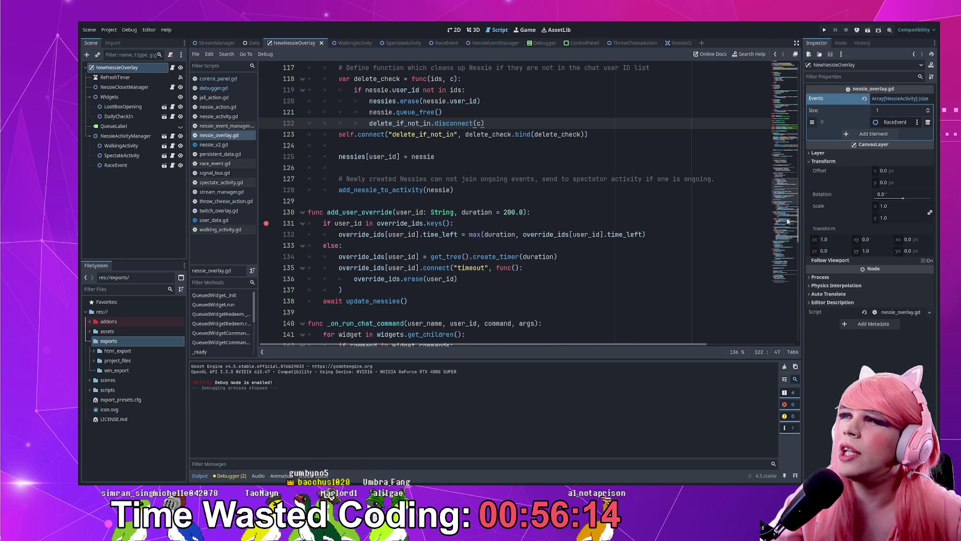
scroll(763, 149, "up", 15)
scroll(762, 148, "down", 1)
left_click(322, 257)
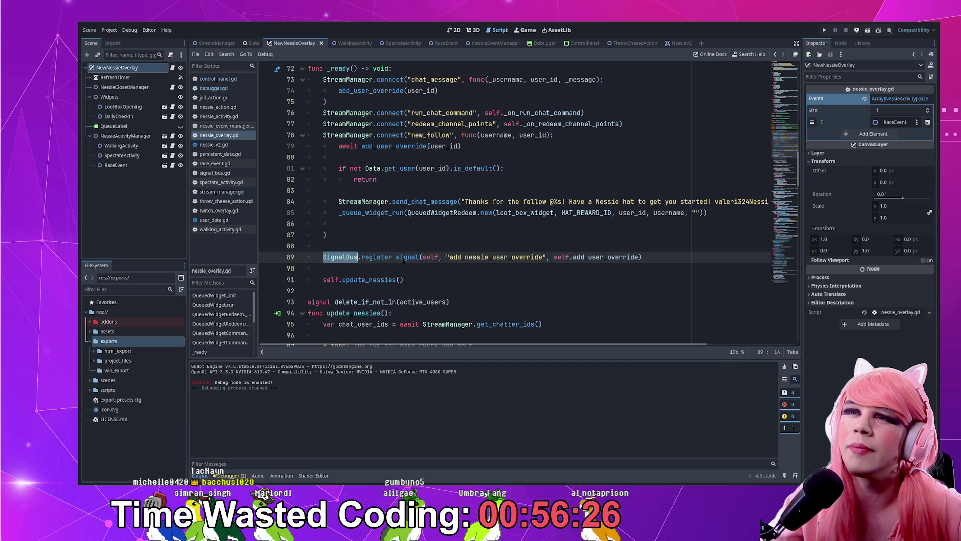
scroll(352, 147, "up", 5)
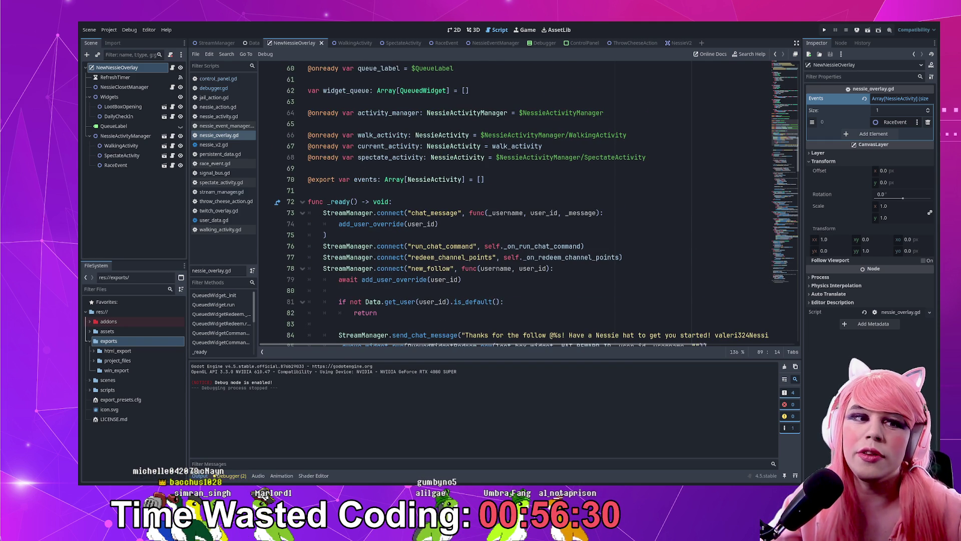
scroll(388, 235, "down", 5)
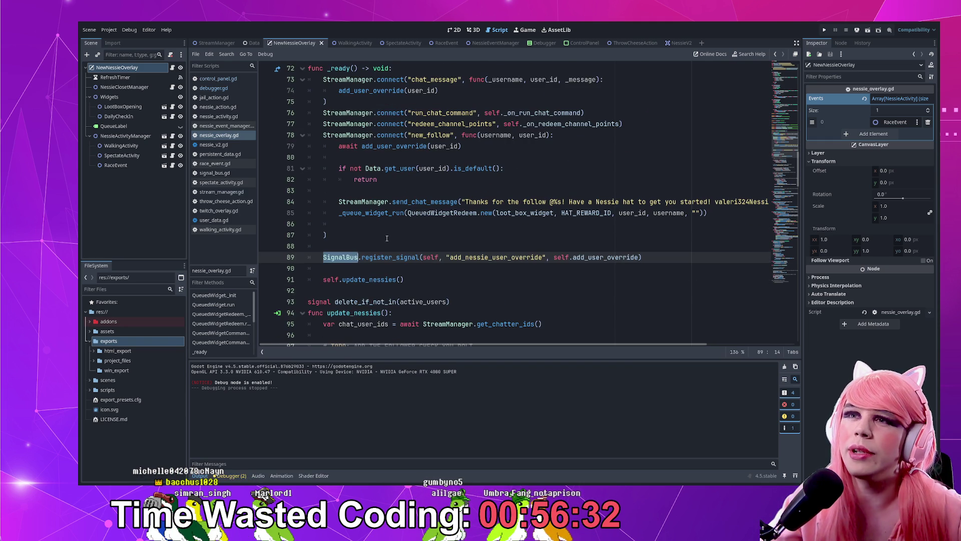
double_click(383, 257)
left_click(377, 257)
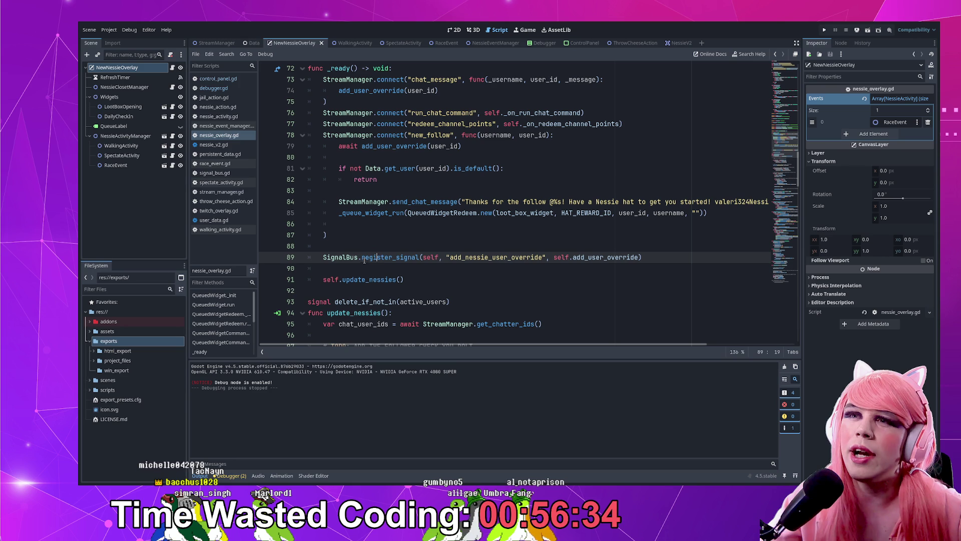
scroll(604, 257, "down", 12)
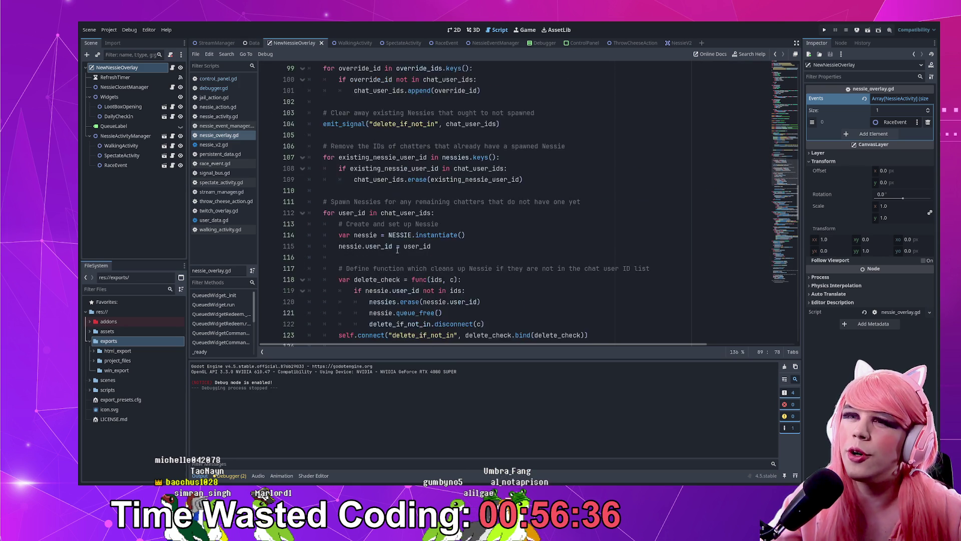
scroll(384, 252, "up", 11)
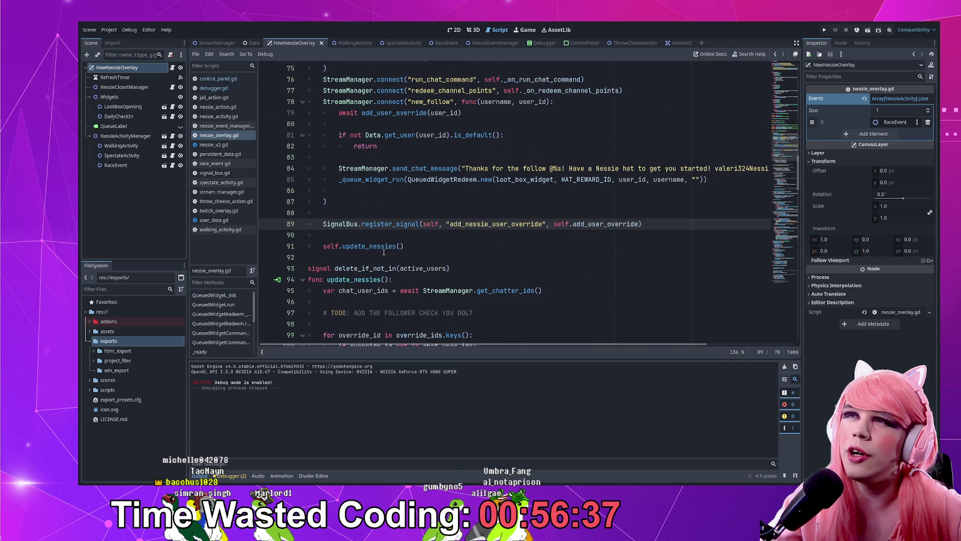
double_click(397, 226)
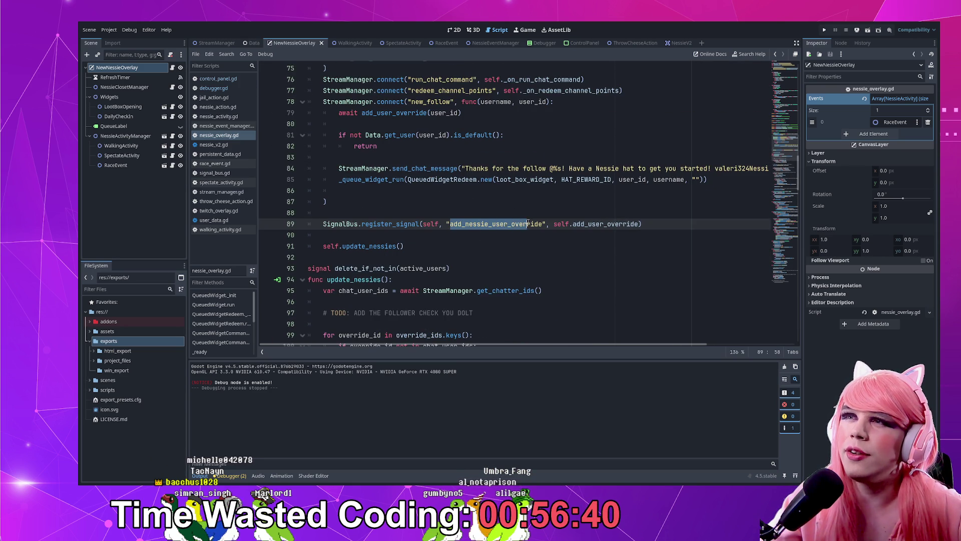
key("Right")
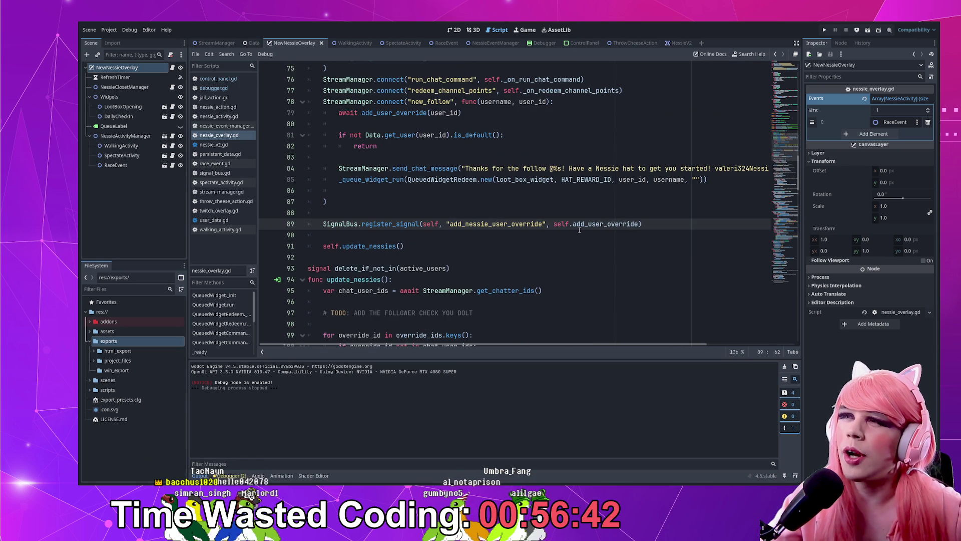
scroll(496, 213, "down", 13)
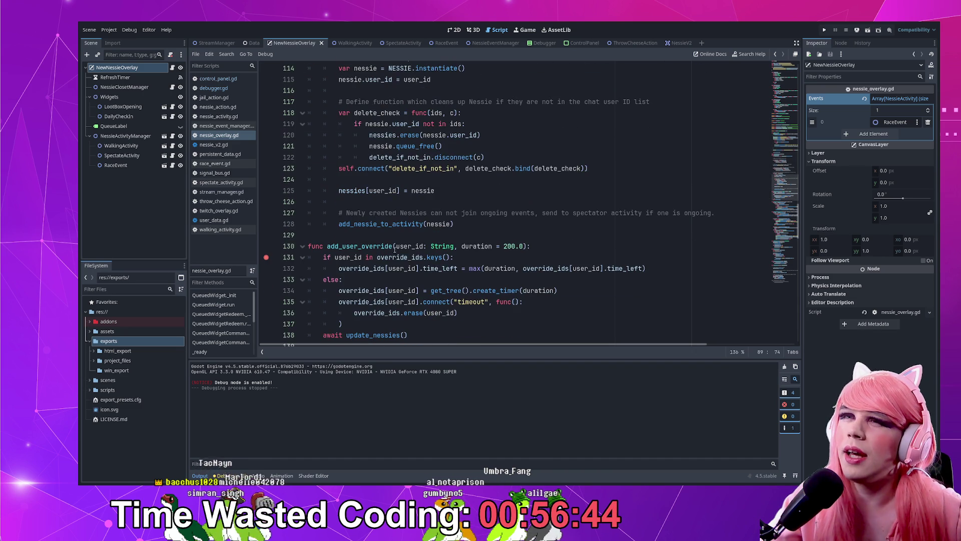
scroll(462, 249, "up", 14)
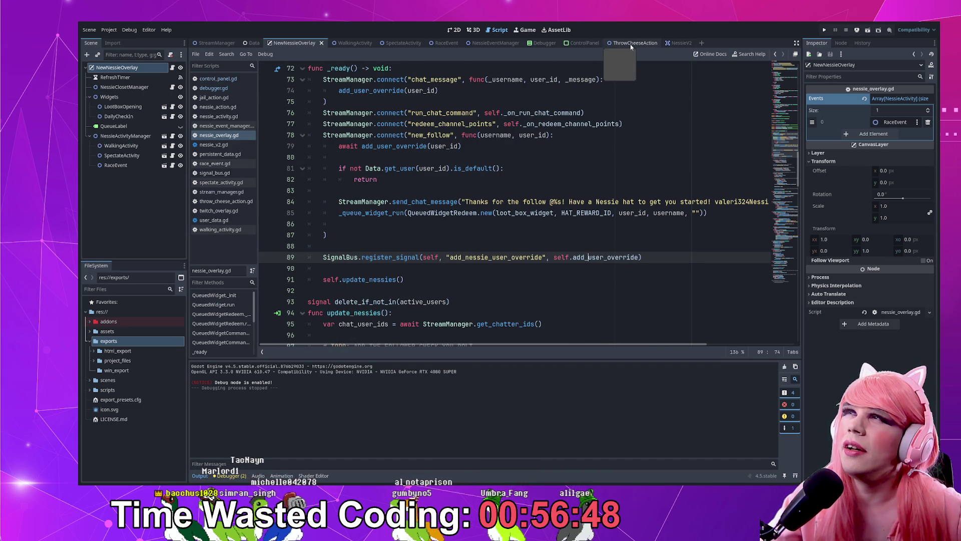
left_click(537, 43)
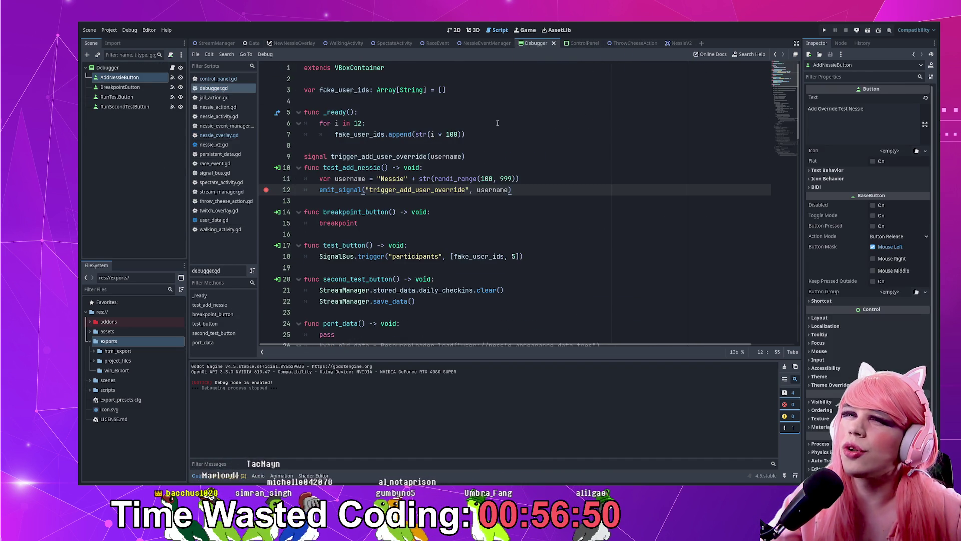
- Inspect the SignalBus.trigger call with participants on line 18
scroll(469, 170, "down", 3)
scroll(350, 246, "up", 3)
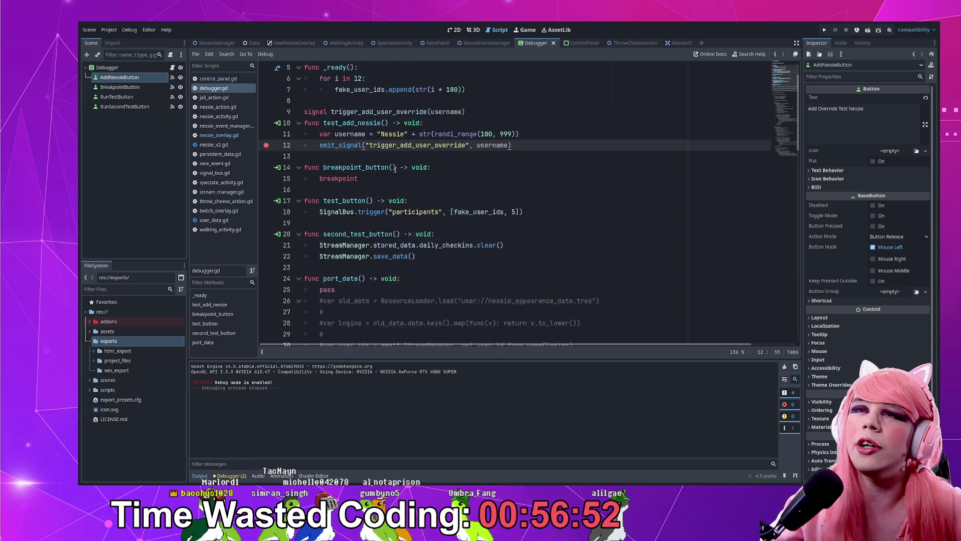
left_click_drag(320, 259, 389, 259)
left_click(427, 261)
double_click(428, 258)
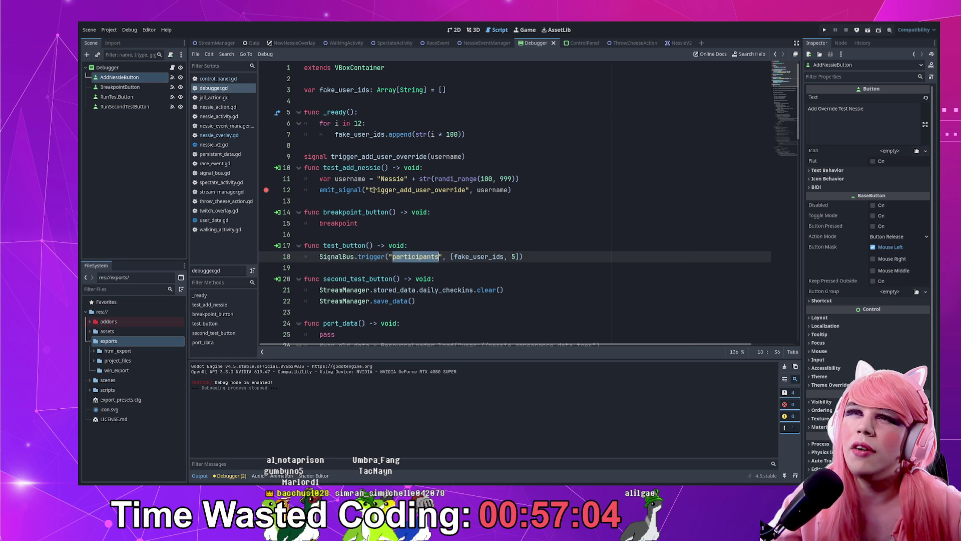
- Delete line 9's trigger_add_user_override signal declaration with Ctrl+Shift+K
double_click(368, 157)
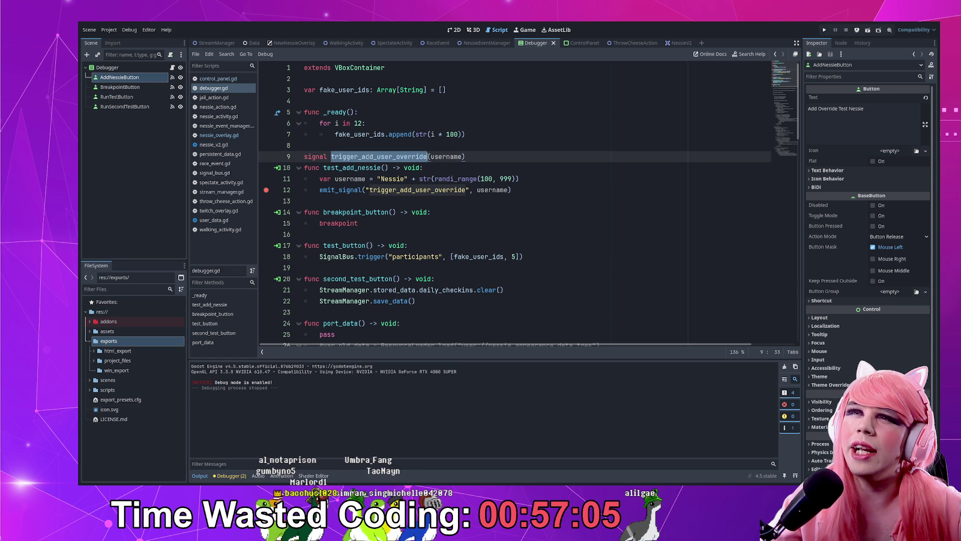
left_click(478, 157)
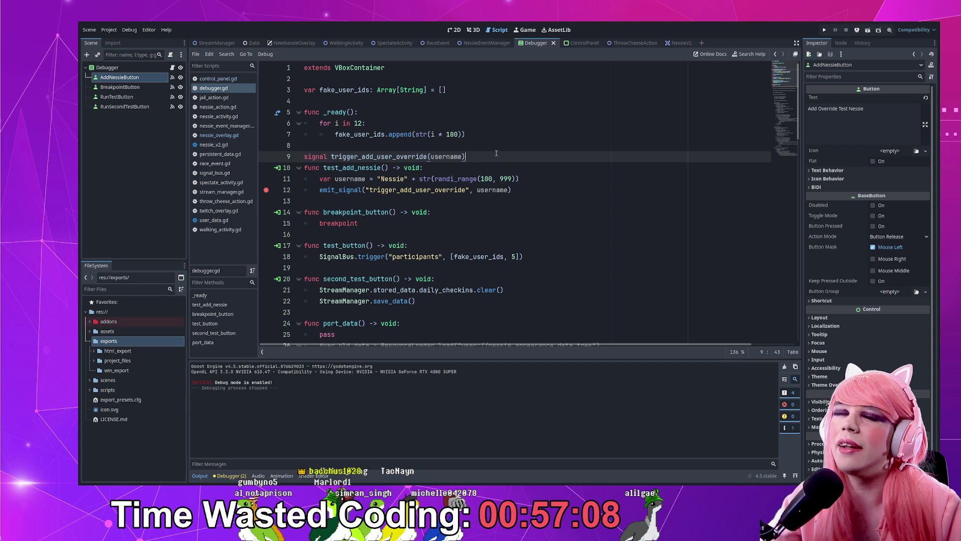
key("ctrl+shift+k")
double_click(341, 179)
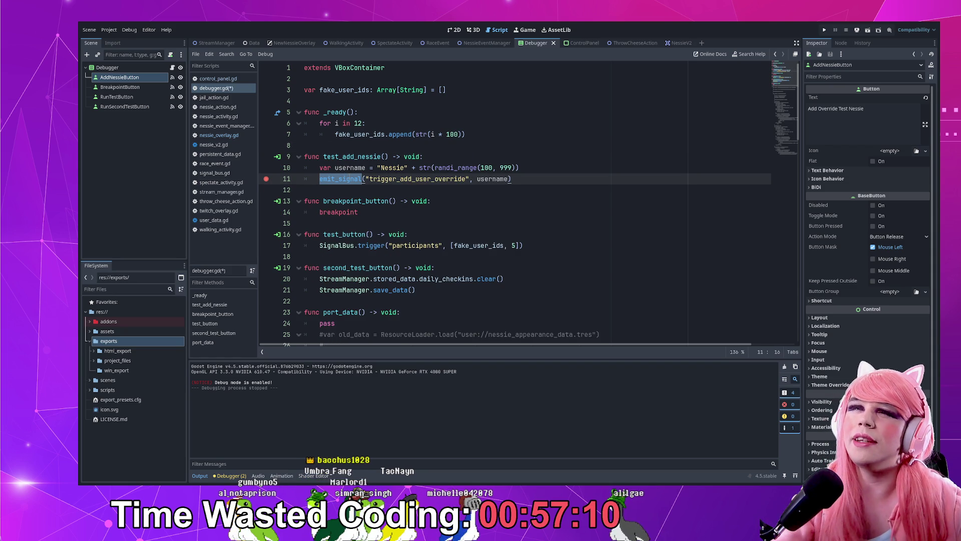
- Comment out emit_signal and add SignalBus.trigger("add_nessie_user_override", [username]) above it
key("ctrl+k")
key("Up")
key("End")
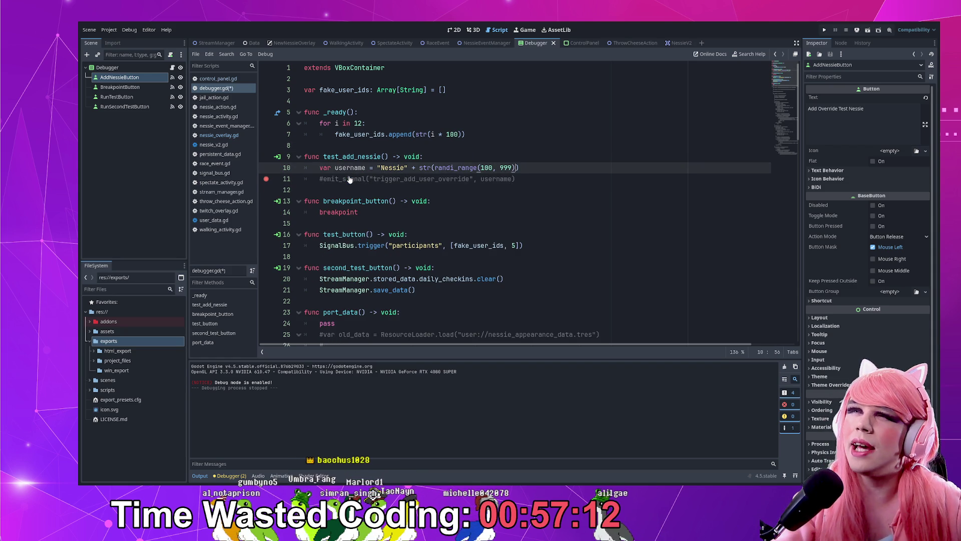
key("Return")
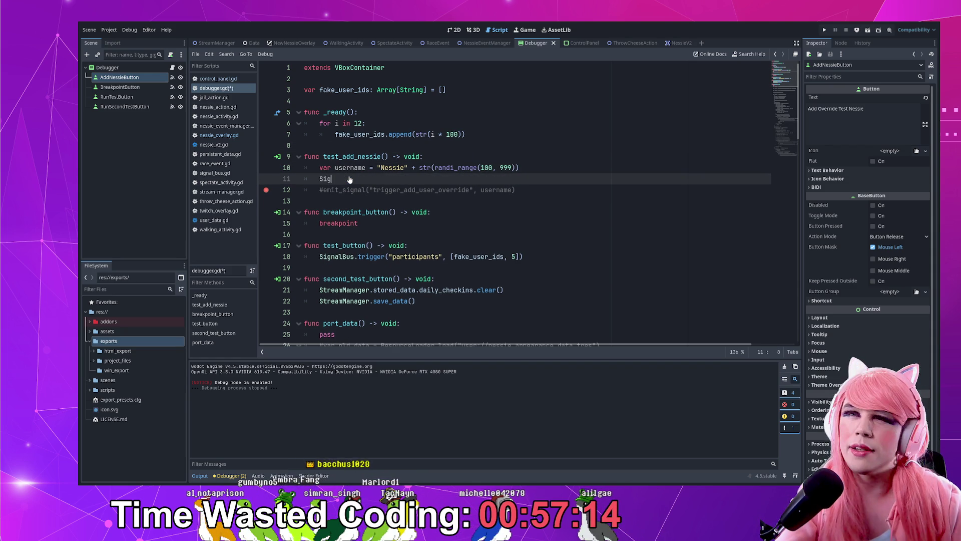
type("n")
key("Down")
key("Return")
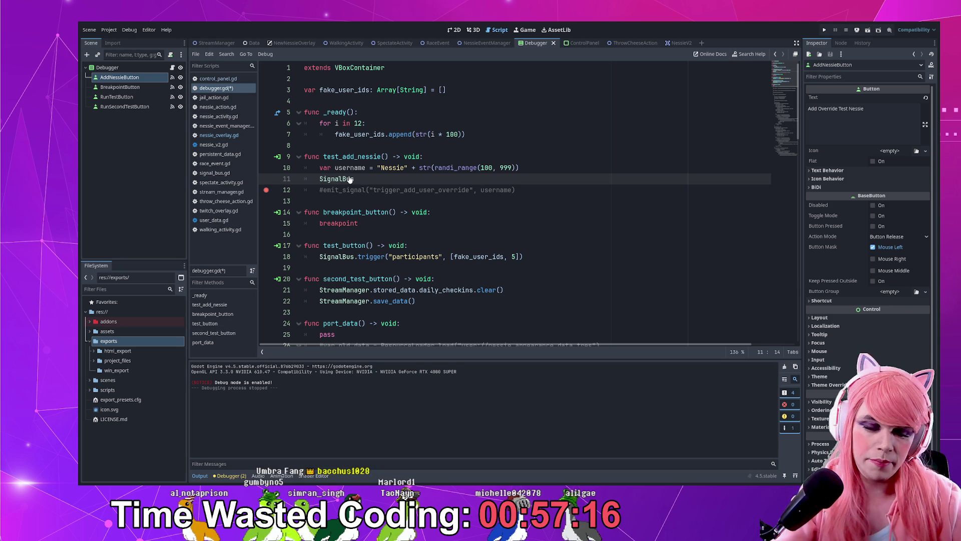
type(".t")
key("Return")
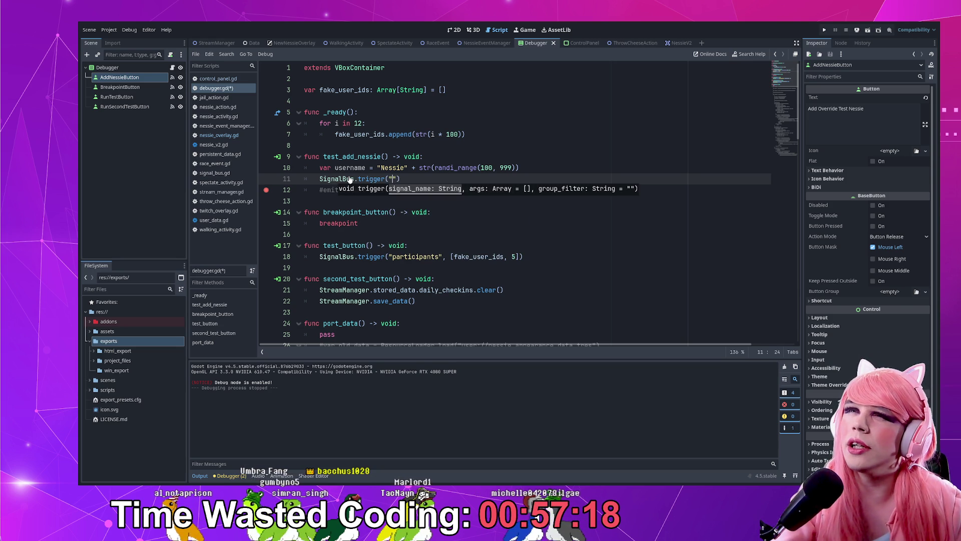
type("add_nessie_user_override")
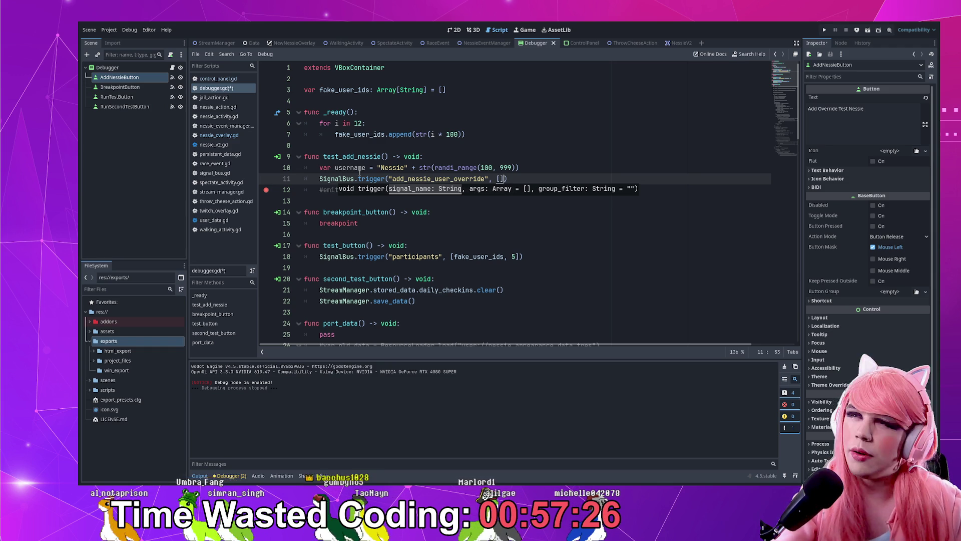
key("BackSpace")
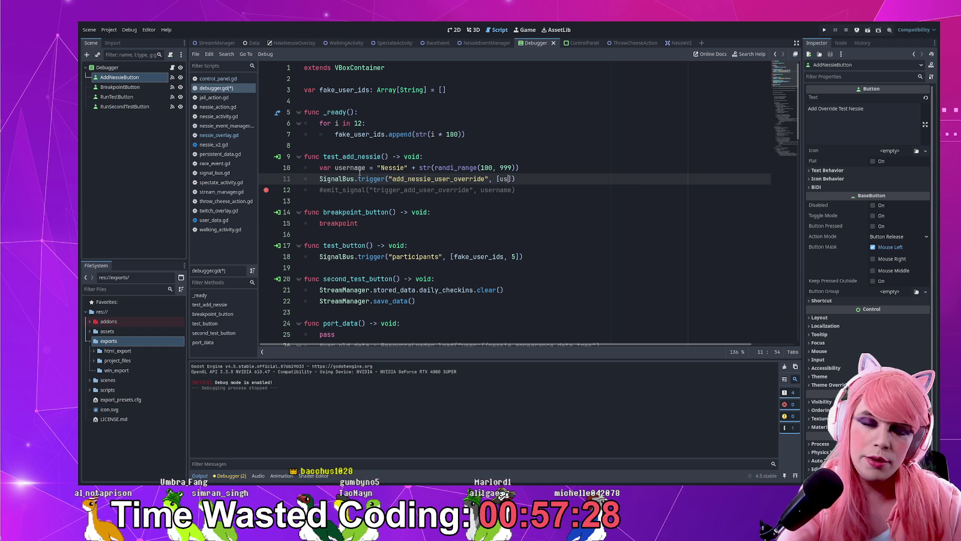
type("me")
key("End")
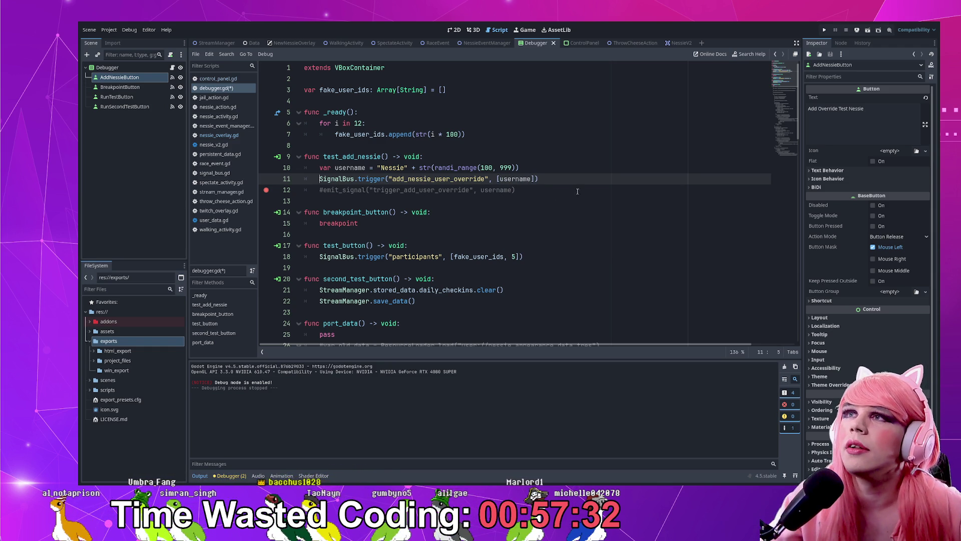
- Review the new trigger call and run the project
double_click(370, 179)
double_click(438, 179)
left_click(540, 190)
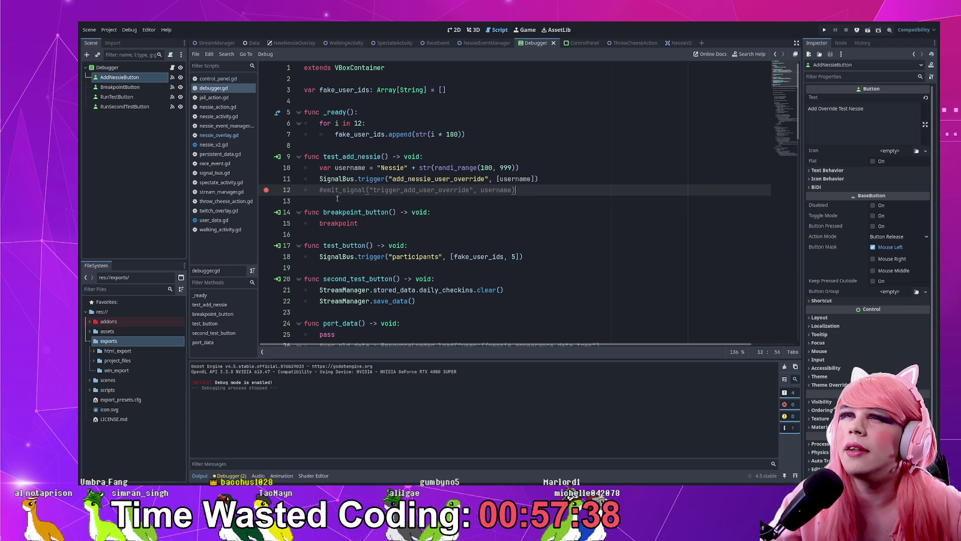
left_click(821, 31)
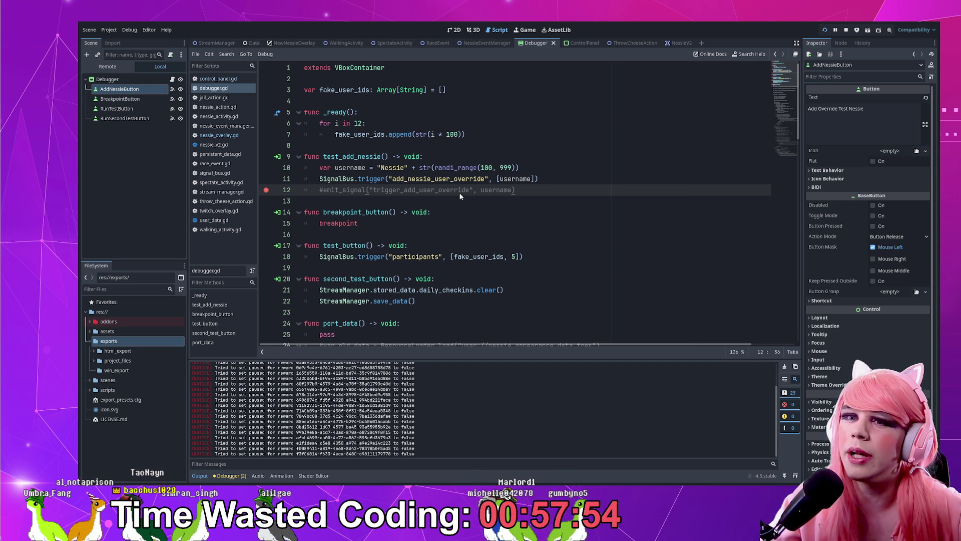
- Remove the line 131 breakpoint and continue until the Nil 'connect' error in nessie_v2.gd
left_click(274, 201)
left_click(793, 376)
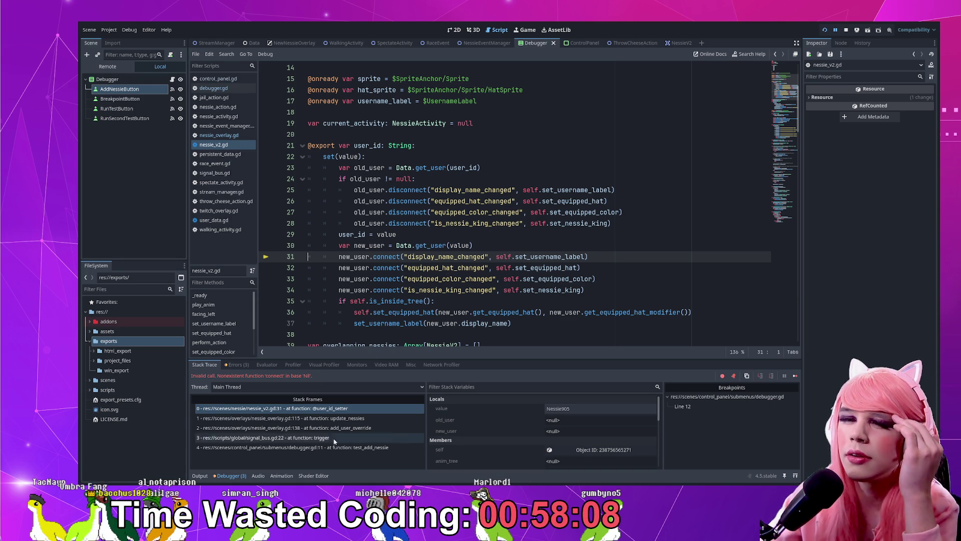
- Inspect stack frame 1 at nessie_overlay.gd line 115 and its user_id in Locals, then return to frame 0
left_click(363, 417)
left_click(351, 201)
double_click(379, 201)
double_click(410, 201)
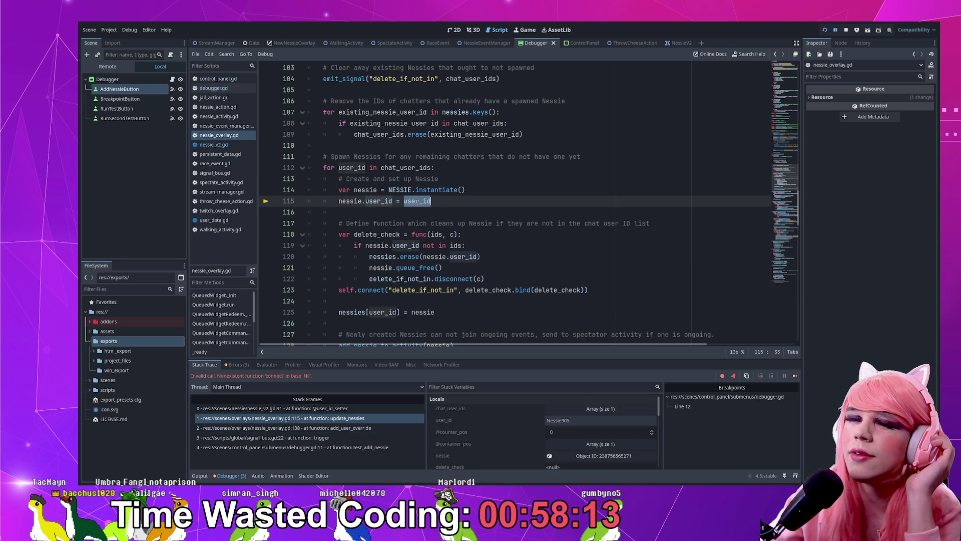
left_click(571, 421)
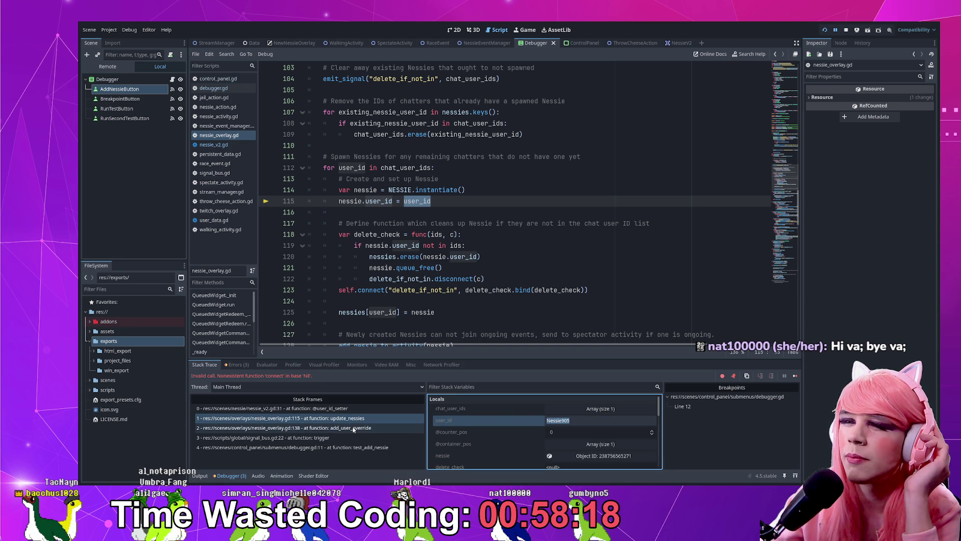
left_click(345, 408)
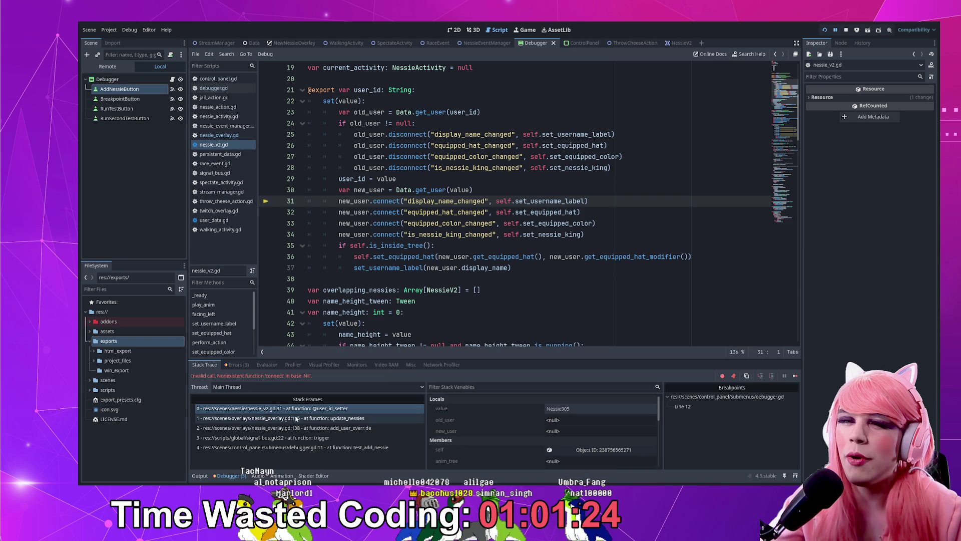
- Trace new_user's uses in the user_id setter, delete the blank line after line 30, and return to debugger.gd
double_click(370, 191)
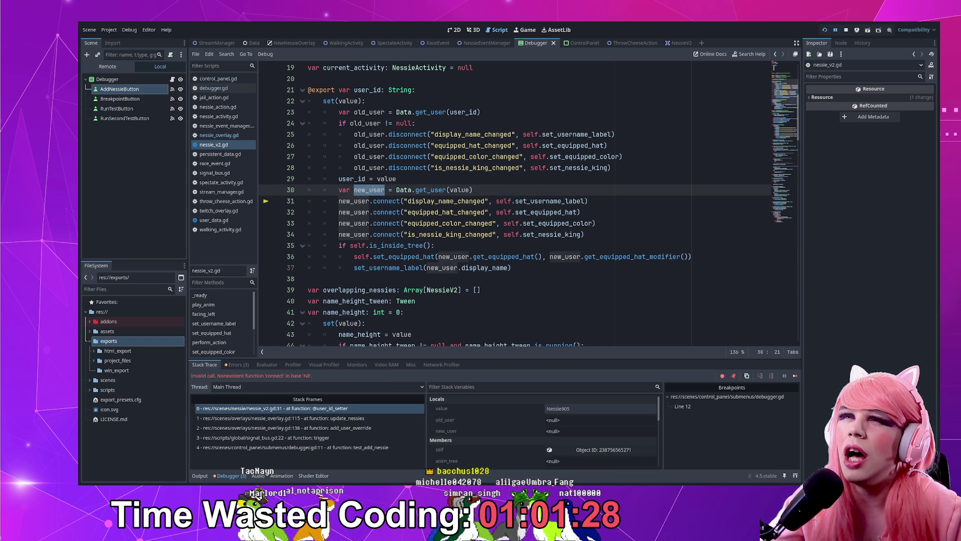
left_click(420, 235)
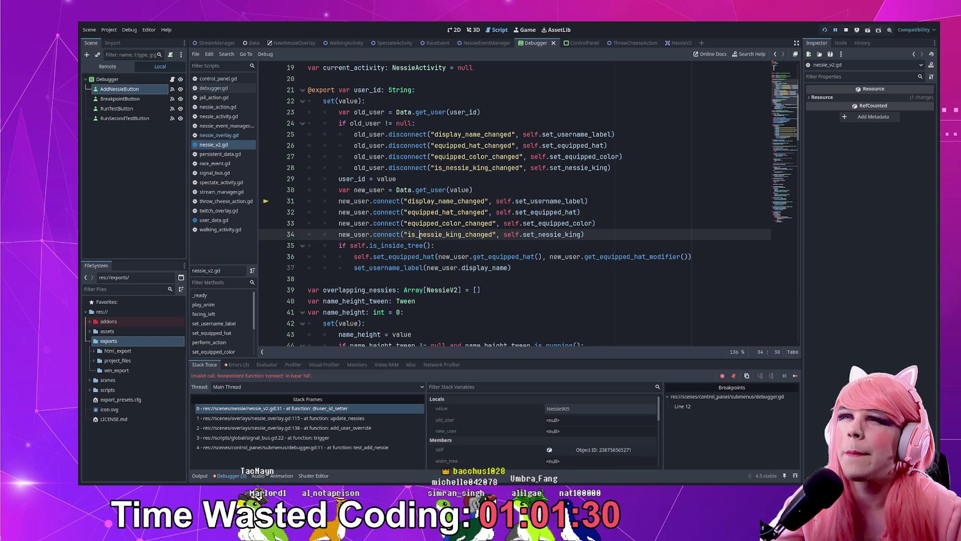
scroll(420, 236, "up", 2)
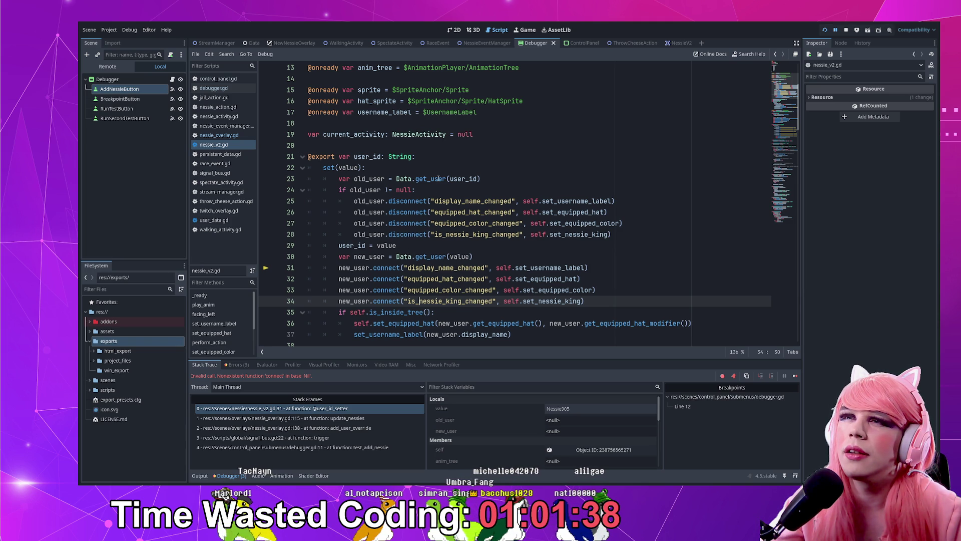
scroll(438, 179, "down", 1)
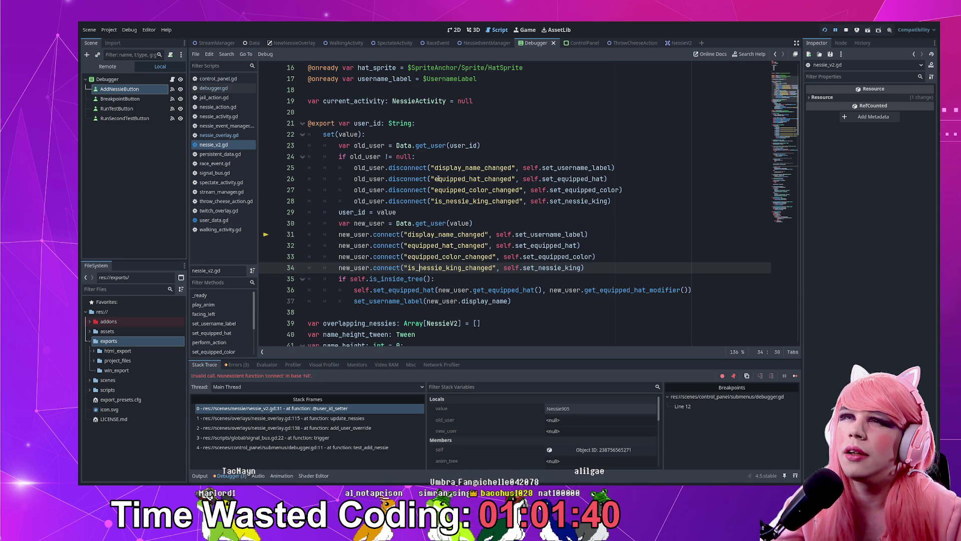
left_click(494, 223)
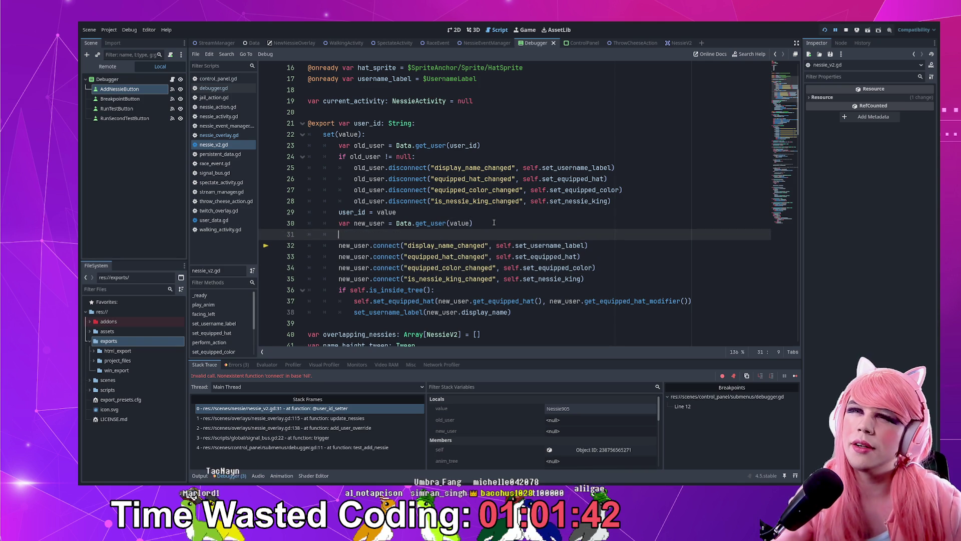
key("BackSpace")
key("BackSpace")
key("BackSpace")
scroll(506, 200, "up", 1)
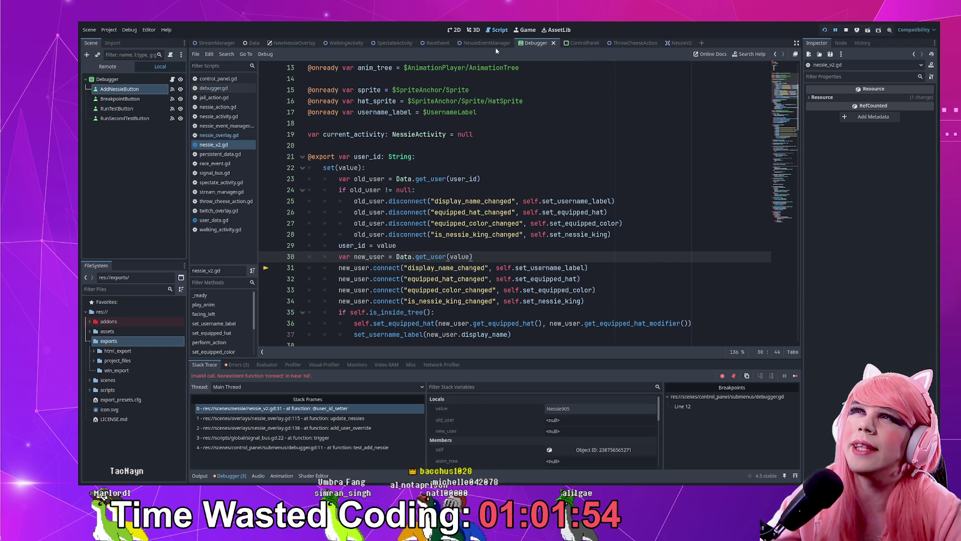
left_click(172, 80)
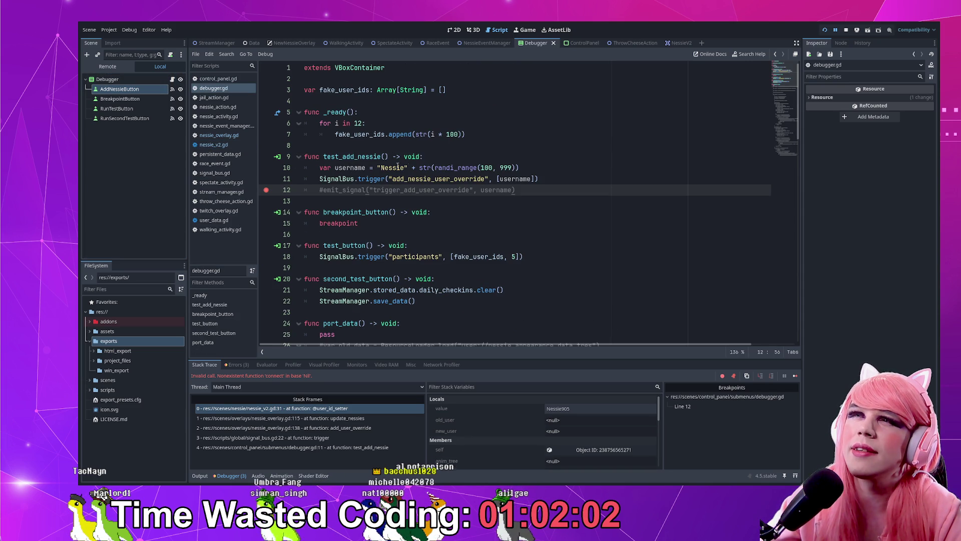
- Examine how line 10 builds the username from 'Nessie' plus a random range, then view add_user_override in nessie_overlay.gd
left_click_drag(419, 168, 501, 168)
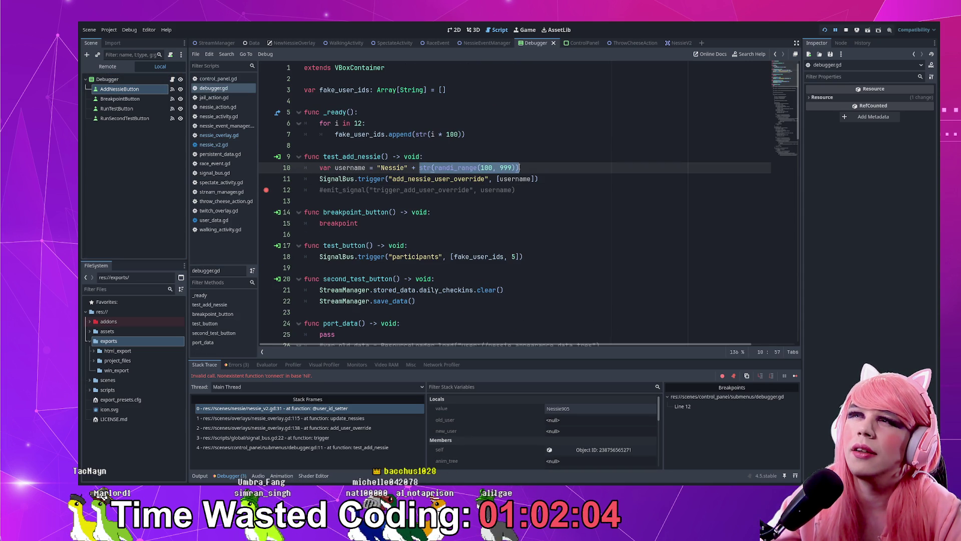
left_click(515, 168)
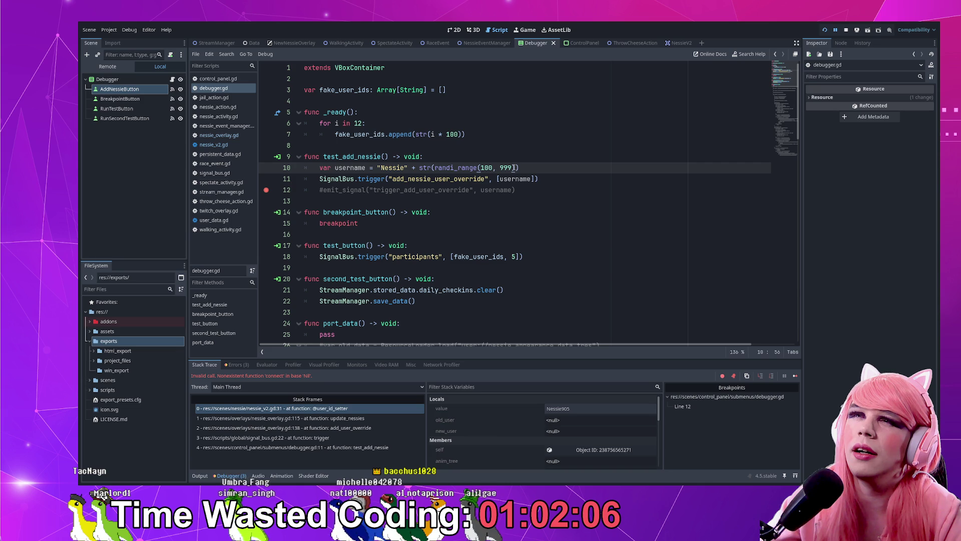
double_click(349, 166)
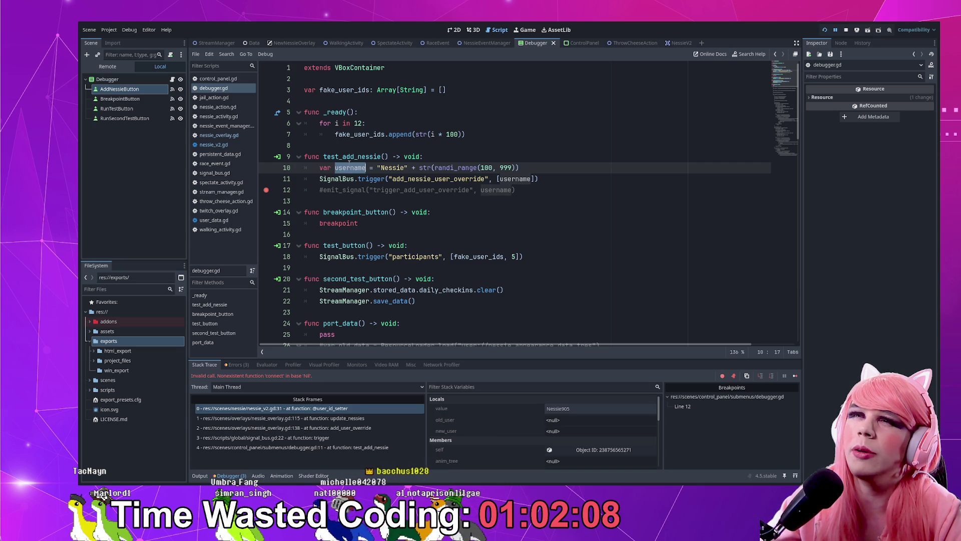
left_click_drag(540, 179, 300, 157)
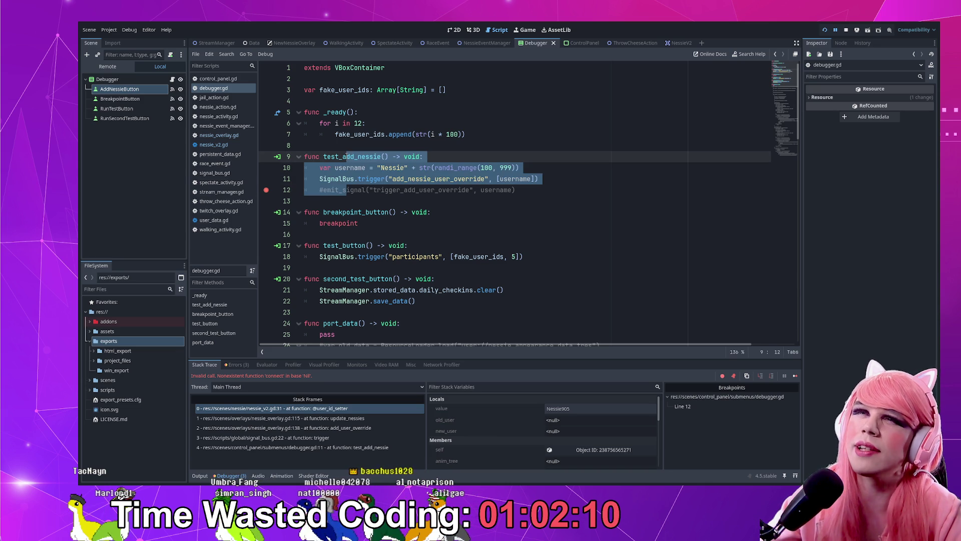
left_click(345, 159)
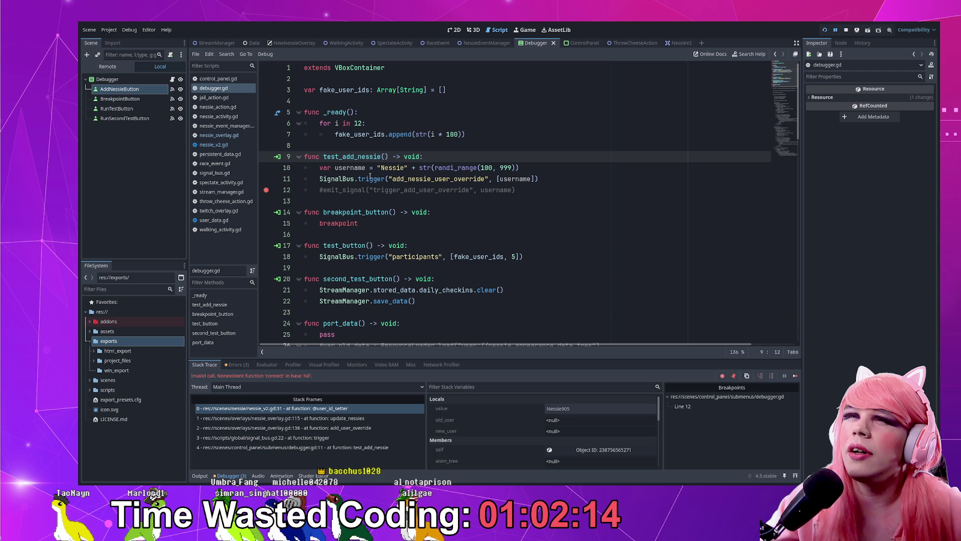
left_click_drag(380, 167, 405, 165)
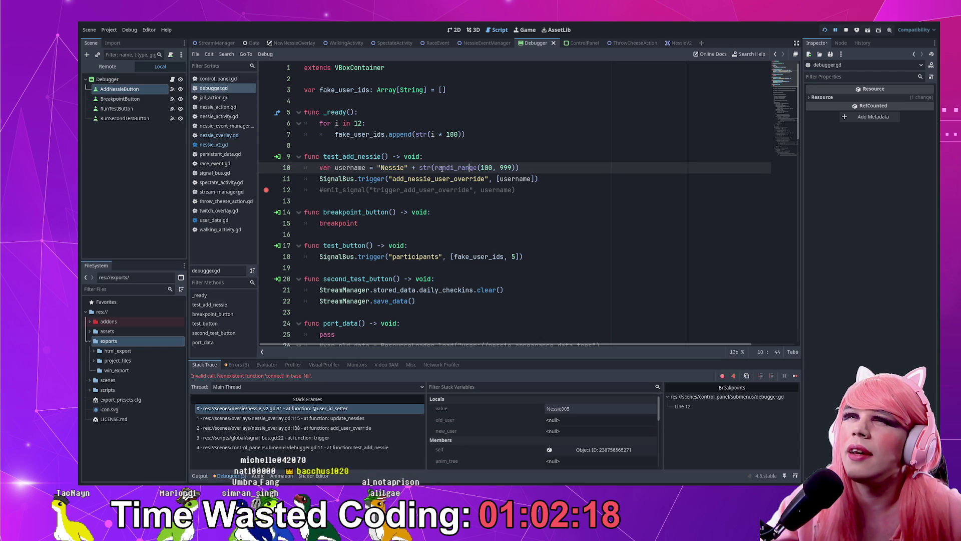
left_click_drag(434, 168, 512, 164)
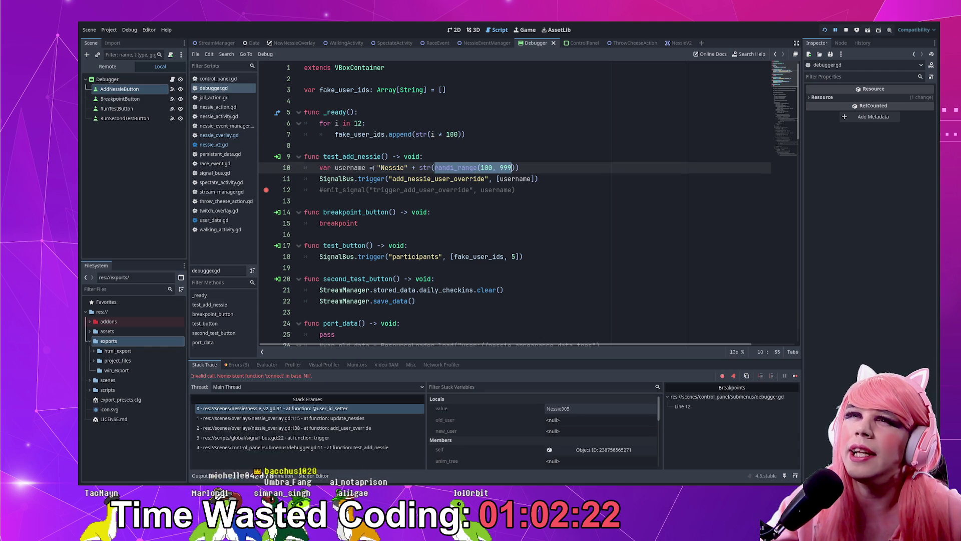
left_click(422, 168)
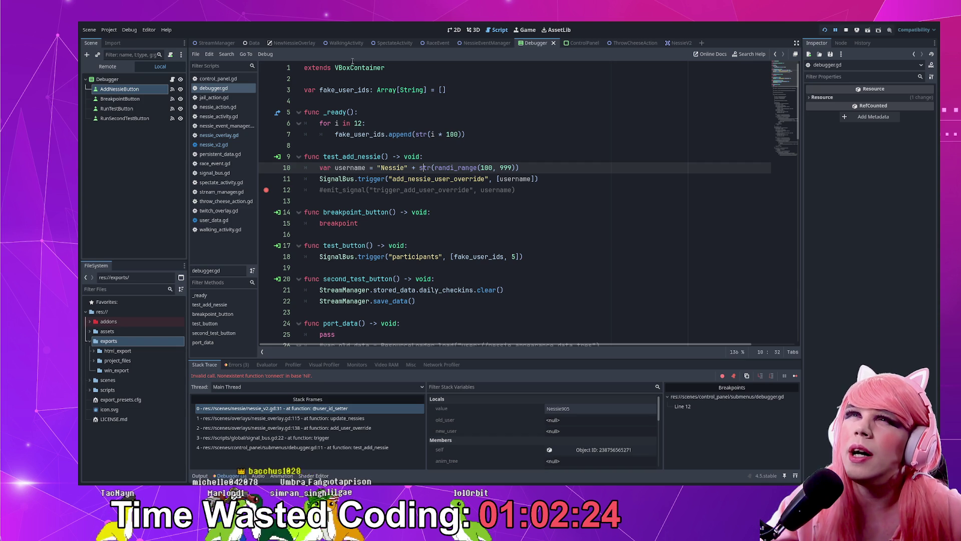
left_click(291, 43)
scroll(383, 202, "down", 5)
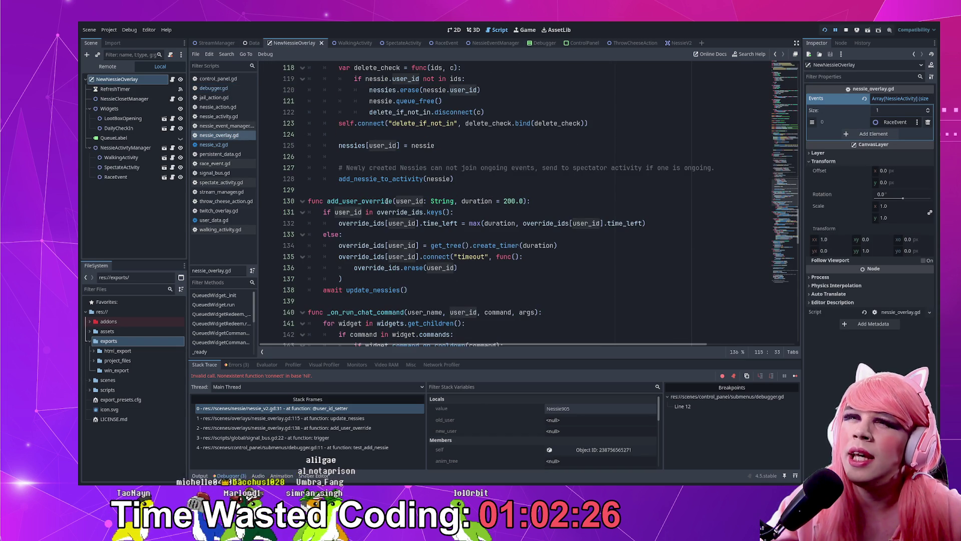
- Check add_user_override's user_id parameter, then insert a new line 31 after new_user in nessie_v2.gd's setter
left_click(392, 201)
double_click(416, 201)
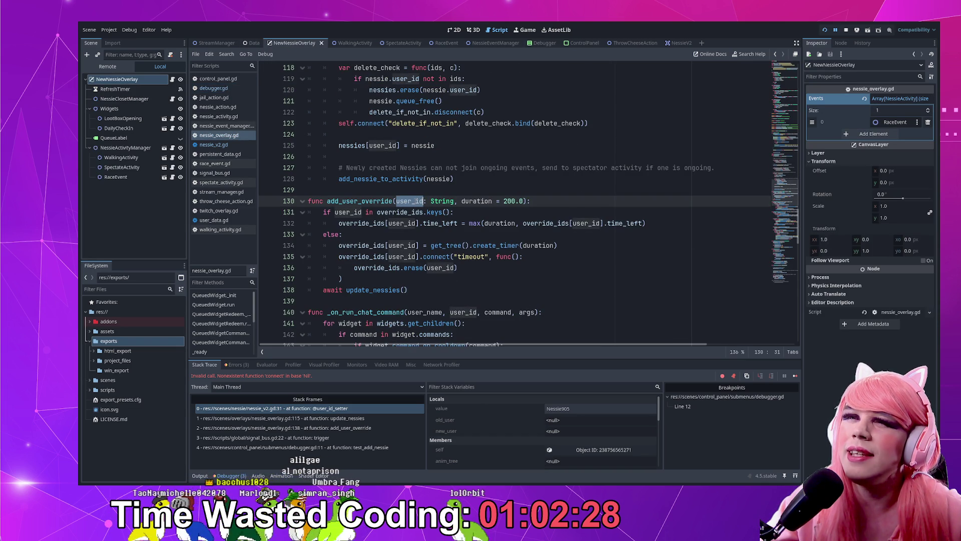
left_click(681, 43)
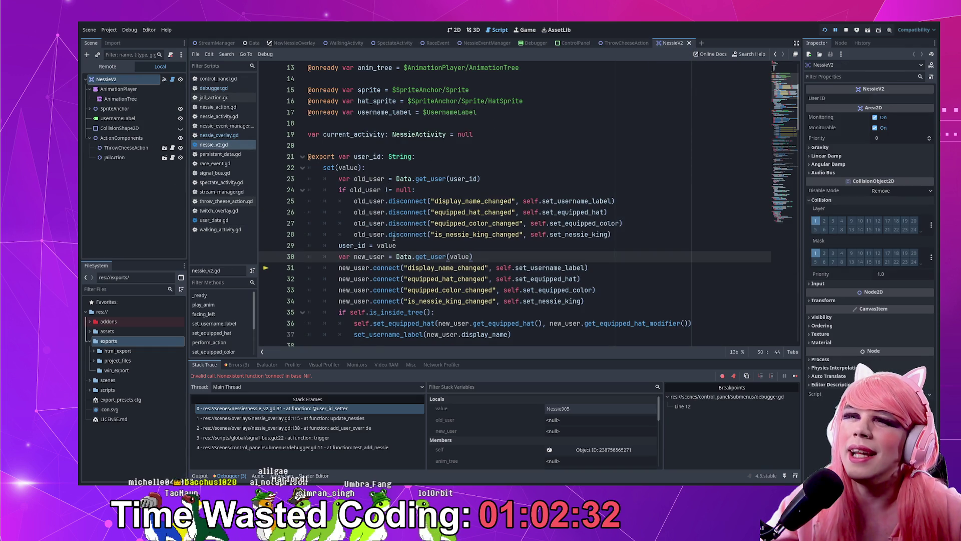
scroll(393, 235, "down", 1)
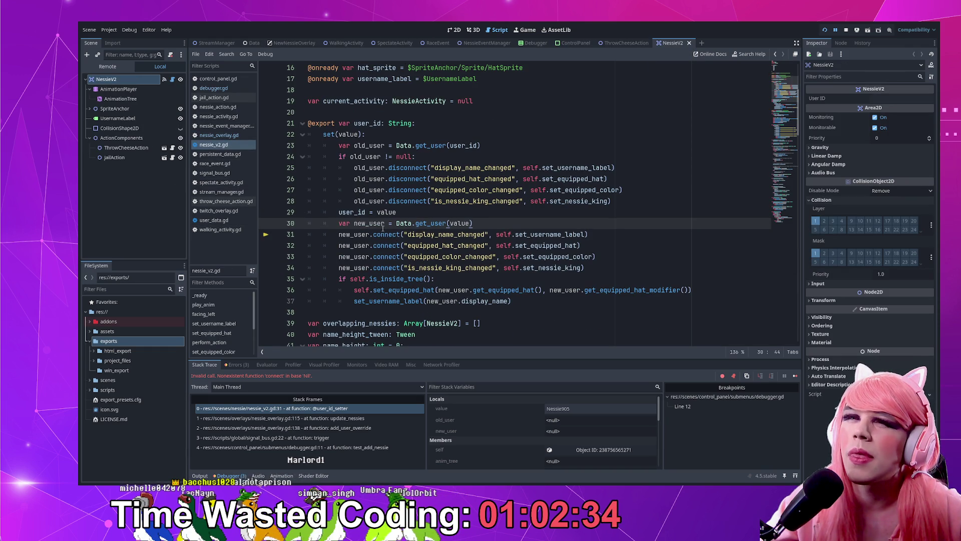
scroll(346, 218, "down", 2)
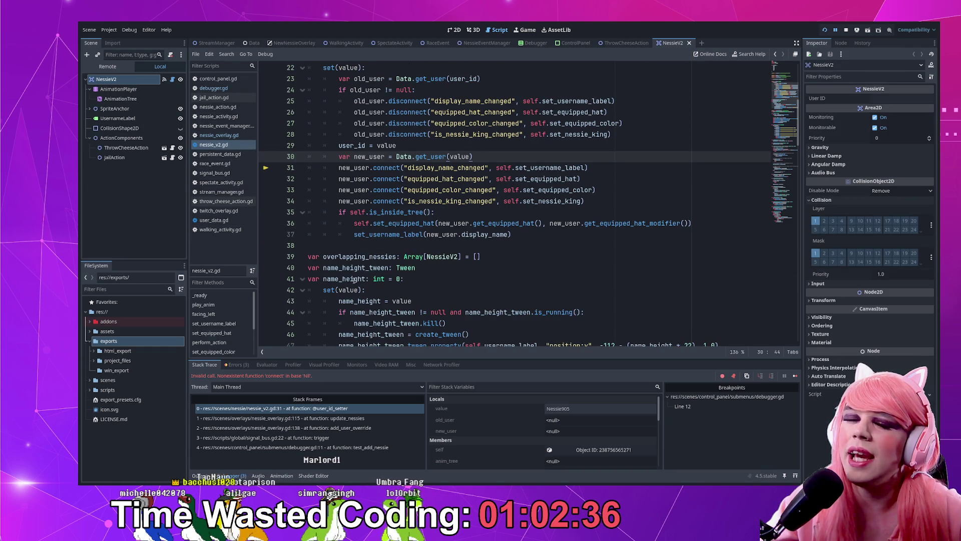
key("Return")
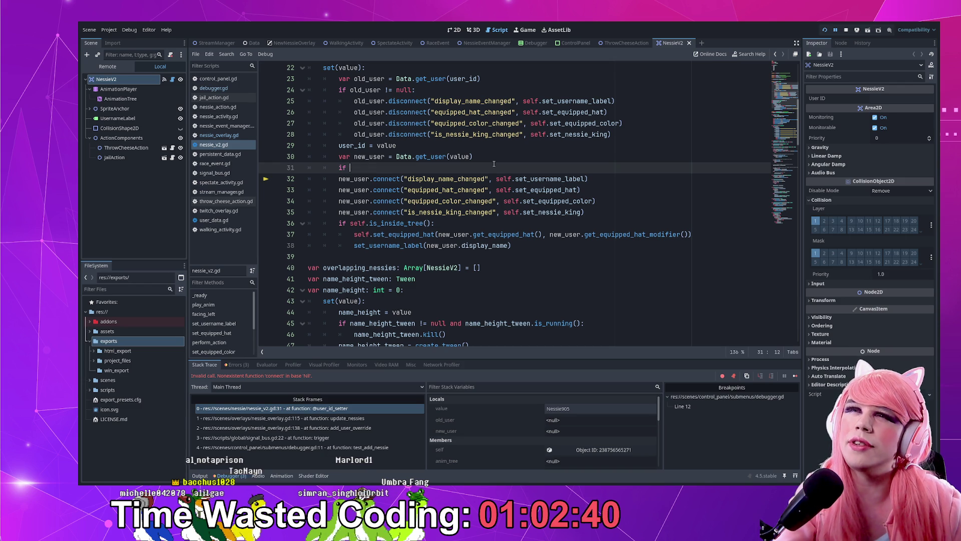
double_click(372, 158)
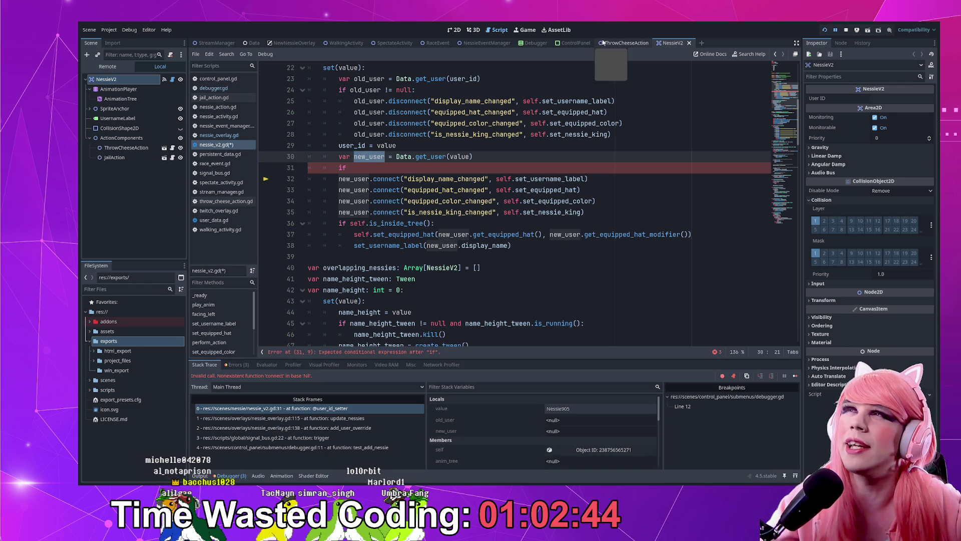
left_click(536, 44)
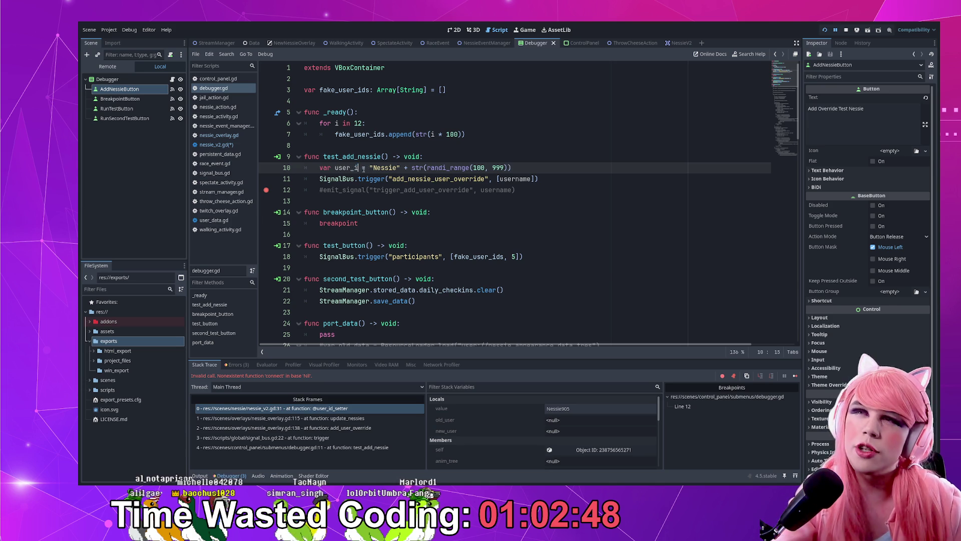
type("d")
- Rename line 10's variable to user_id, pass [user_id] to SignalBus.trigger, and save debugger.gd
key("ctrl+c")
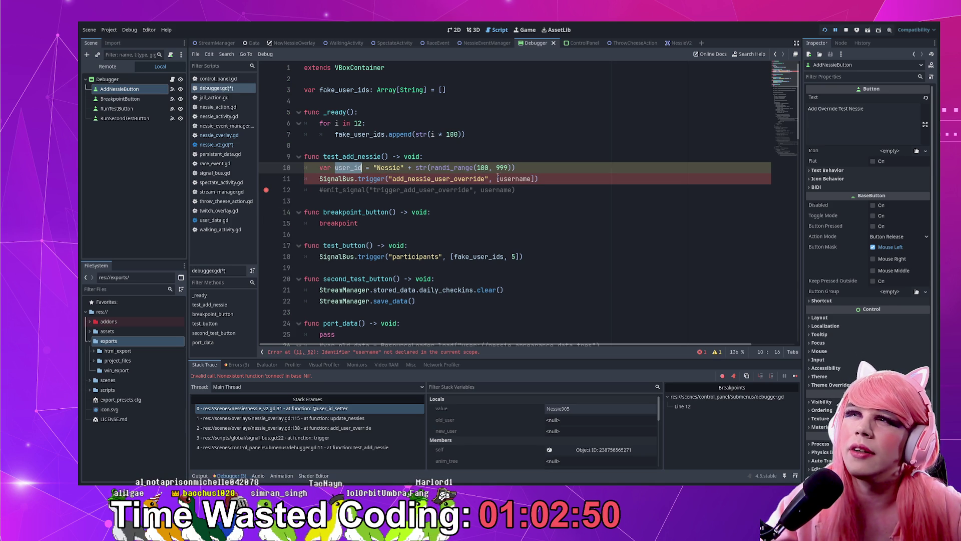
double_click(514, 178)
key("ctrl+v")
key("ctrl+s")
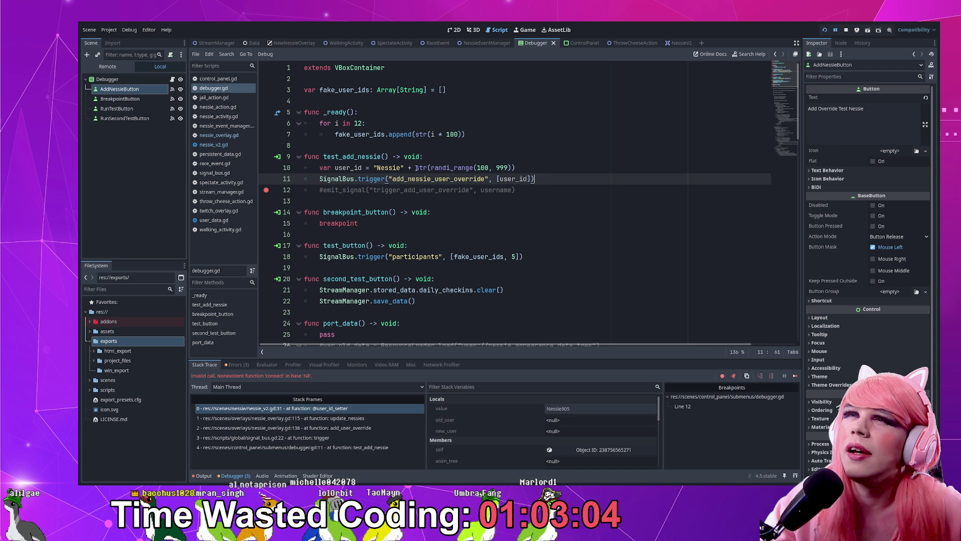
double_click(394, 167)
left_click(584, 180)
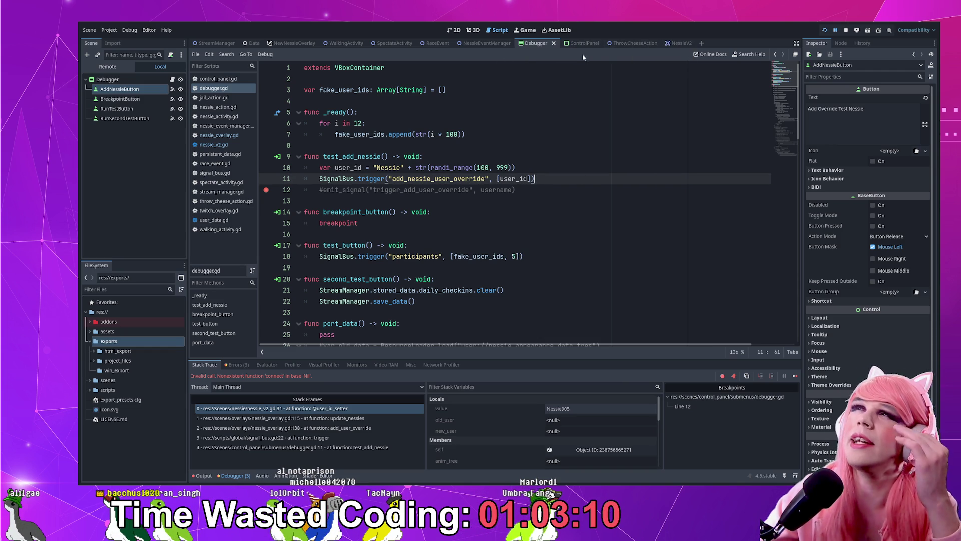
- Start line 31 with 'if' and paste the 'old_user != null:' condition copied from line 24
left_click(295, 44)
left_click(678, 43)
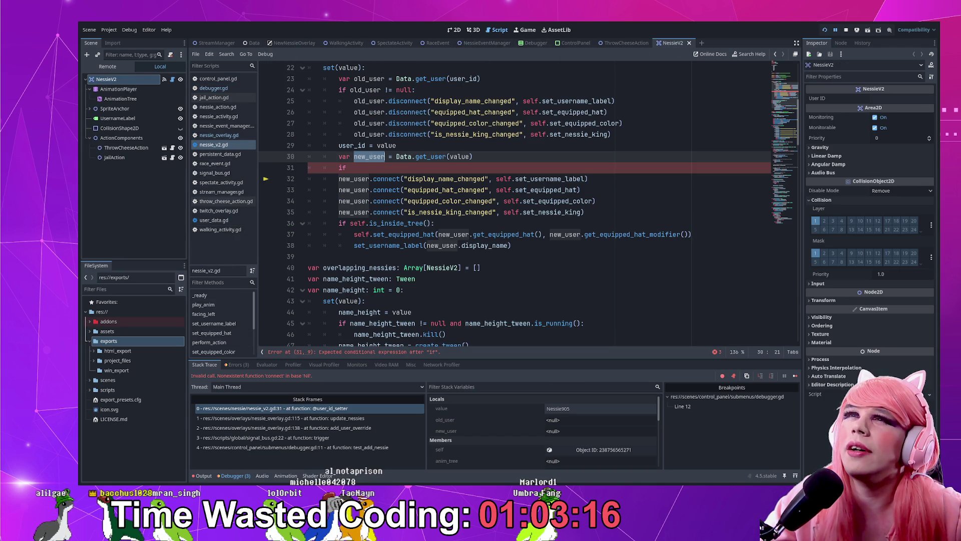
key("ctrl+shift+Return")
type("if")
left_click_drag(351, 90, 433, 86)
key("ctrl+c")
left_click(351, 168)
key("ctrl+v")
- Indent the four new_user.connect lines under the new check
left_click(369, 101)
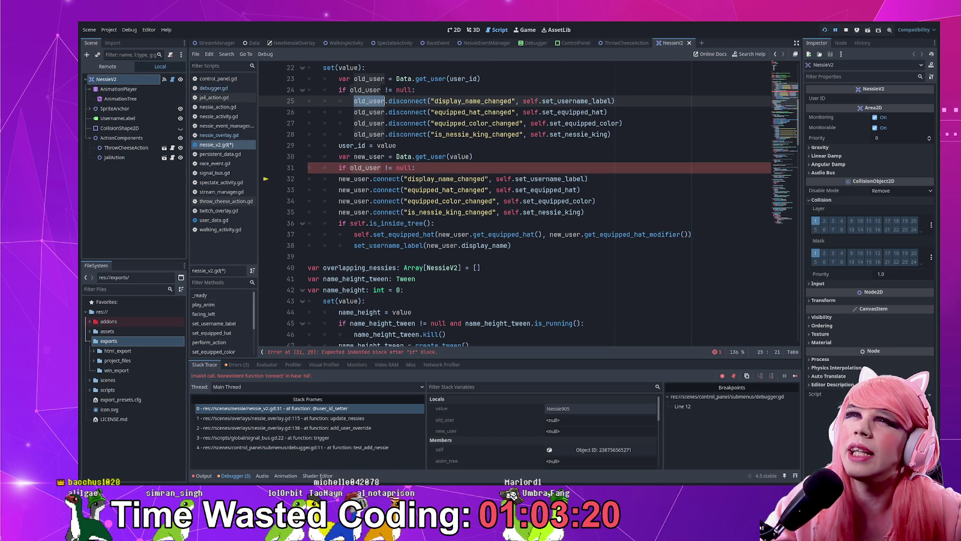
double_click(369, 113)
scroll(422, 113, "up", 1)
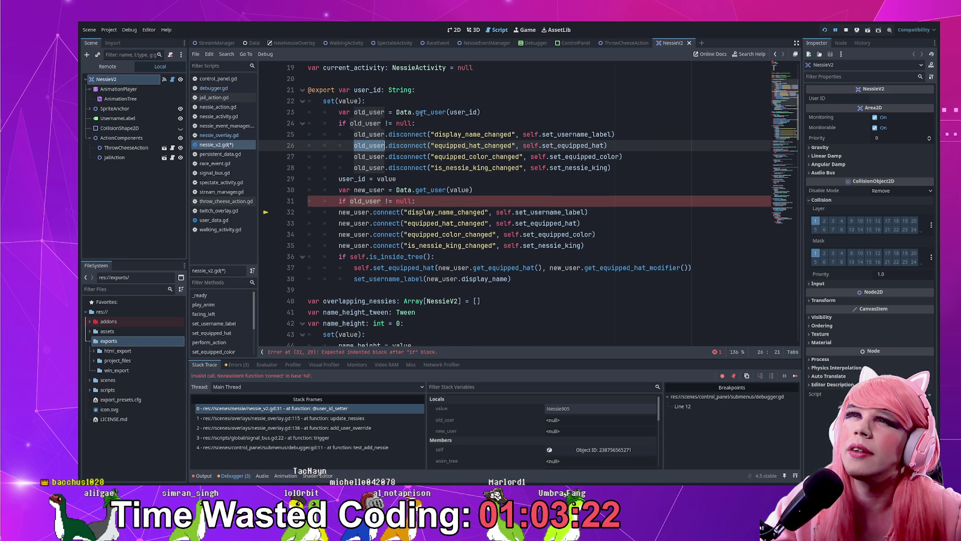
left_click(366, 190)
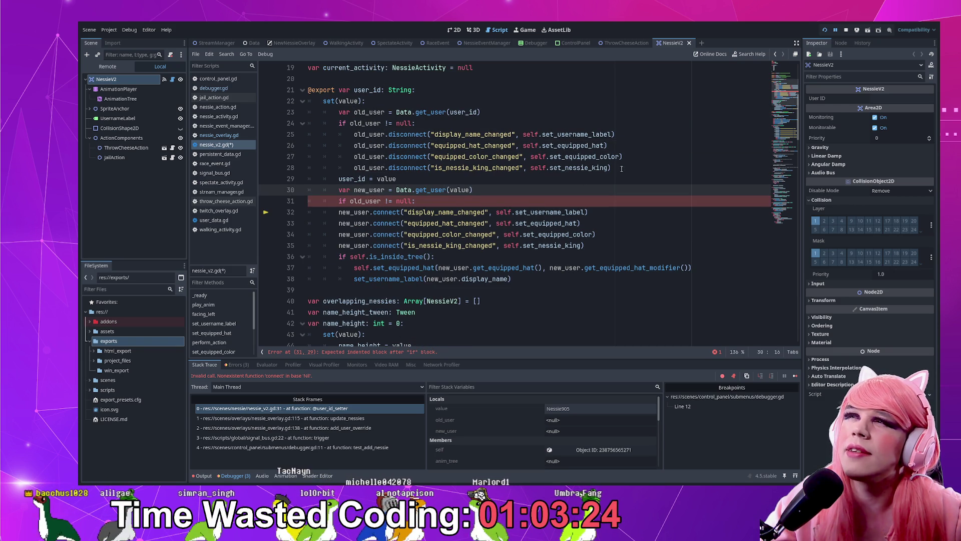
left_click_drag(385, 212, 385, 246)
key("Tab")
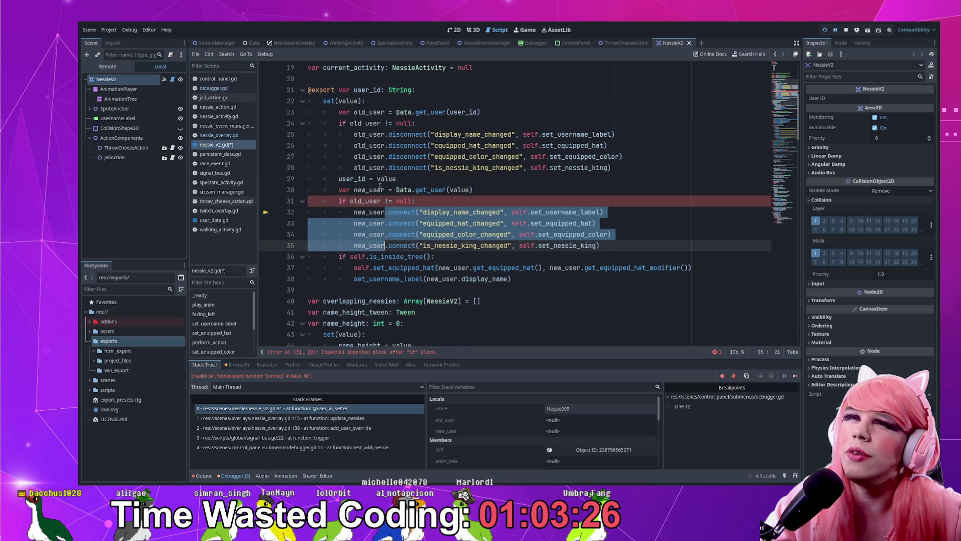
- Change the condition to 'if new_user != null:', save, and stop the running game
double_click(366, 190)
key("ctrl+c")
double_click(369, 201)
key("ctrl+v")
left_click(454, 204)
key("ctrl+s")
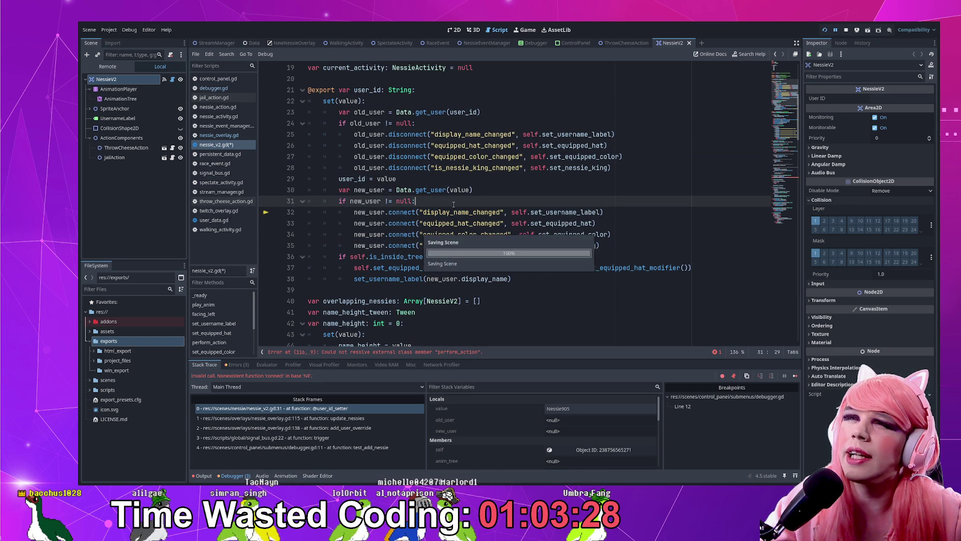
scroll(431, 268, "up", 5)
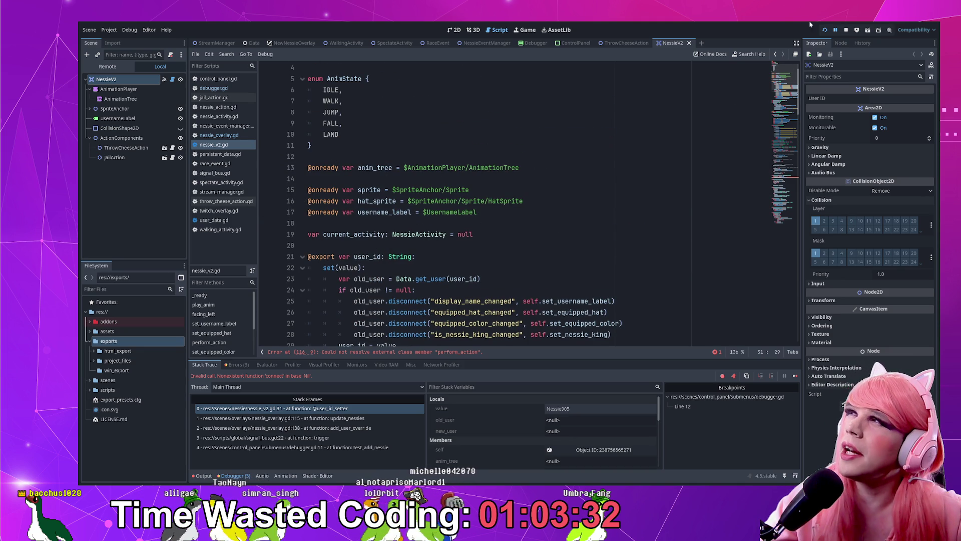
left_click(846, 32)
scroll(393, 178, "down", 3)
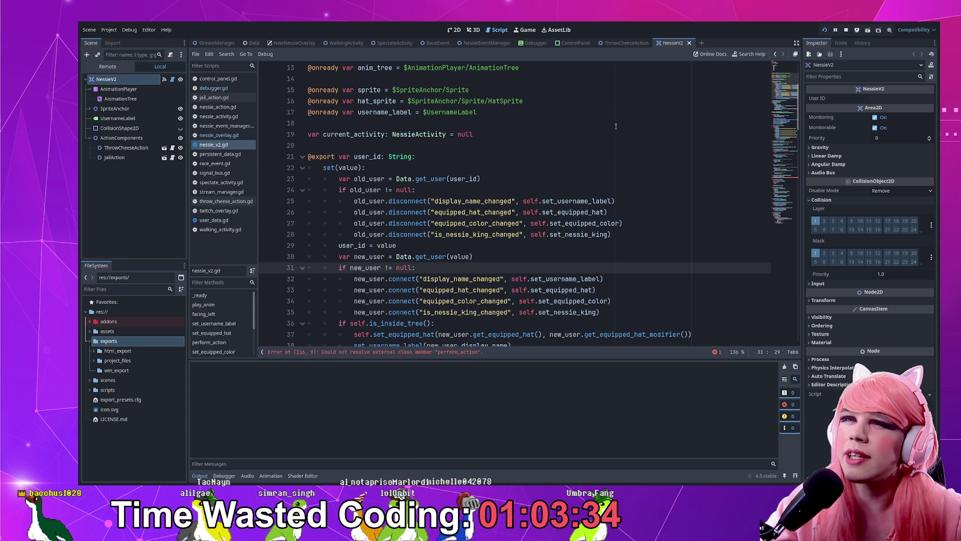
- Run the project, then add 'if user != null:' after the get_user line in _ready
key("F5")
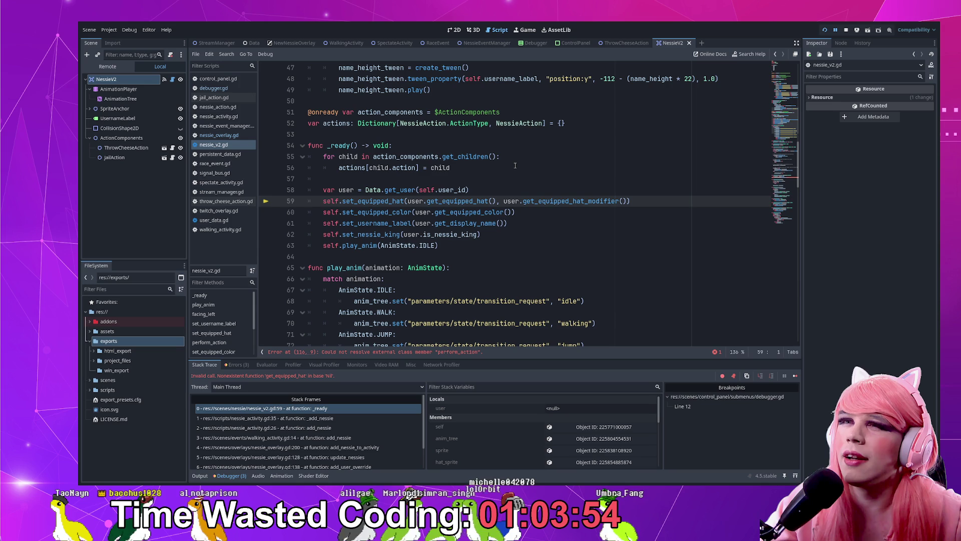
key("Down")
key("Down")
key("Down")
key("End")
double_click(416, 201)
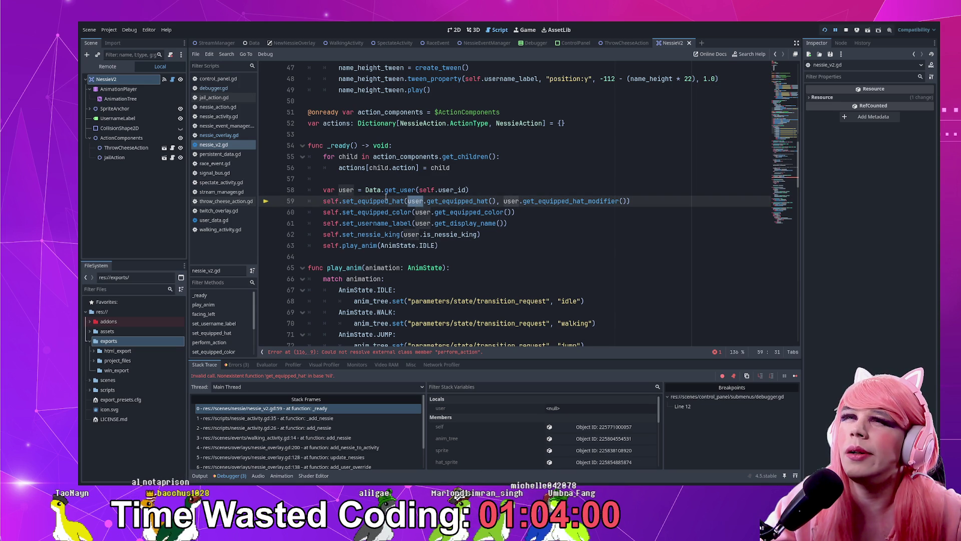
left_click(500, 192)
key("Return")
type("i")
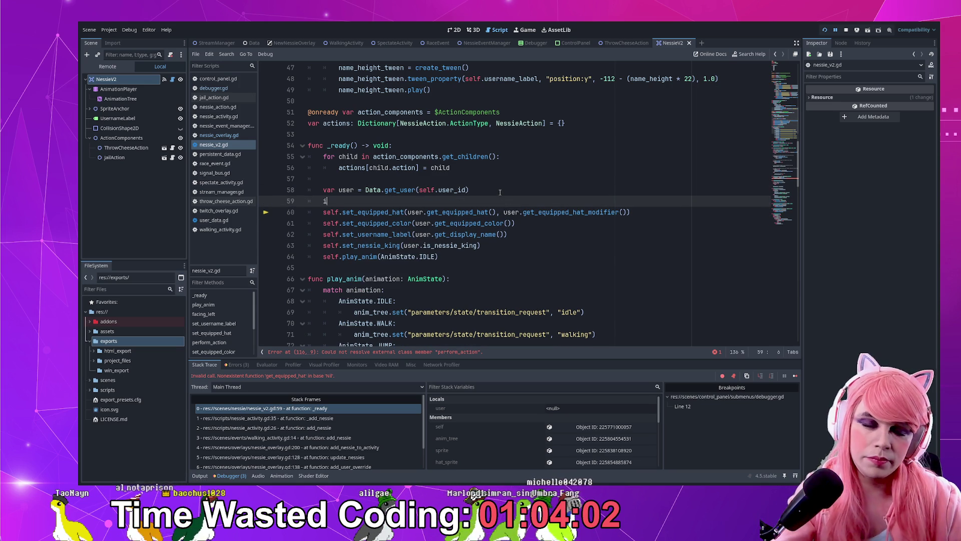
type("f user")
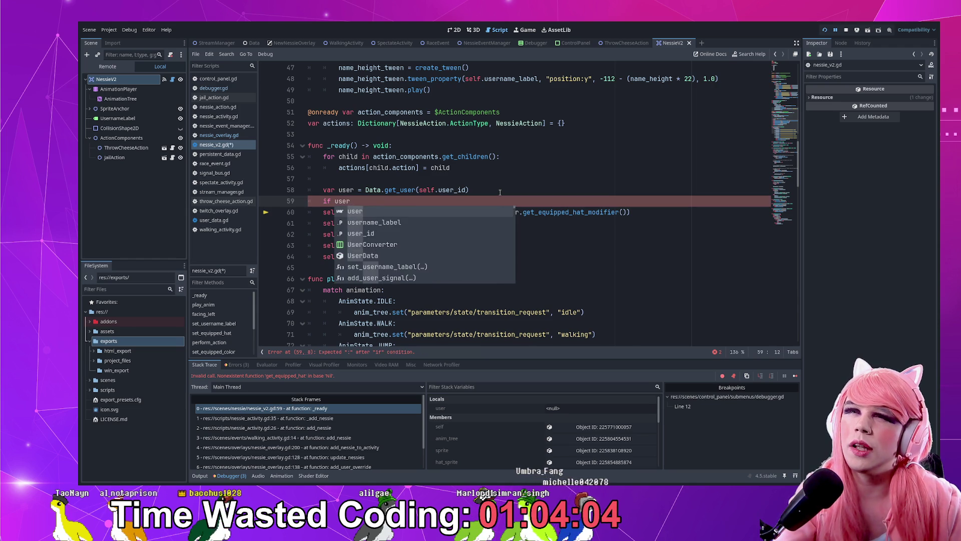
type(" != null:")
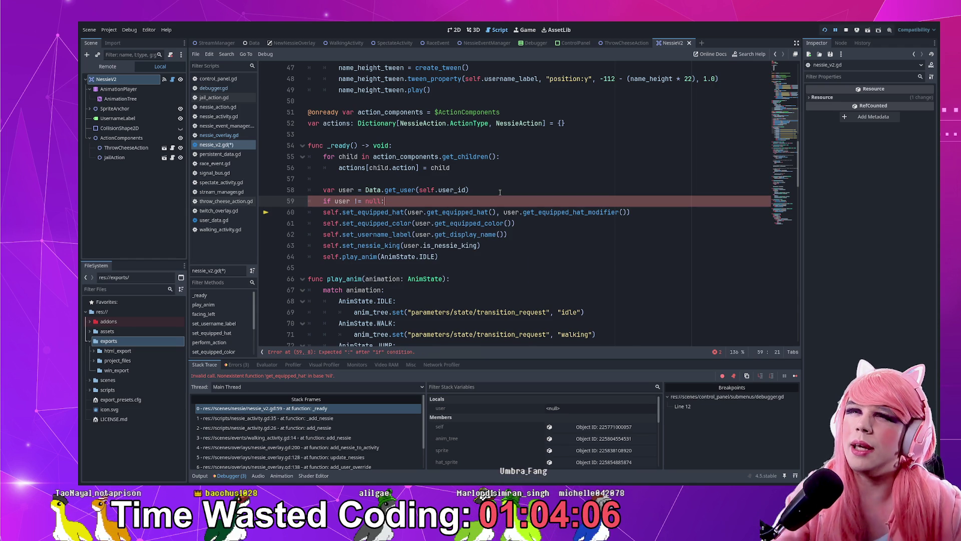
- Indent the four setup calls under the user null check and save nessie_v2.gd
key("shift+Down")
key("shift+Down")
key("shift+Down")
key("shift+Up")
key("Tab")
key("Up")
key("ctrl+s")
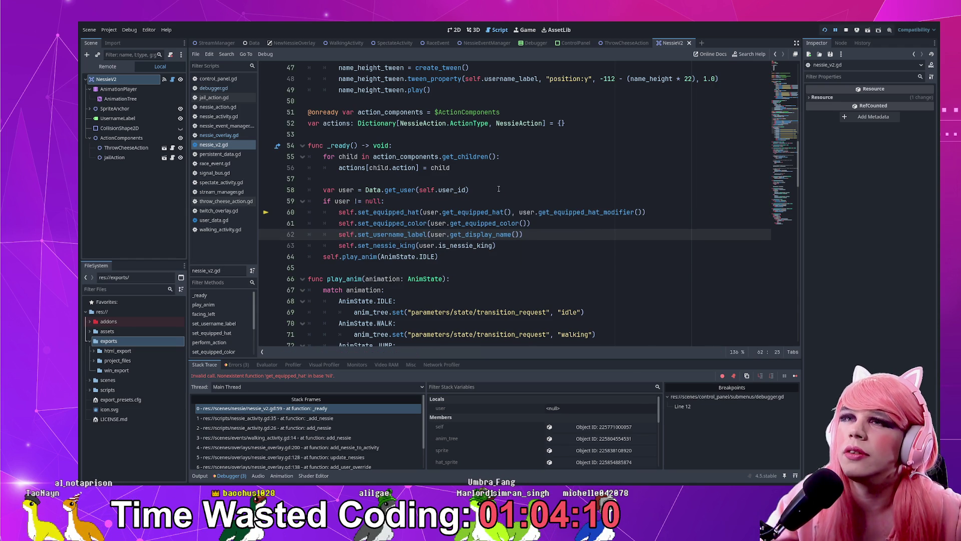
- Review the four guarded setup lines, stop the game, and relaunch it with F5
left_click(368, 190)
key("End")
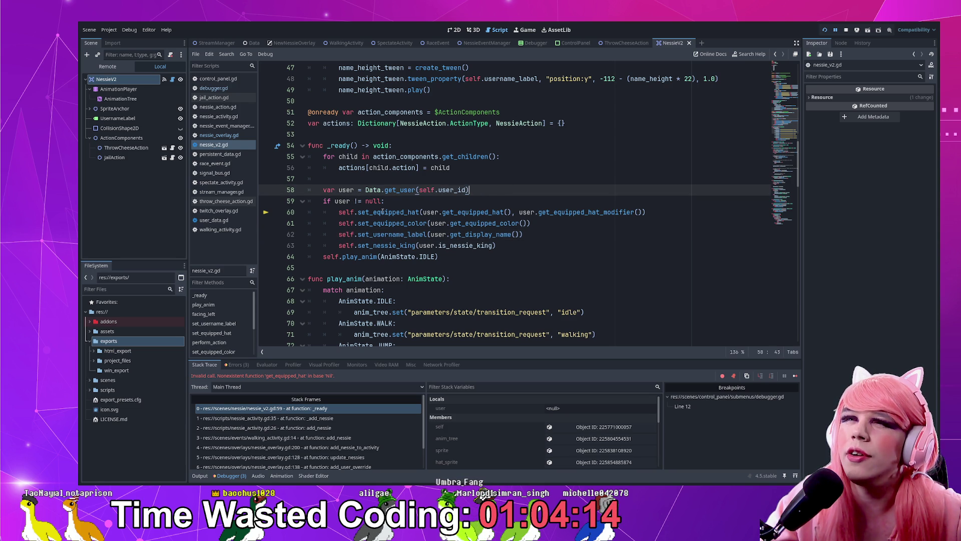
left_click(382, 212)
left_click(387, 224)
left_click(393, 234)
left_click(398, 245)
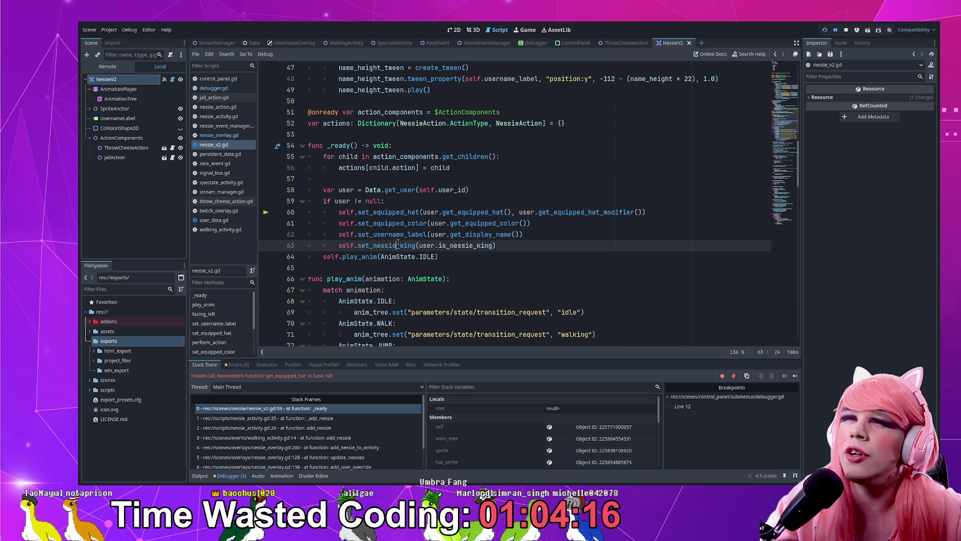
left_click(846, 31)
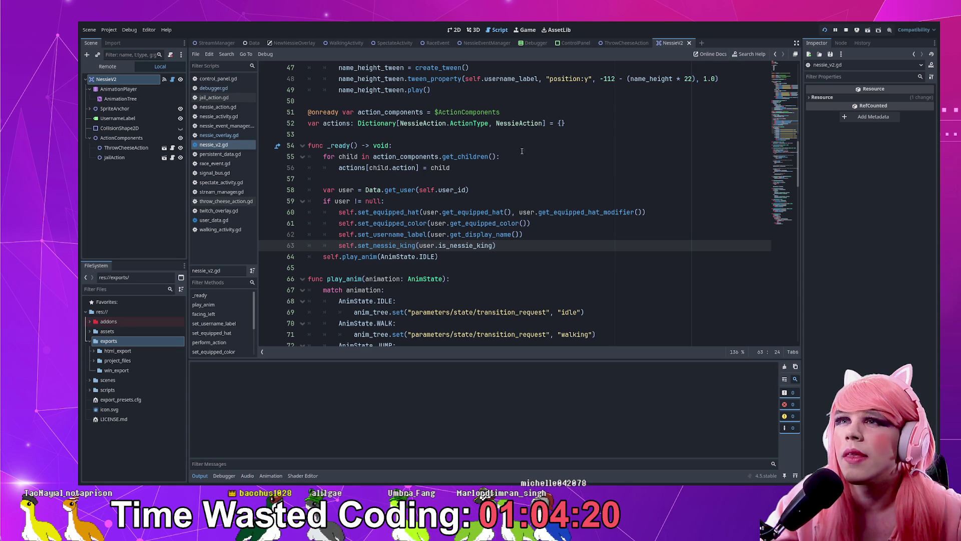
key("F5")
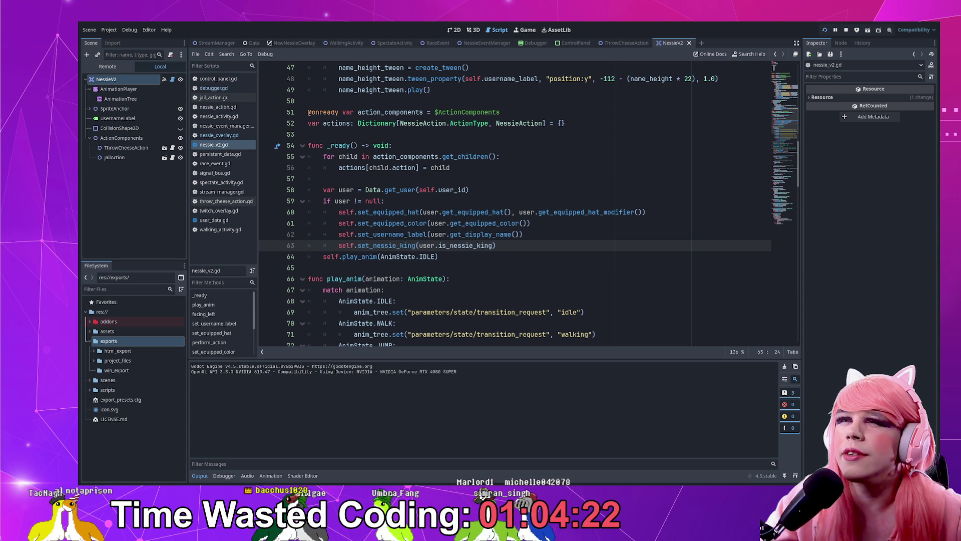
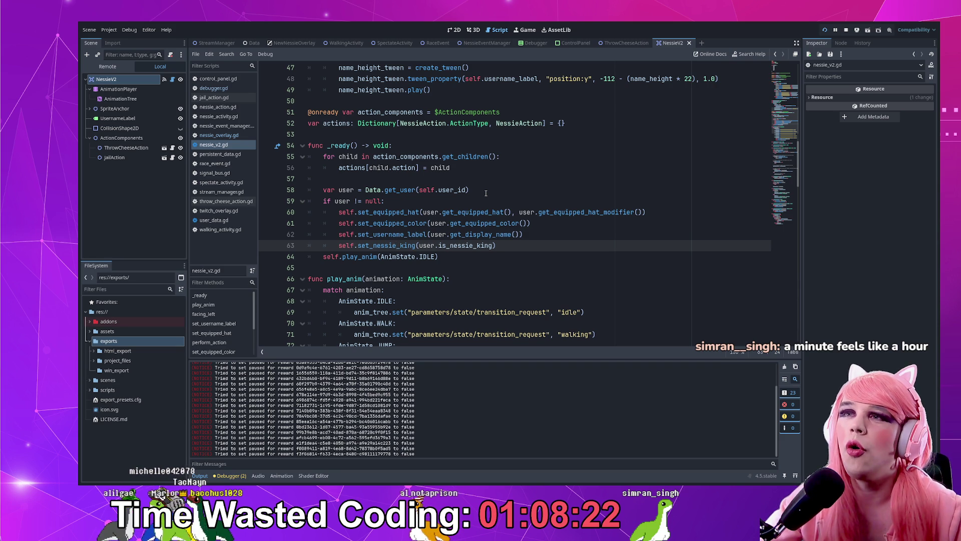
- Browse nessie_v2.gd around lines 57–65 and the _ready function
left_click(551, 267)
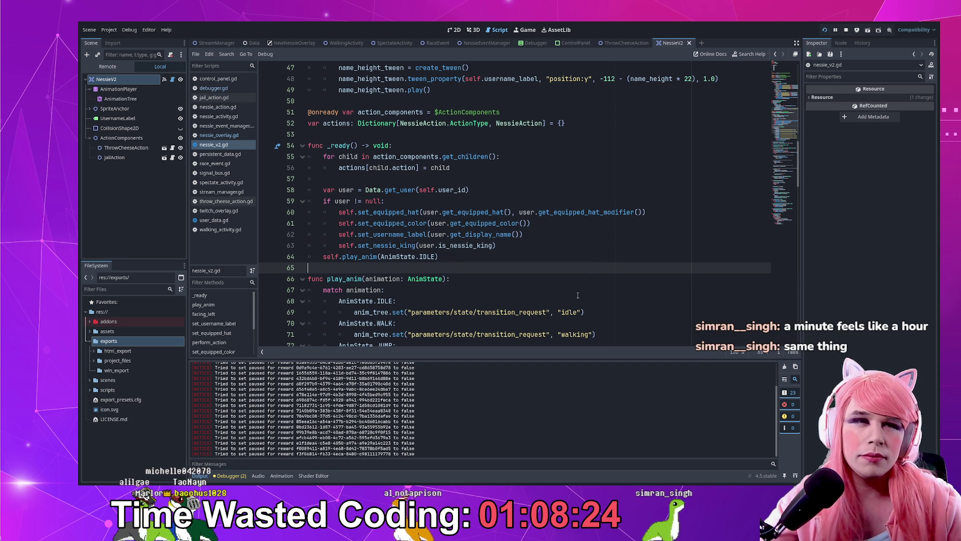
left_click(477, 179)
scroll(476, 207, "up", 15)
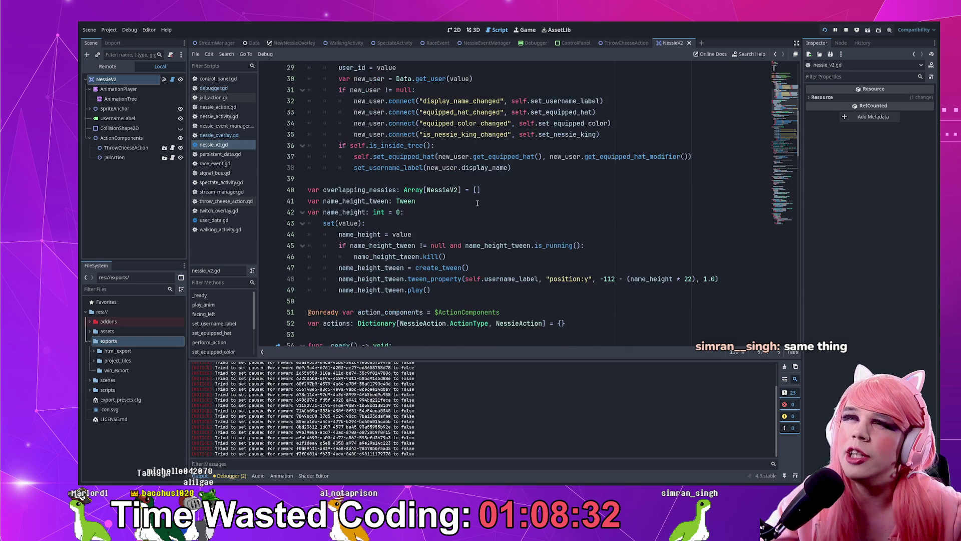
scroll(472, 205, "up", 1)
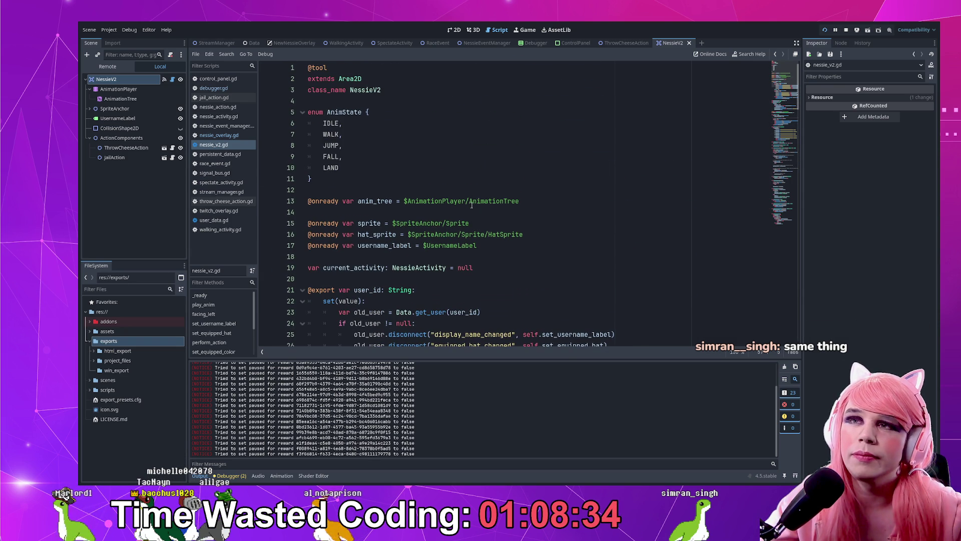
scroll(796, 115, "down", 18)
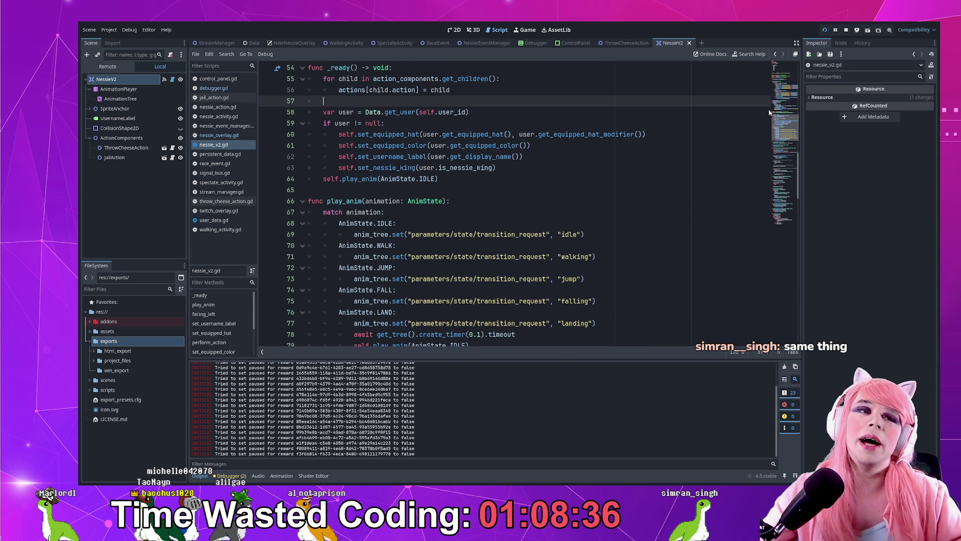
left_click(774, 79, "shift")
scroll(767, 94, "up", 18)
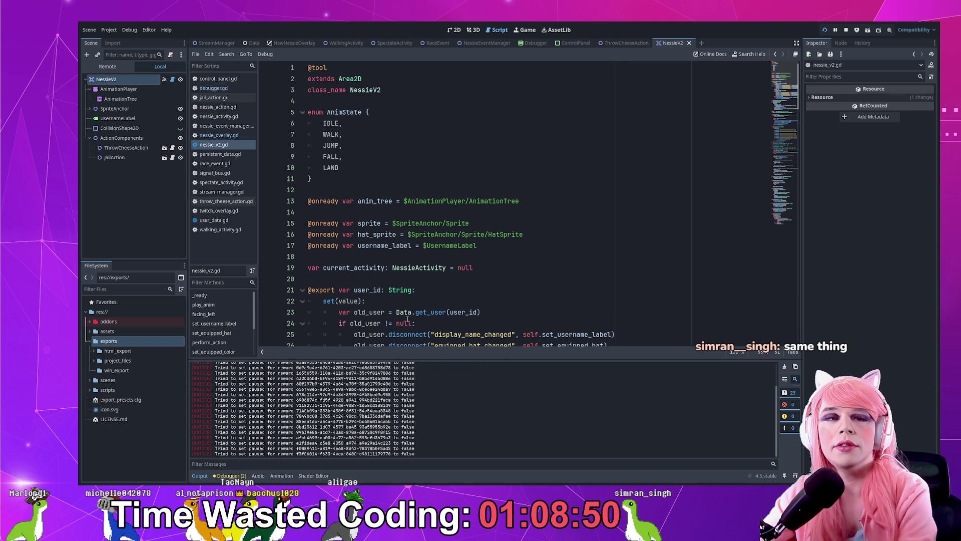
- Check lines 18–20, peek further down, then return to the top of nessie_v2.gd
left_click(451, 275)
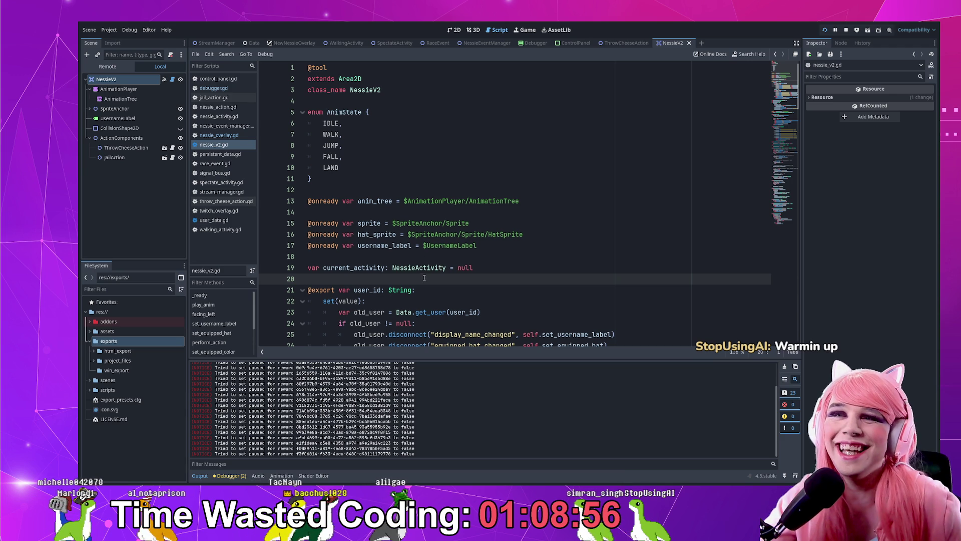
left_click(511, 256)
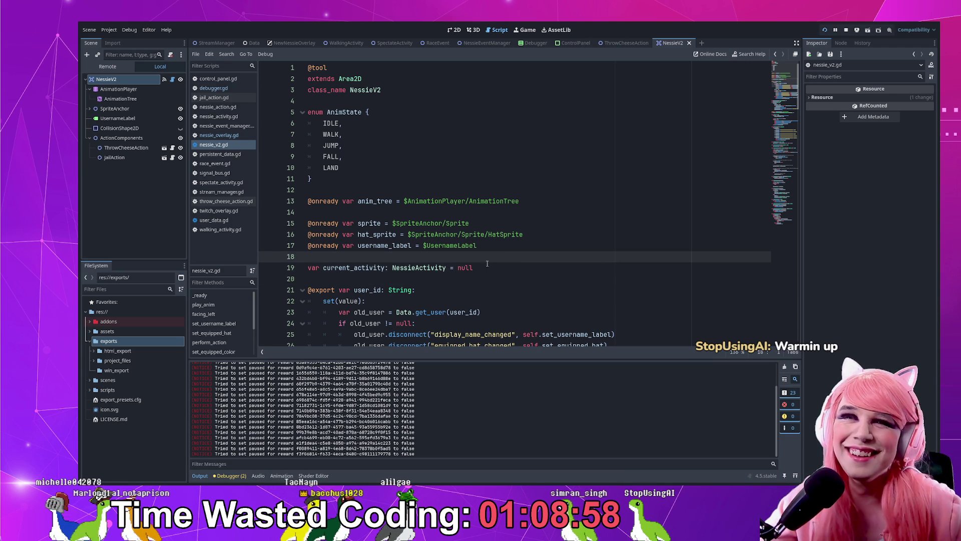
left_click(772, 146)
left_click(779, 66)
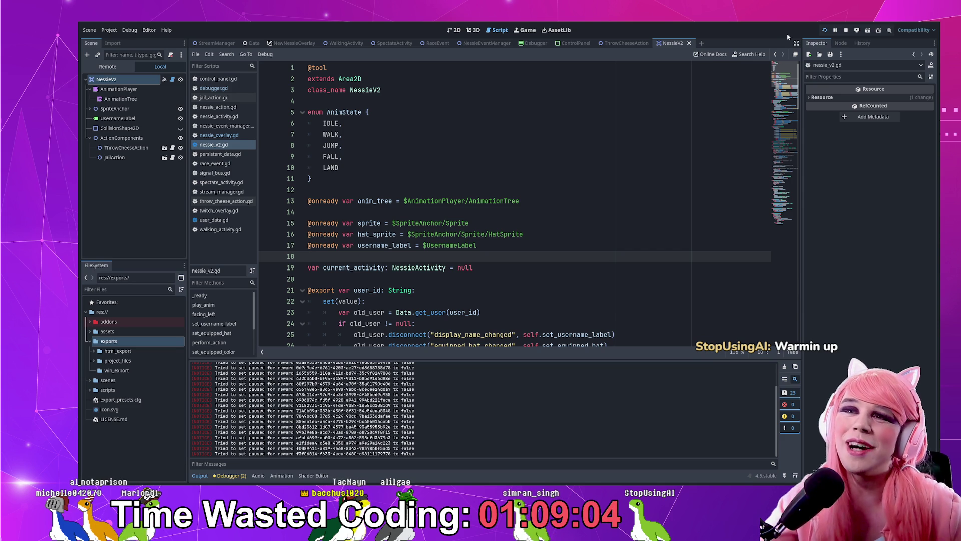
mouse_move(776, 76)
left_mouse_down()
mouse_move(777, 150)
mouse_move(776, 68)
left_mouse_up()
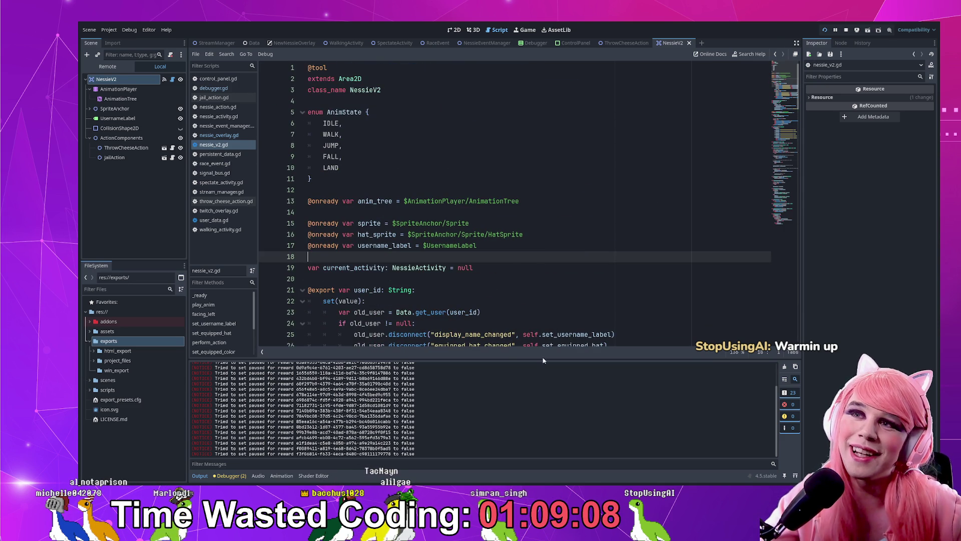
- Collapse the output log and inspect the update_label_height function around lines 152–158
left_click(193, 479)
scroll(555, 373, "down", 7)
left_click_drag(798, 127, 798, 377)
left_click(500, 322)
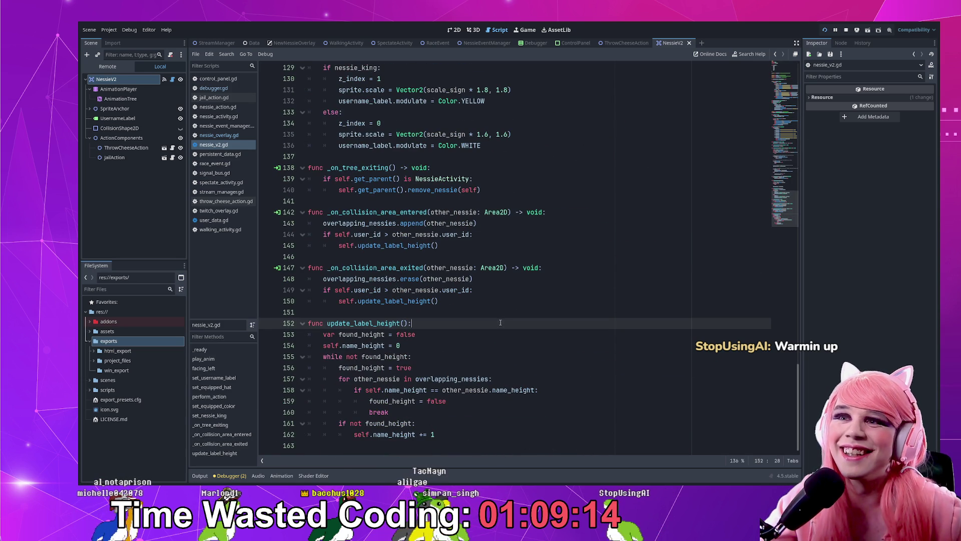
left_click(587, 388)
left_click_drag(577, 437, 573, 320)
left_click(573, 319)
- Scroll back up to line 12 near the top of nessie_v2.gd
scroll(573, 319, "up", 20)
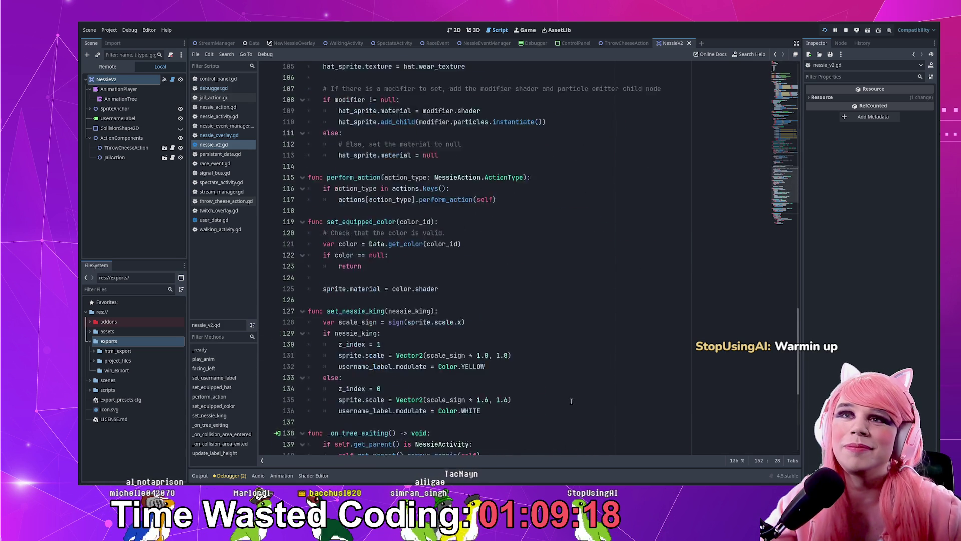
scroll(574, 399, "up", 10)
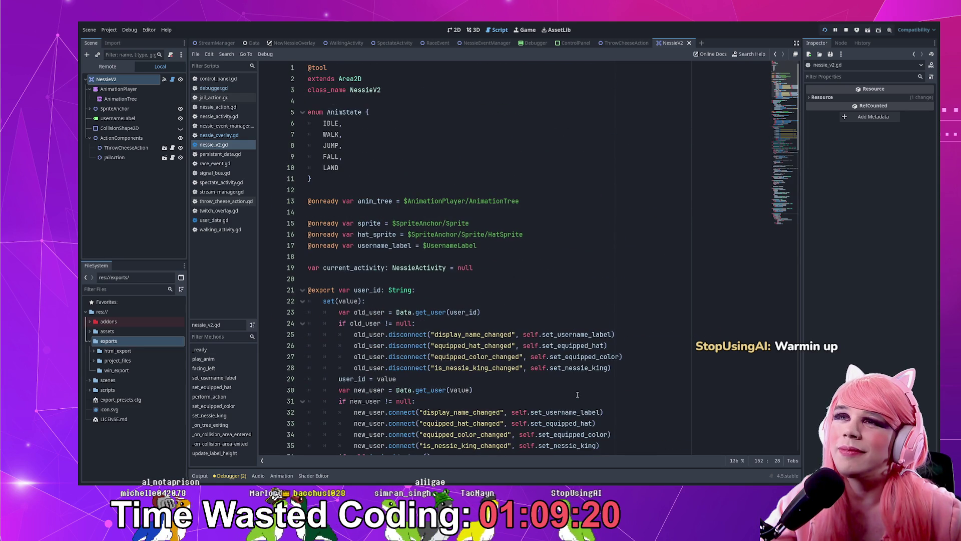
left_click(327, 179)
left_click(328, 188)
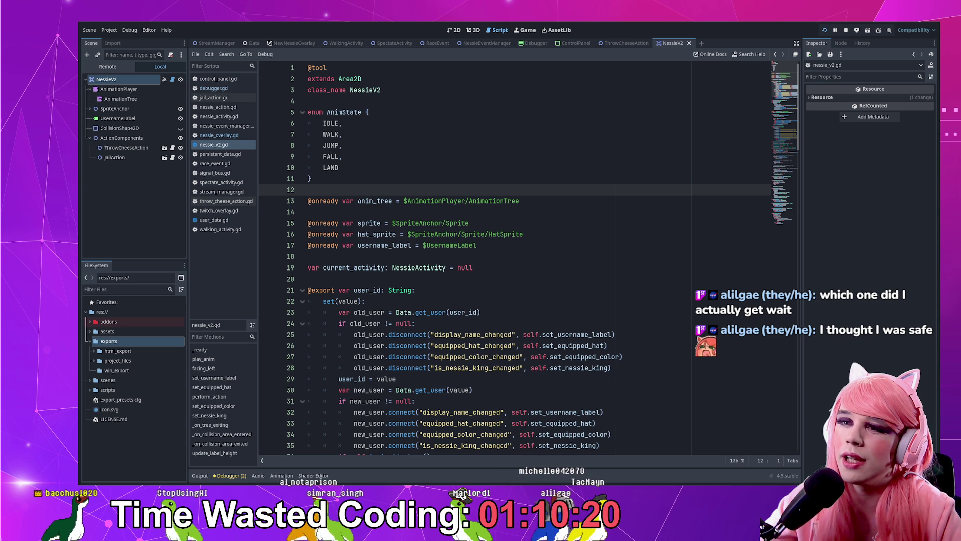
- Save the scene while working in the user_id setter's hat disconnect lines
left_click(458, 357)
key("ctrl+s")
left_click_drag(785, 93, 761, 229)
left_click(574, 334)
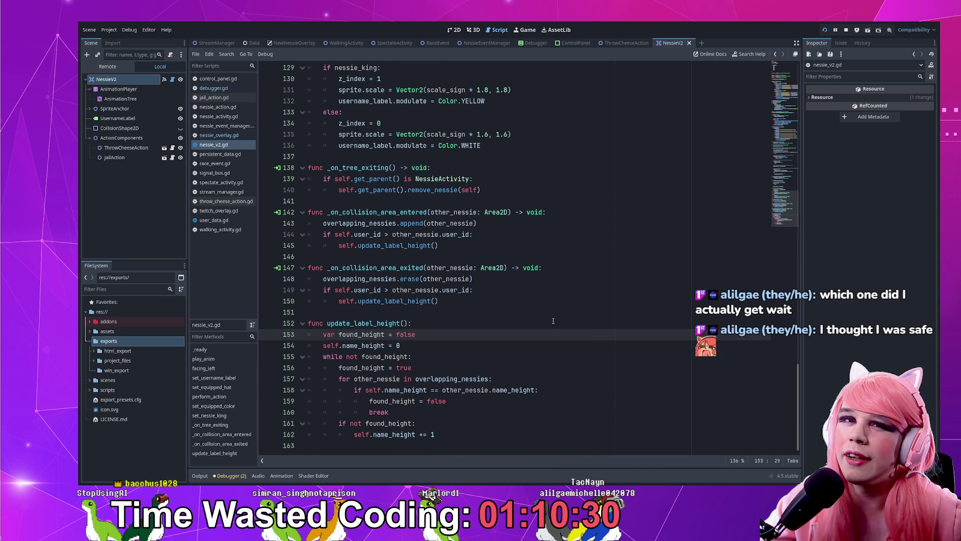
- Reopen the output log, read the latest redeem message, and scroll up to the name_height setter
left_click(200, 476)
mouse_move(221, 450)
left_mouse_down()
mouse_move(403, 449)
mouse_move(262, 450)
left_mouse_up()
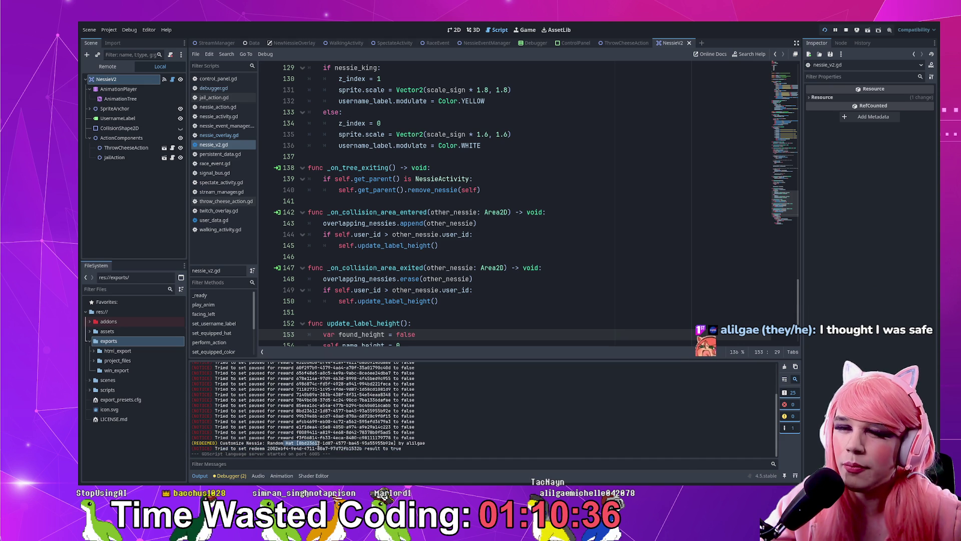
left_click(450, 308)
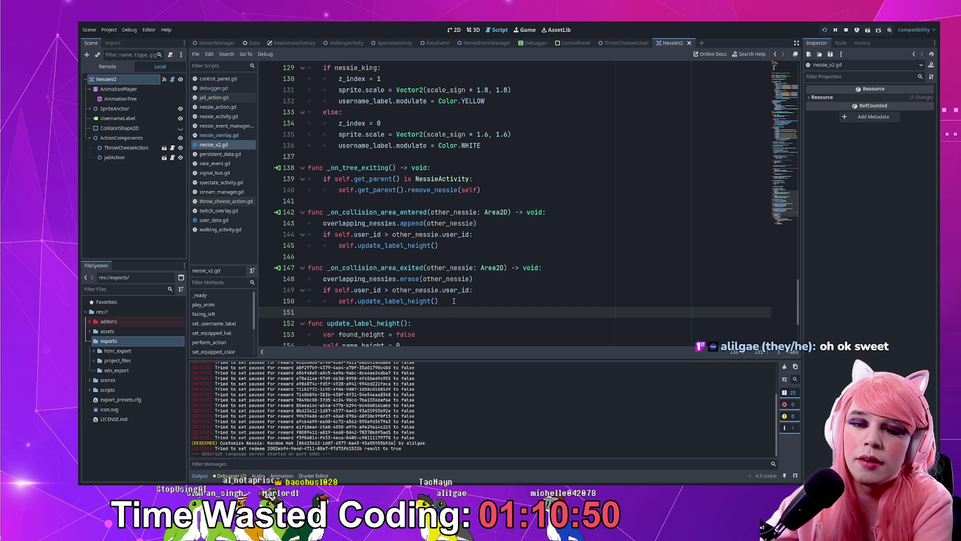
scroll(454, 301, "up", 12)
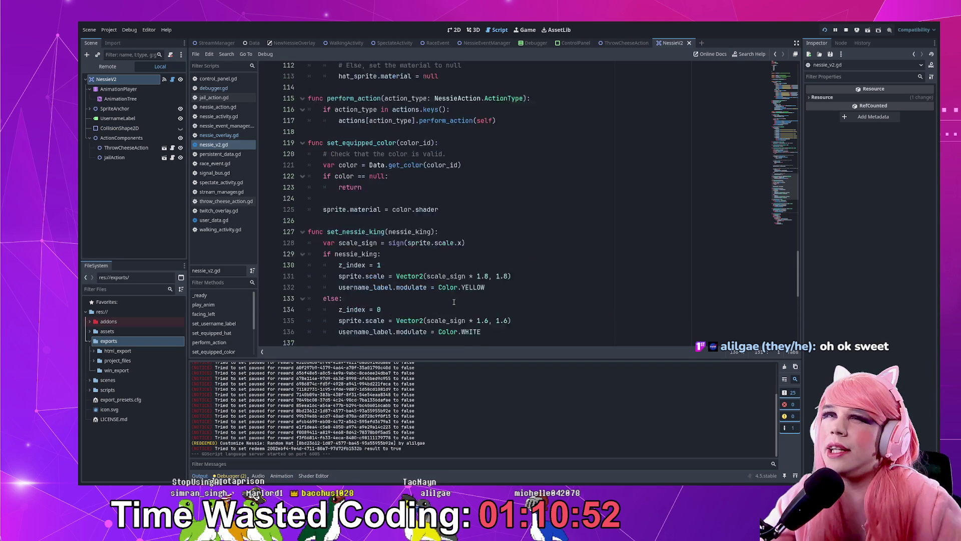
scroll(460, 301, "up", 3)
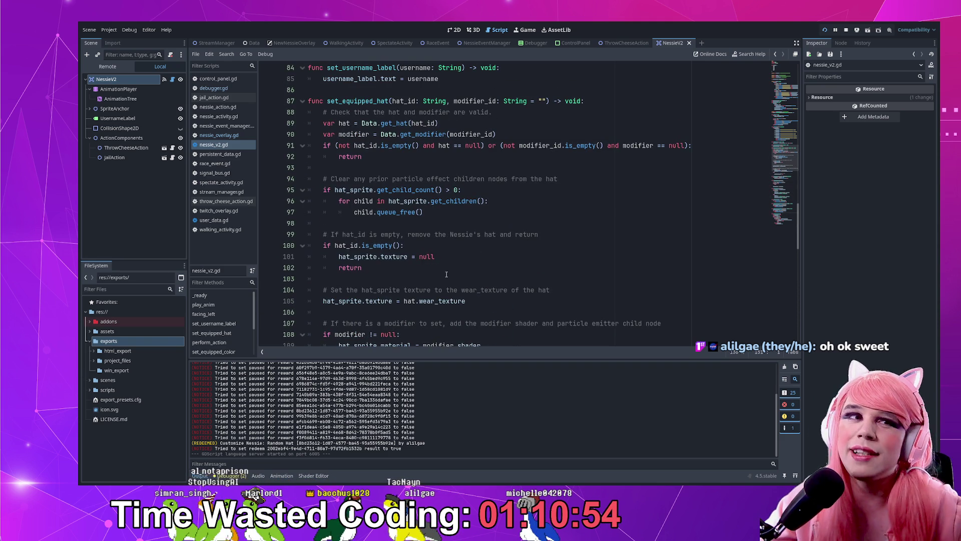
scroll(450, 266, "down", 14)
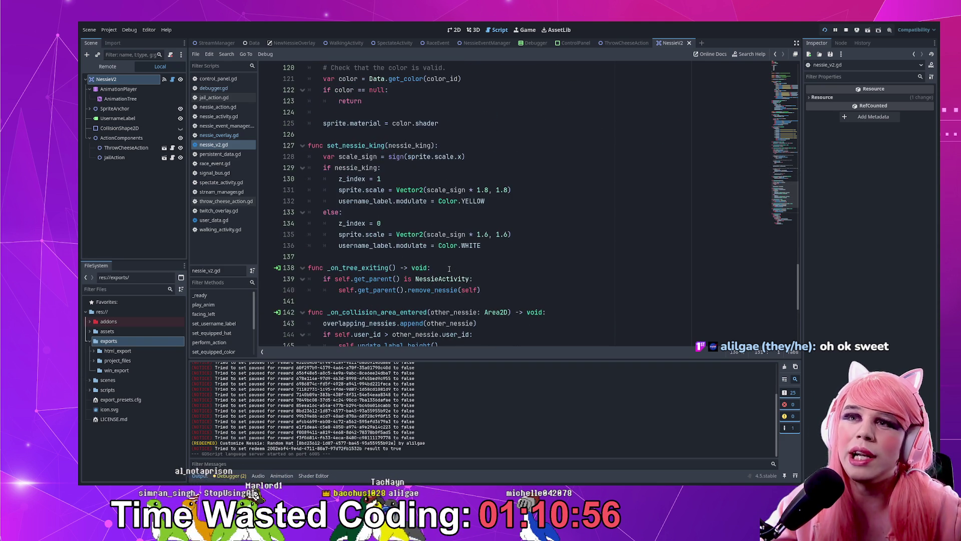
scroll(449, 269, "up", 6)
scroll(449, 269, "up", 5)
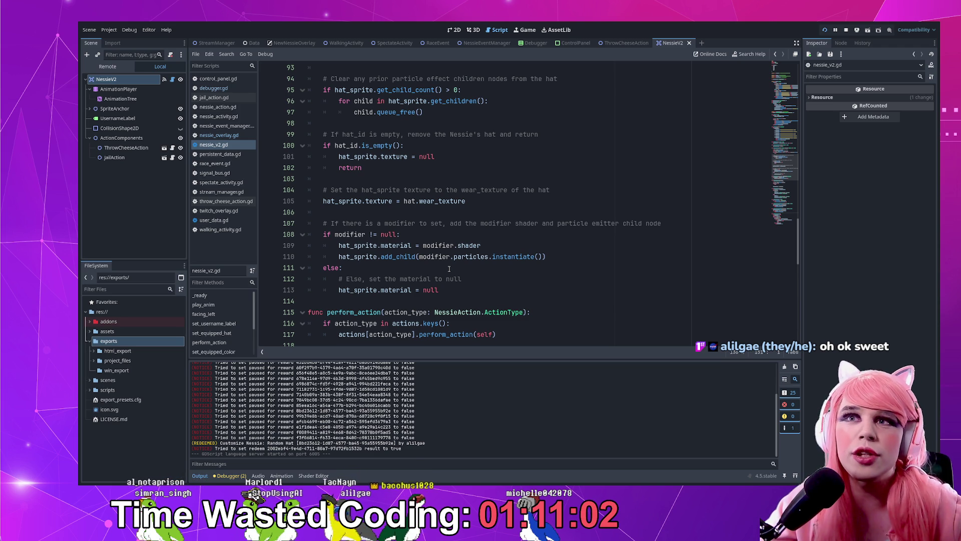
scroll(452, 268, "down", 15)
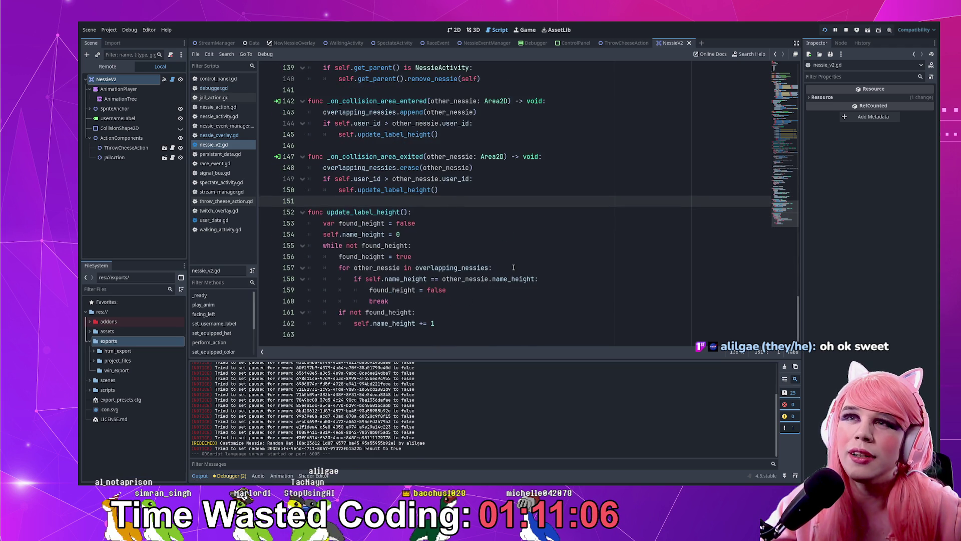
scroll(513, 267, "up", 6)
scroll(505, 236, "up", 8)
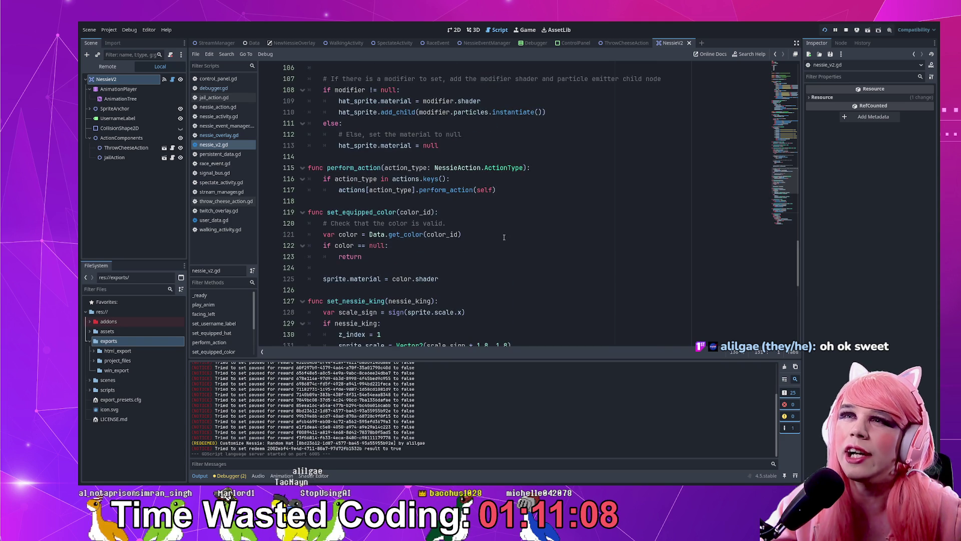
scroll(505, 237, "up", 6)
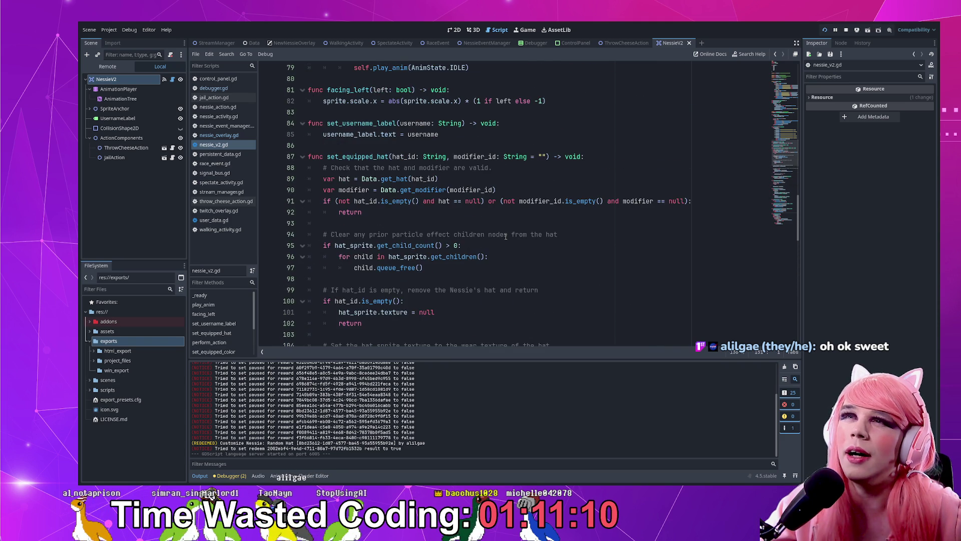
scroll(505, 236, "up", 7)
scroll(506, 236, "up", 8)
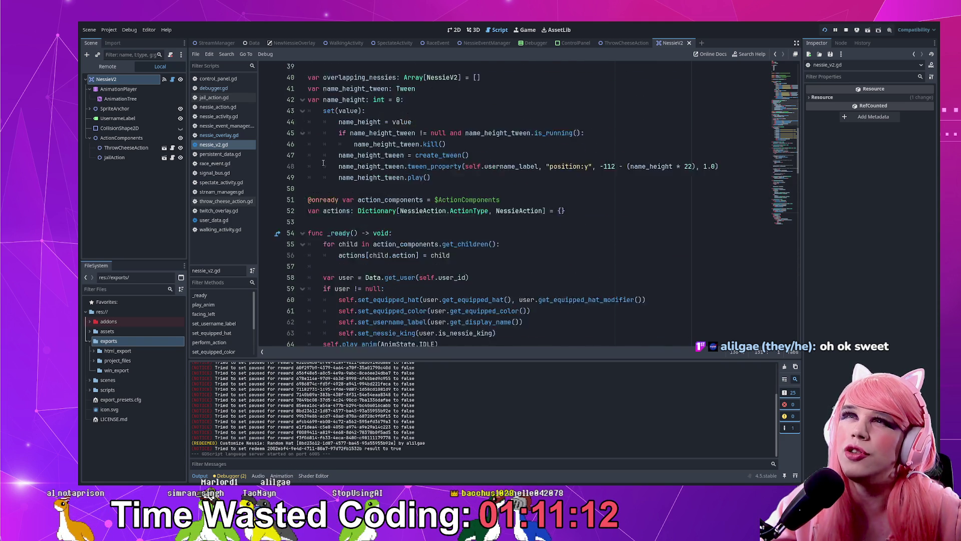
- Open the StreamManager script and start a new line after line 269 in the redeem handler
left_click(221, 43)
scroll(397, 213, "up", 5)
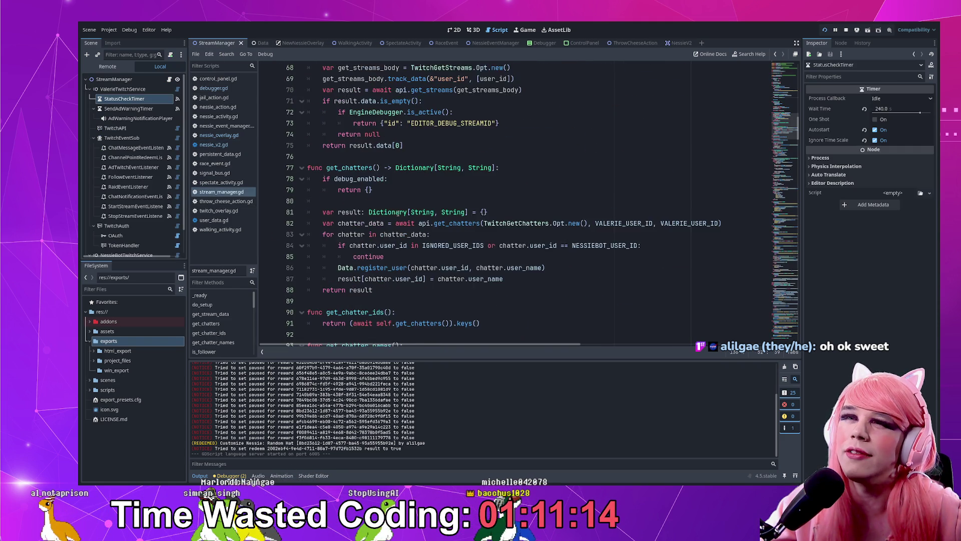
scroll(397, 214, "down", 17)
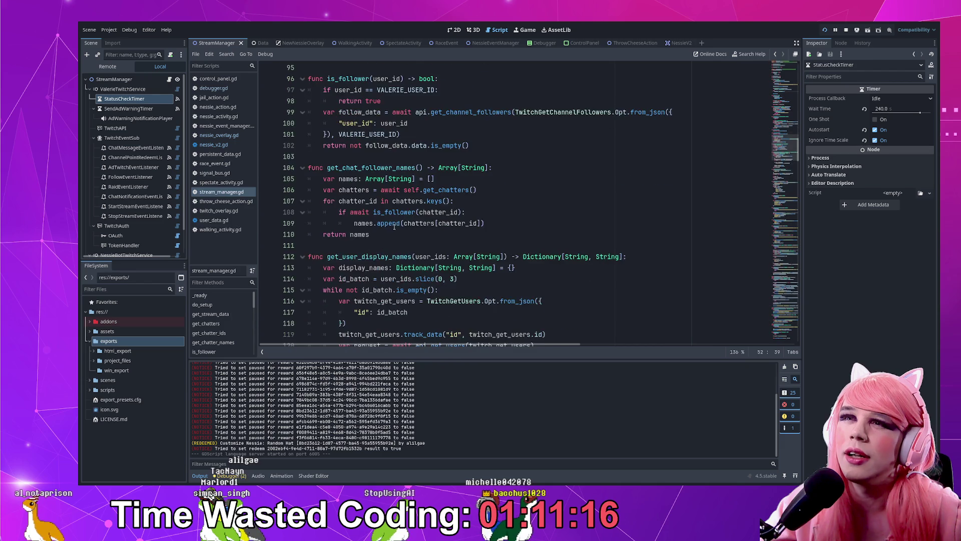
scroll(778, 290, "down", 20)
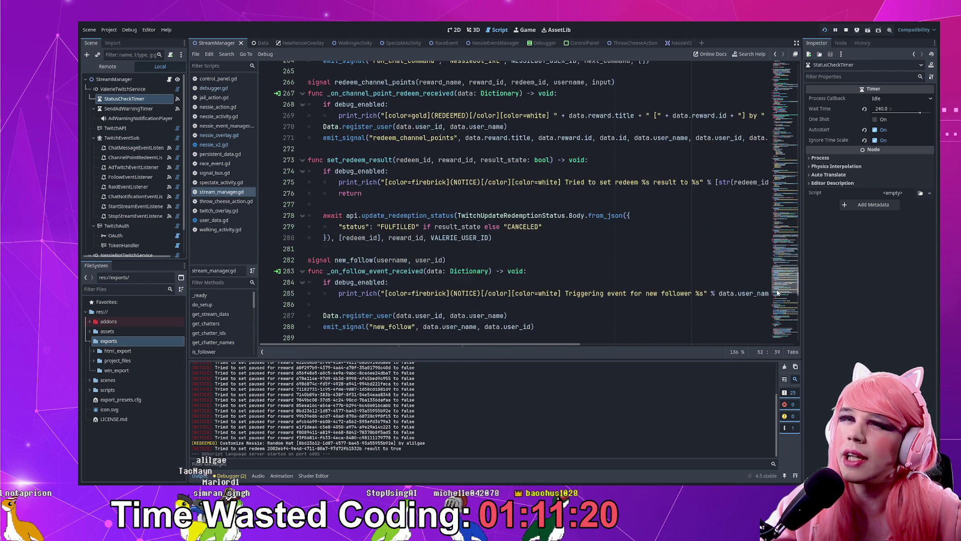
scroll(477, 221, "up", 3)
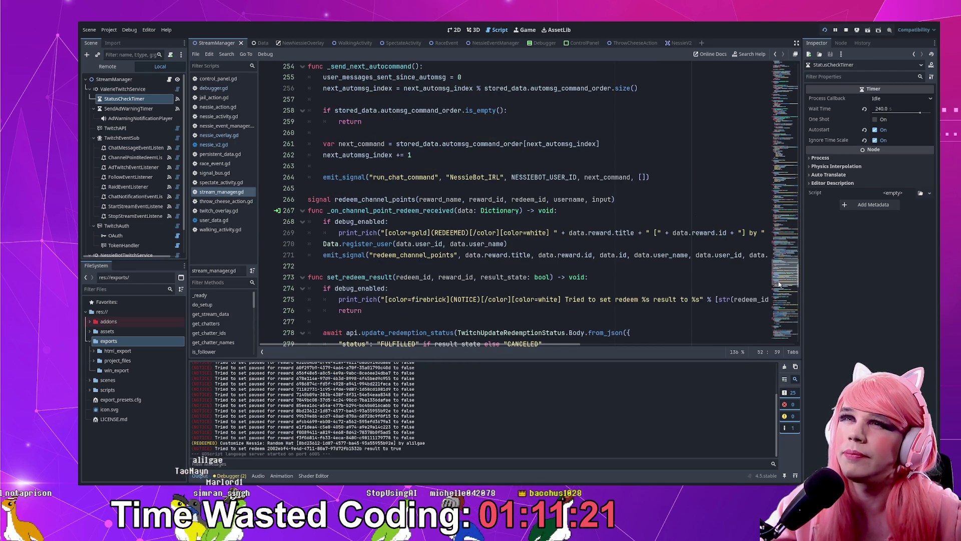
left_click(467, 221)
key("Down")
key("End")
key("Return")
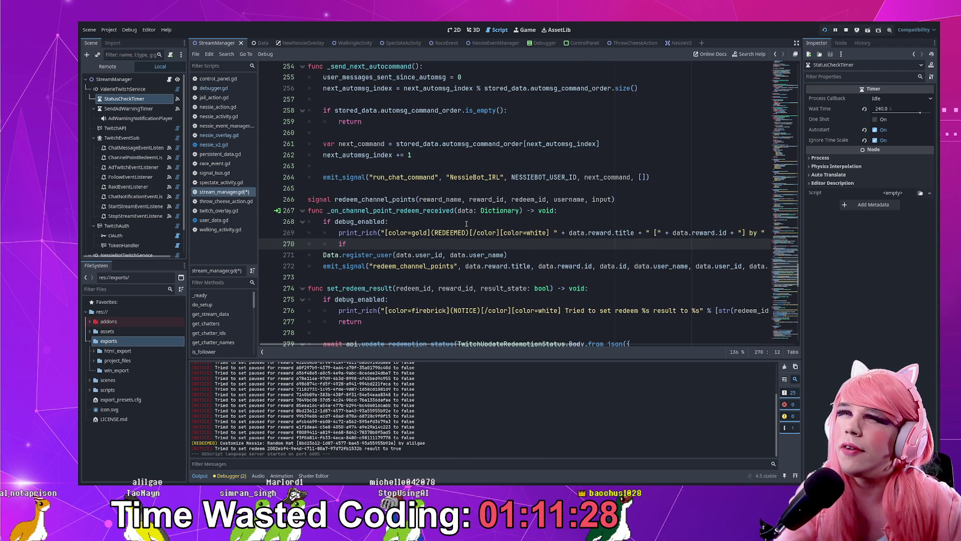
- Add an early return when data.user_id isn't the streamer's ID constant, save, and stop the project
type("if")
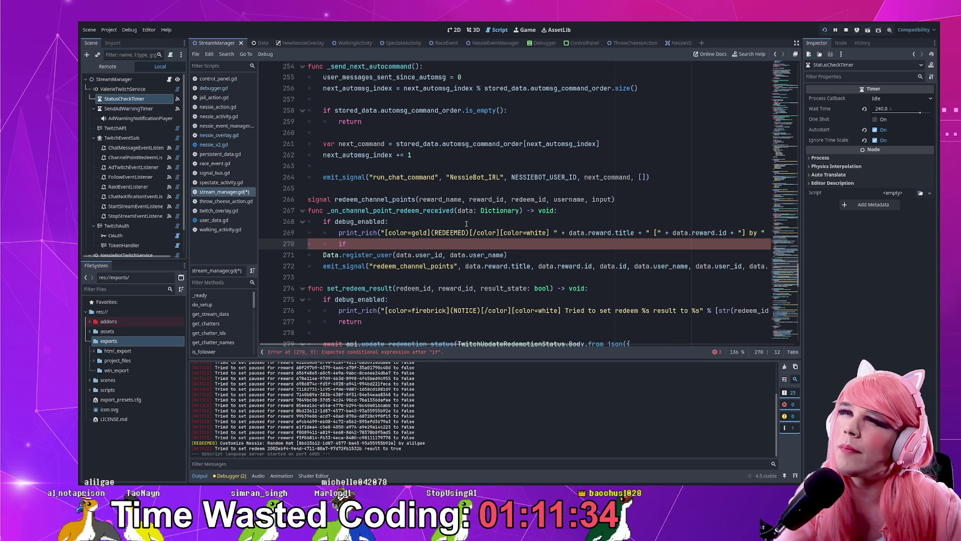
type(" data.use")
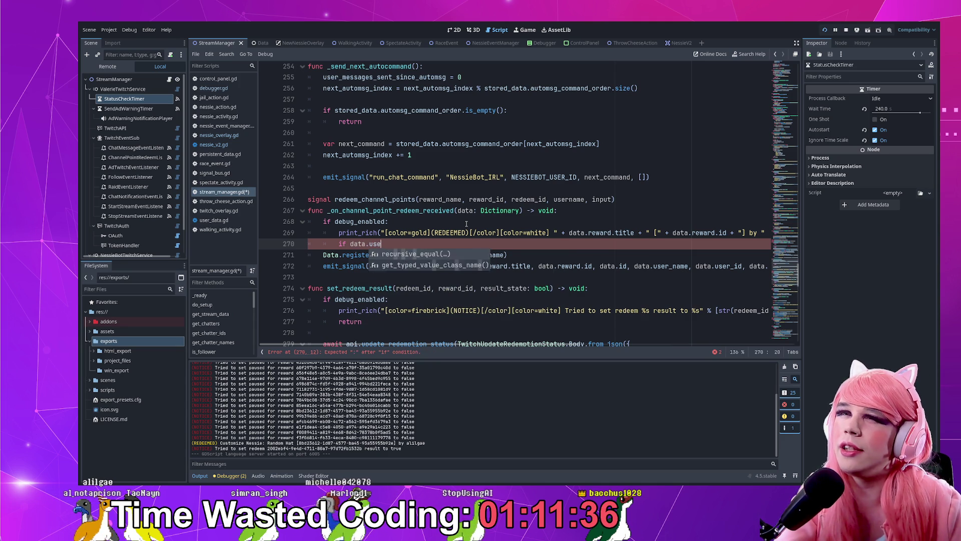
type("r_id != VALERIE_USER_ID:")
key("Return")
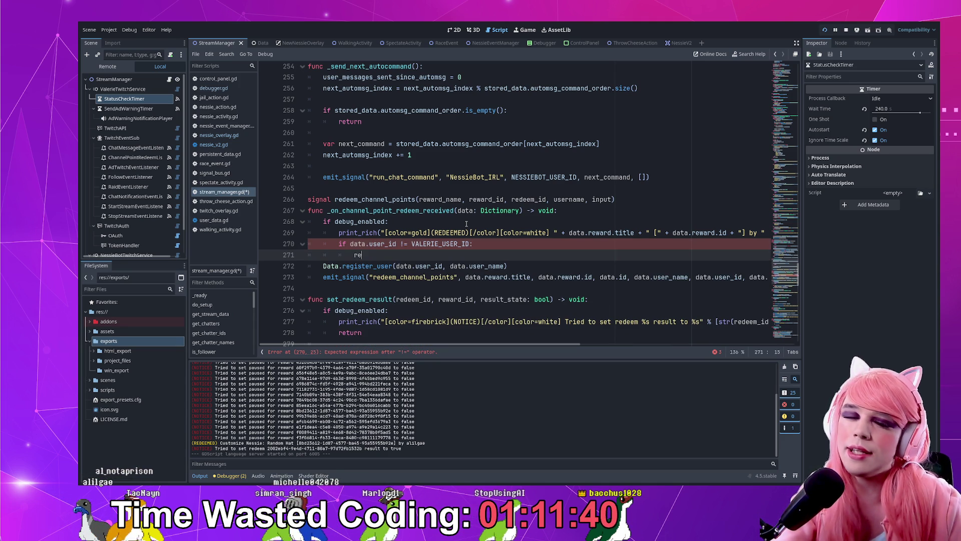
type("retr")
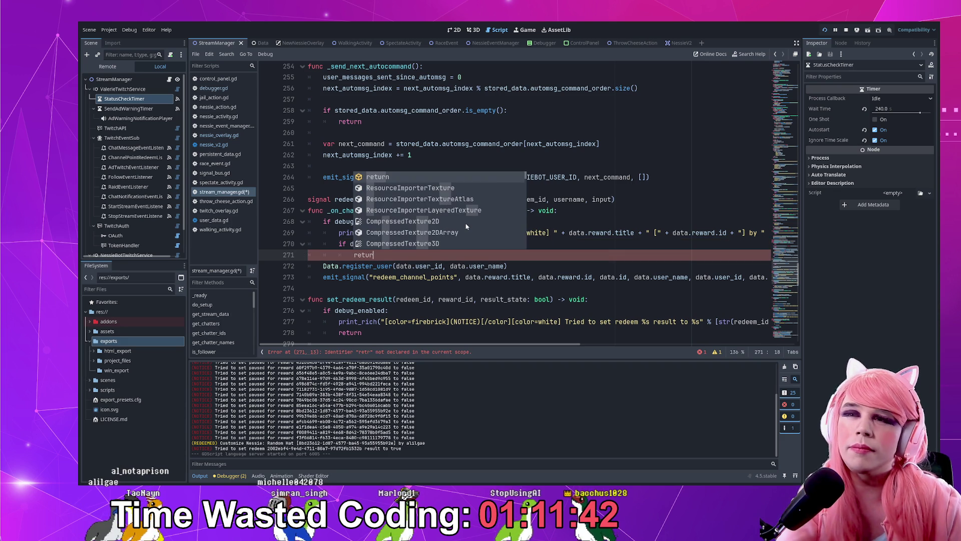
key("Return")
key("ctrl+s")
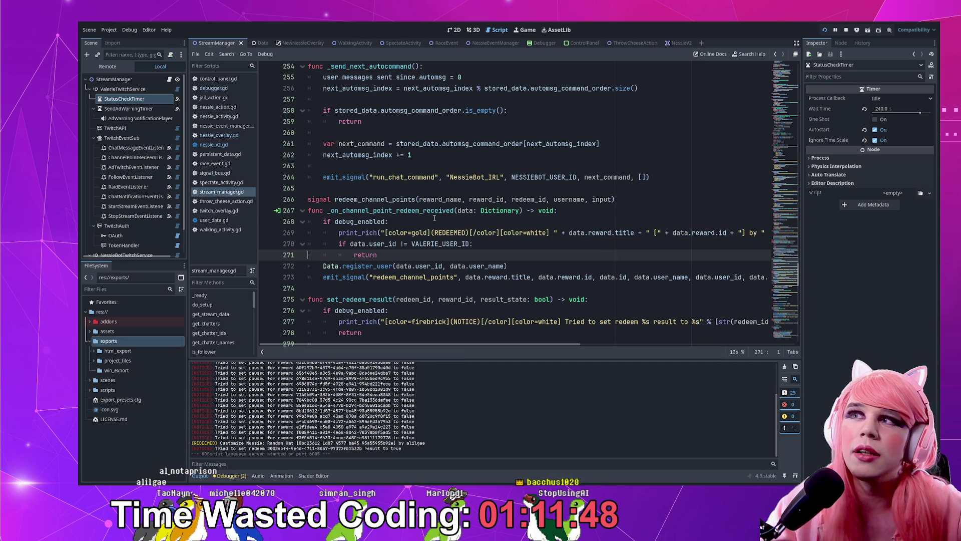
double_click(391, 211)
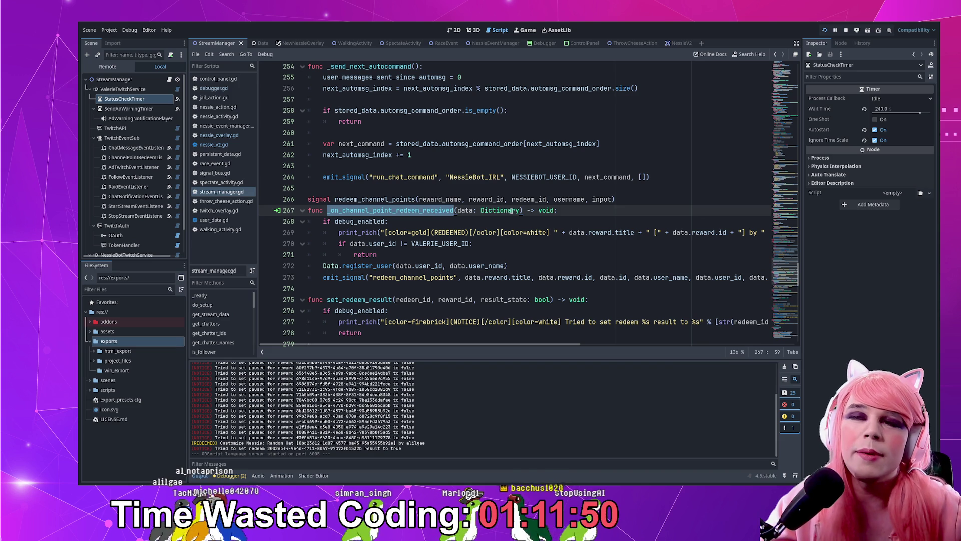
left_click(531, 200)
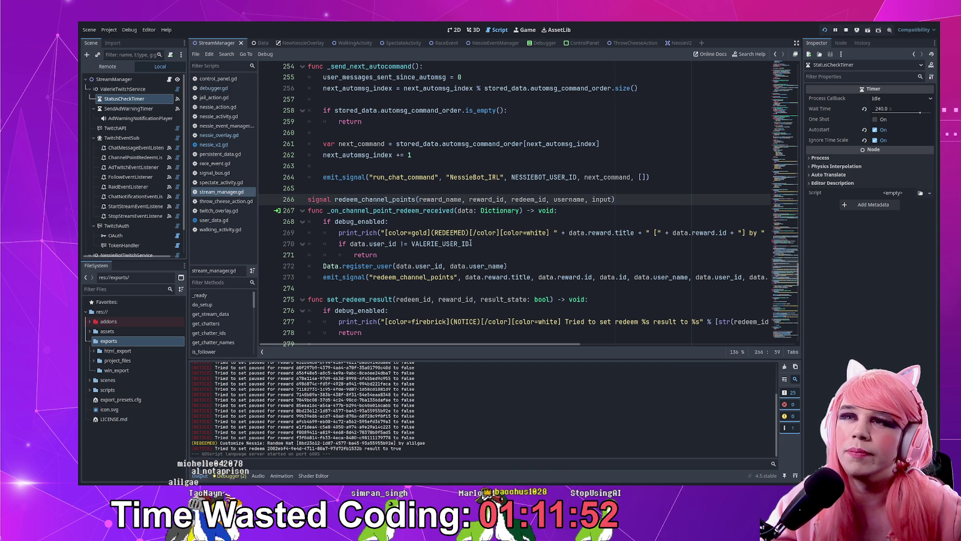
left_click(413, 252)
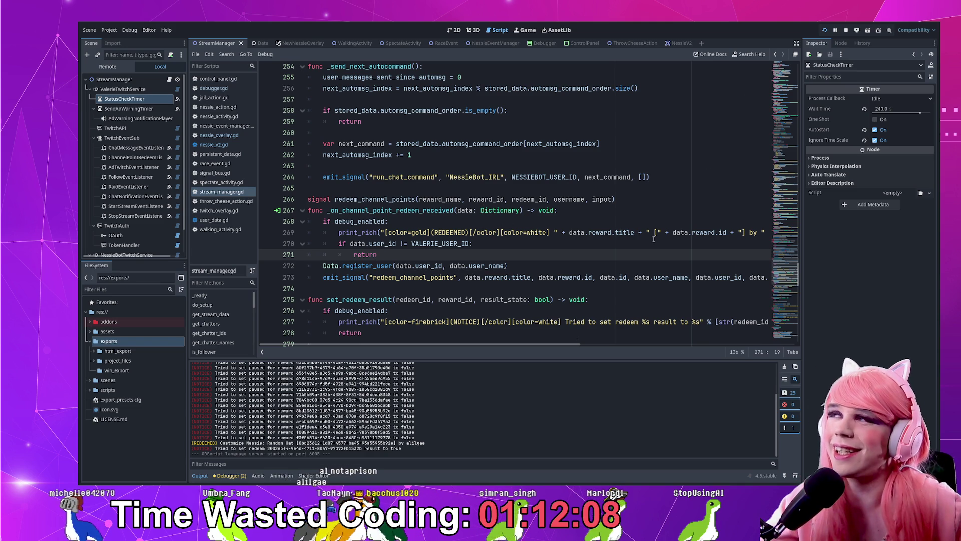
left_click(846, 29)
left_click(565, 143)
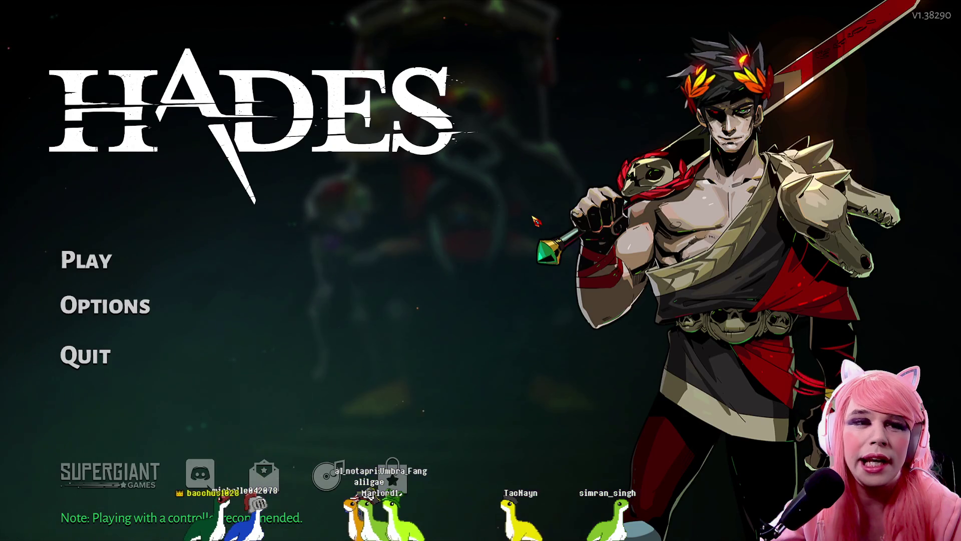
- Move down the Hades title menu to Play and open the save slots
key("Down")
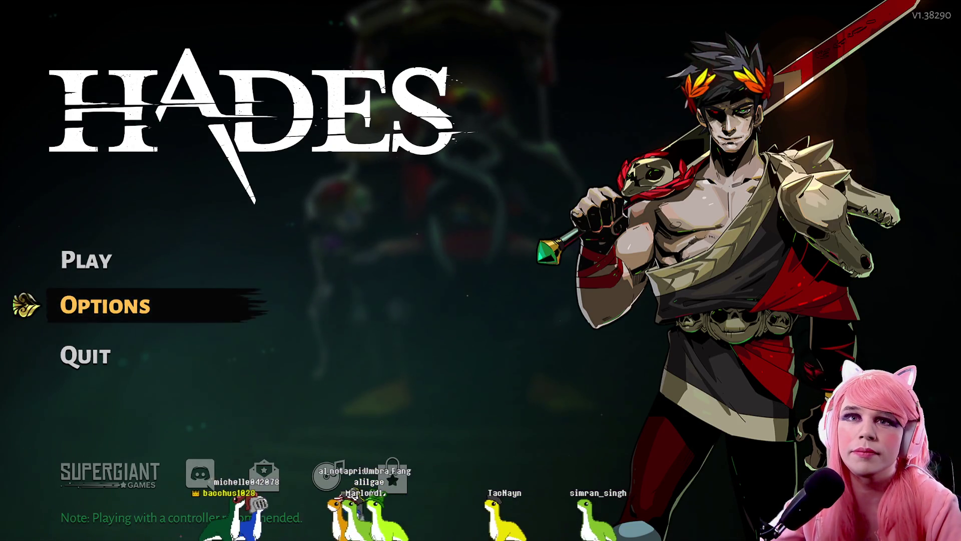
key("Down")
key("Down")
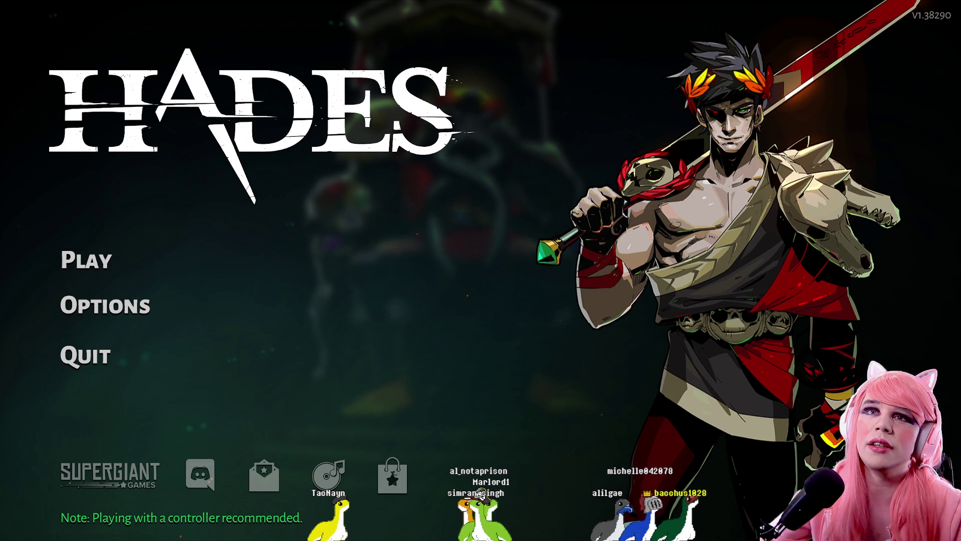
key("Down")
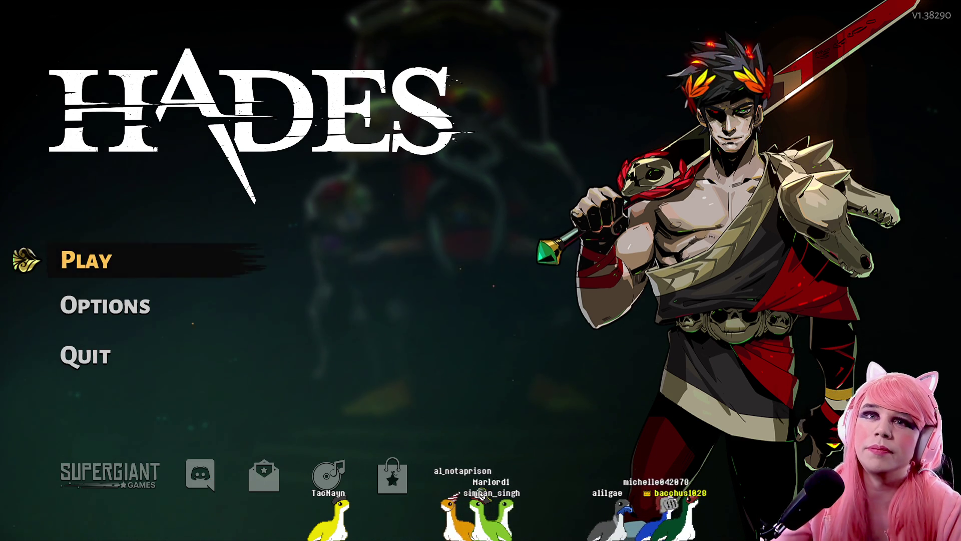
key("Return")
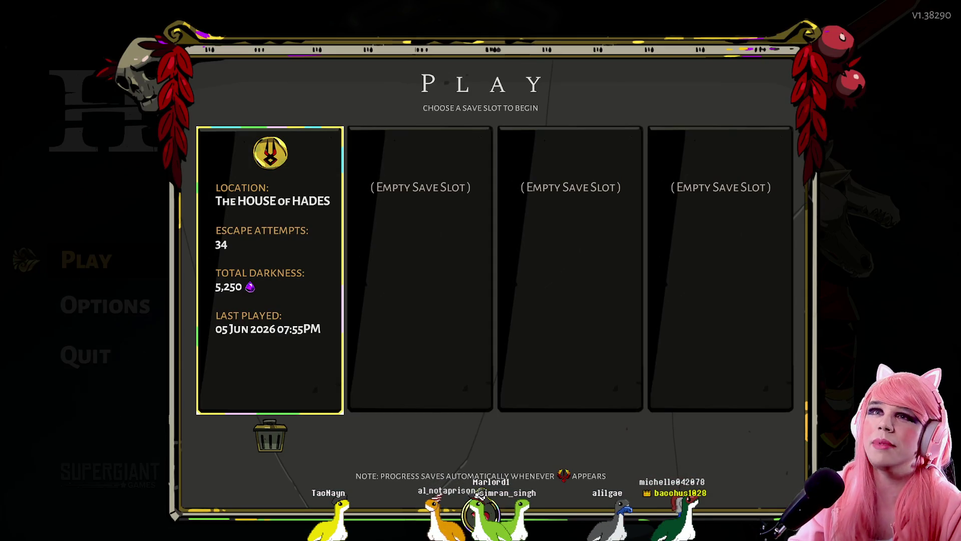
- Load the first save slot and run Zagreus out of the bedroom
key("Return")
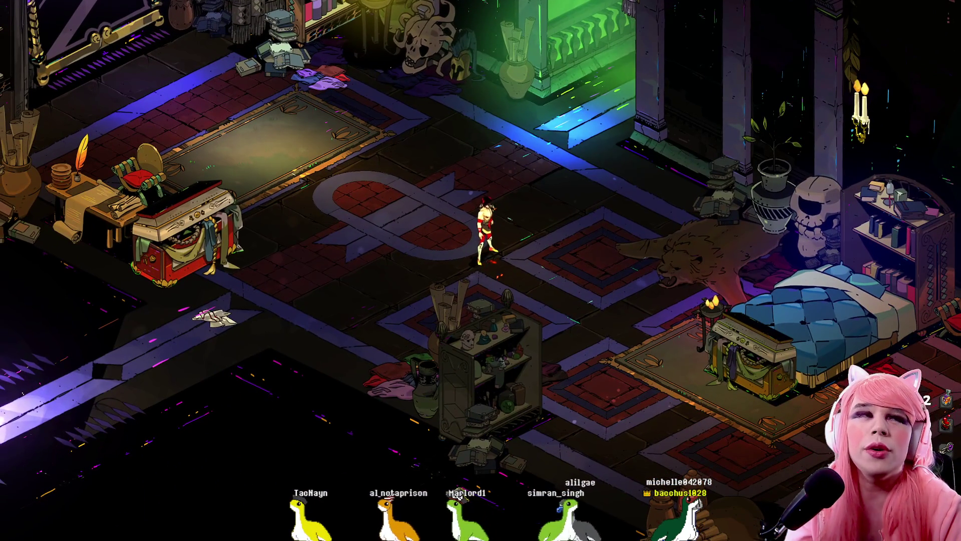
key("a")
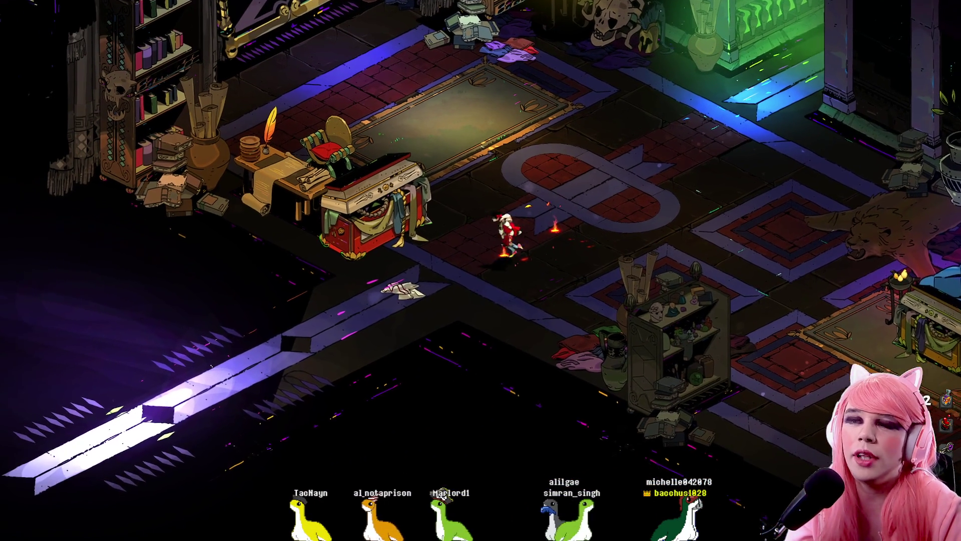
key("w")
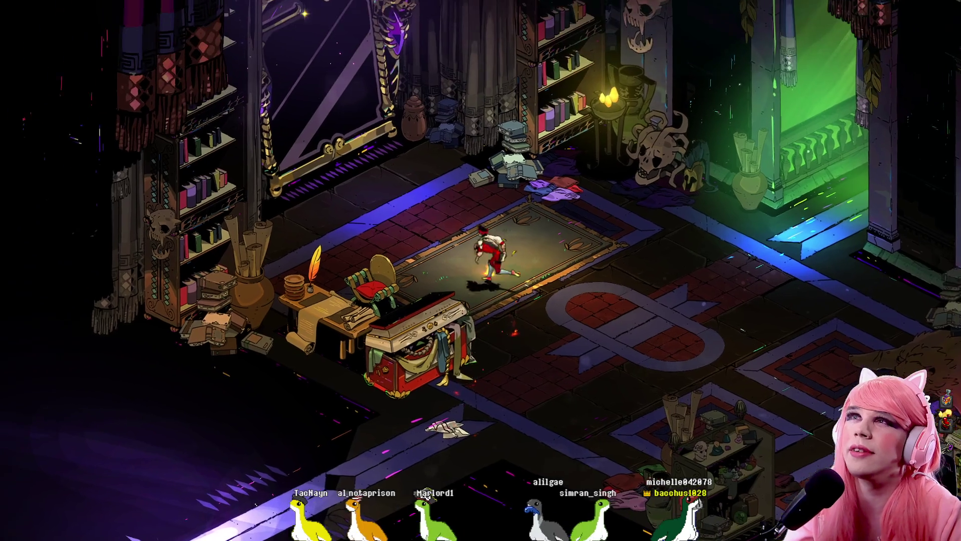
key("d")
key("s")
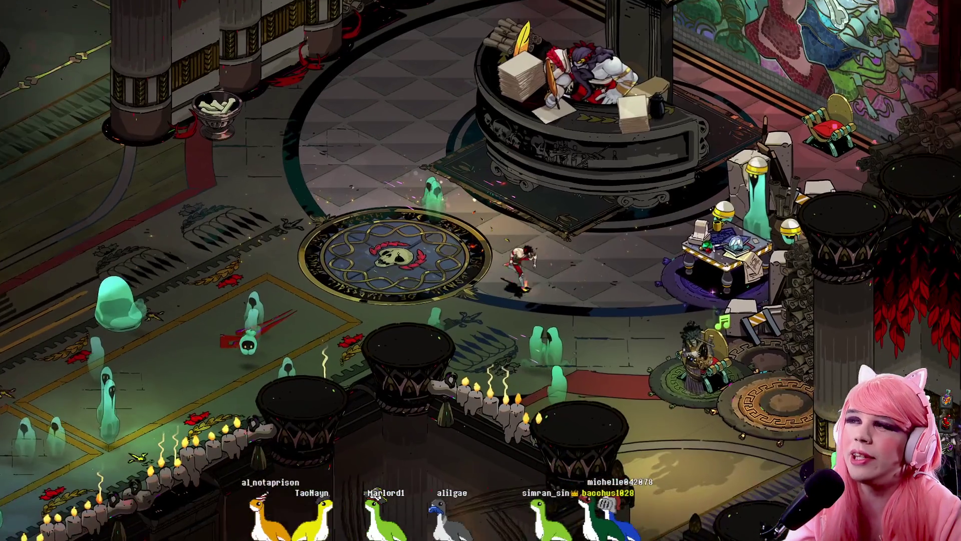
- Run through the great hall into the weapons room and interact with the Adamant Rail
key("a")
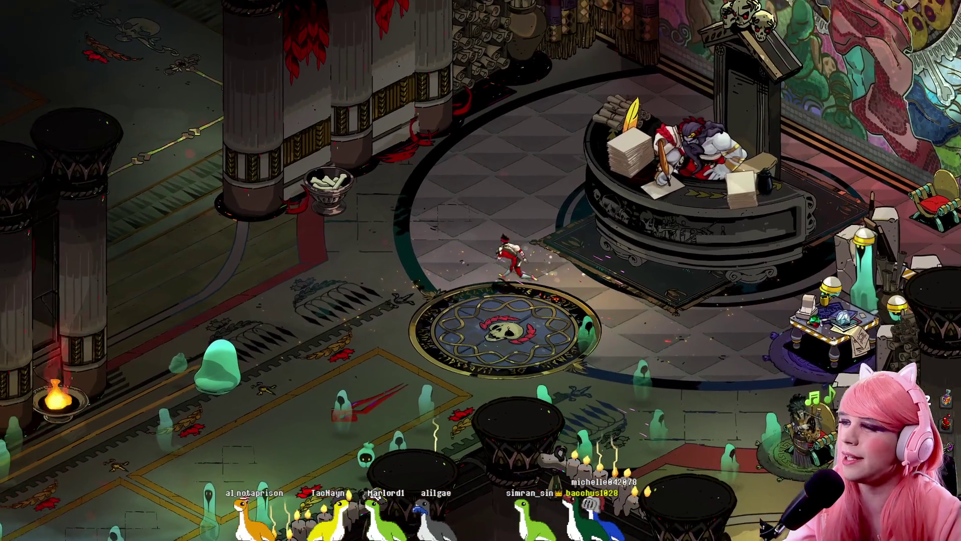
key("w")
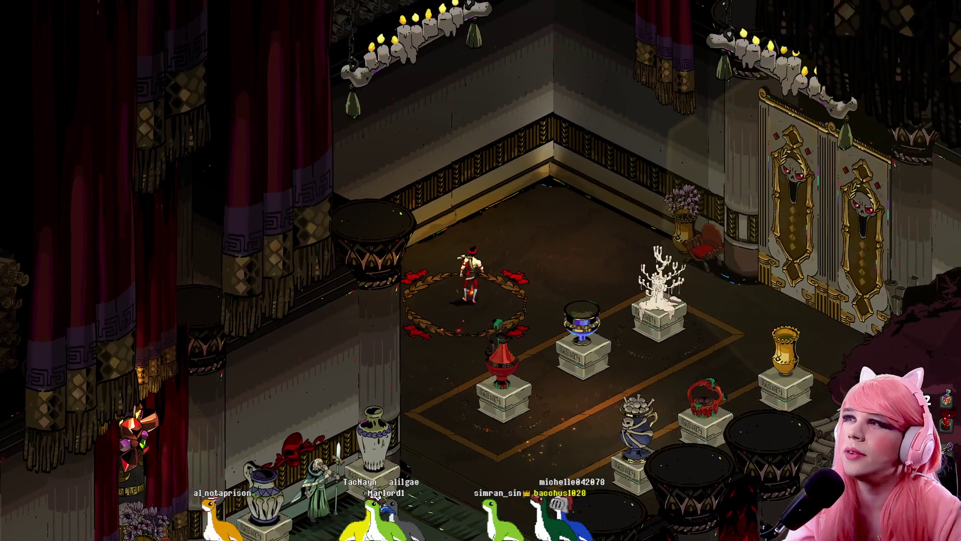
key("d")
key("s")
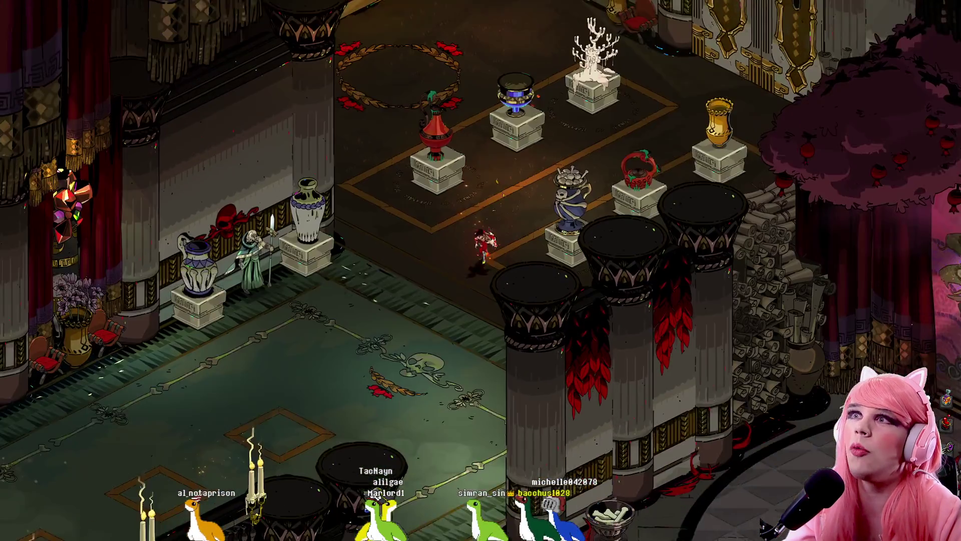
key("s")
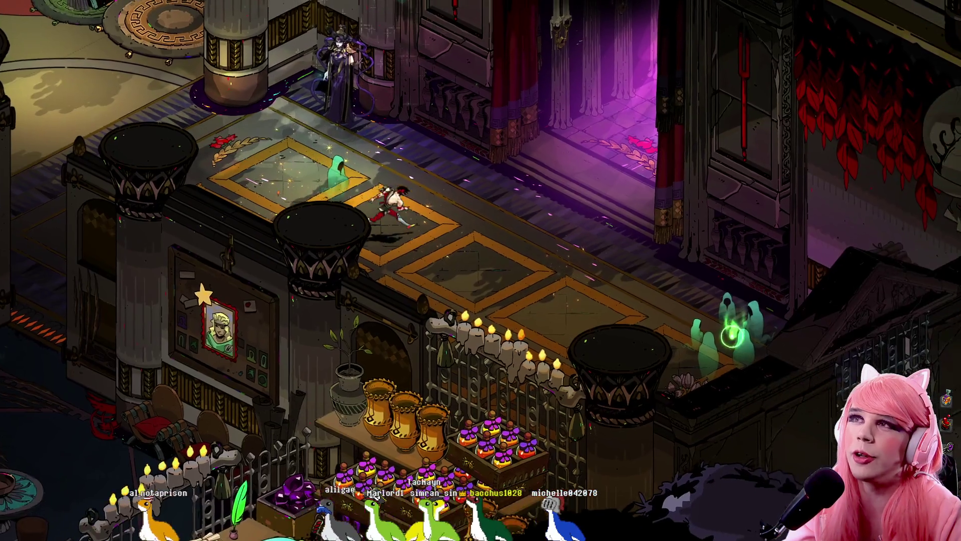
key("d")
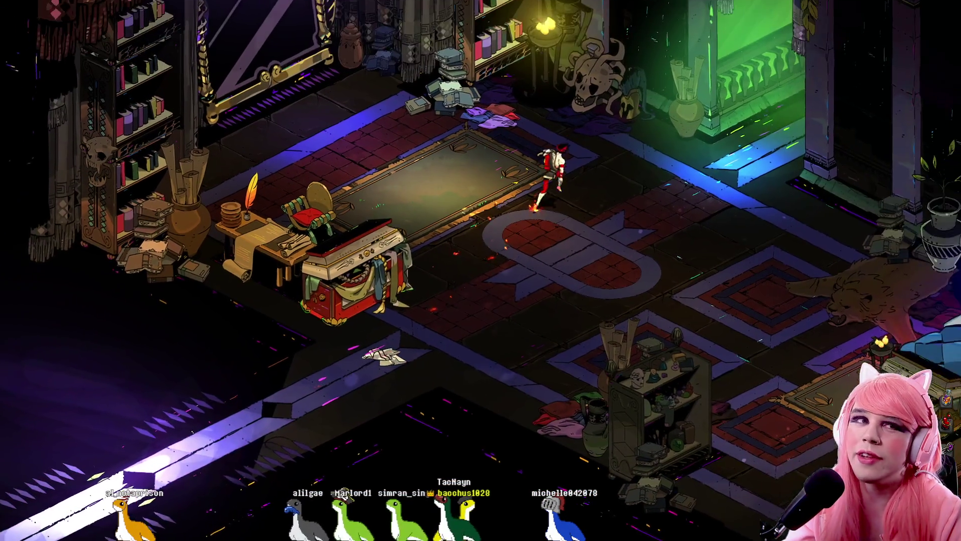
key("d")
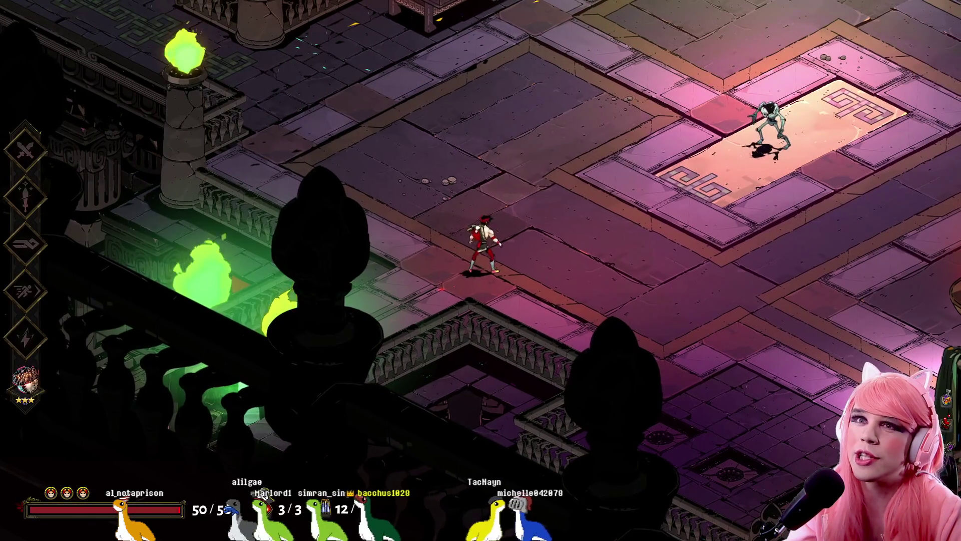
key("w+d")
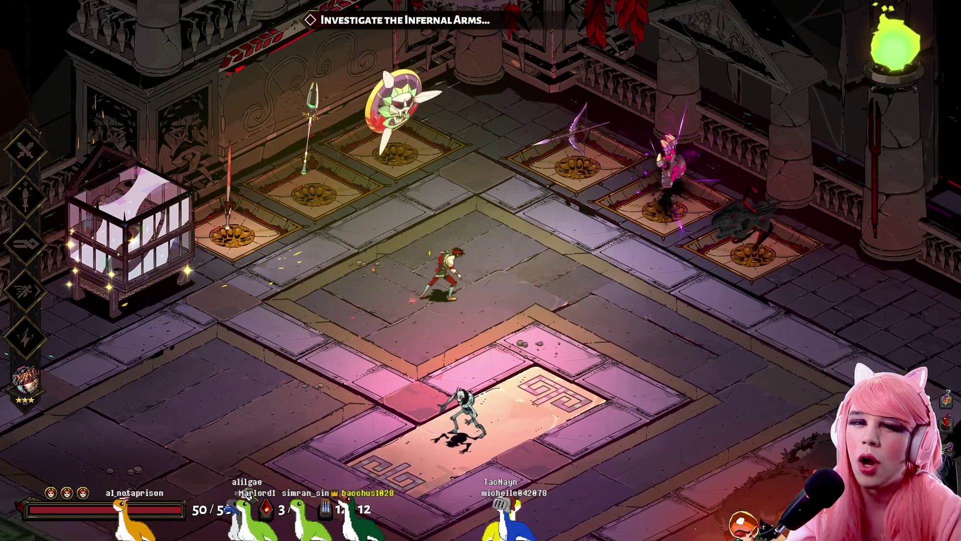
key("w+d")
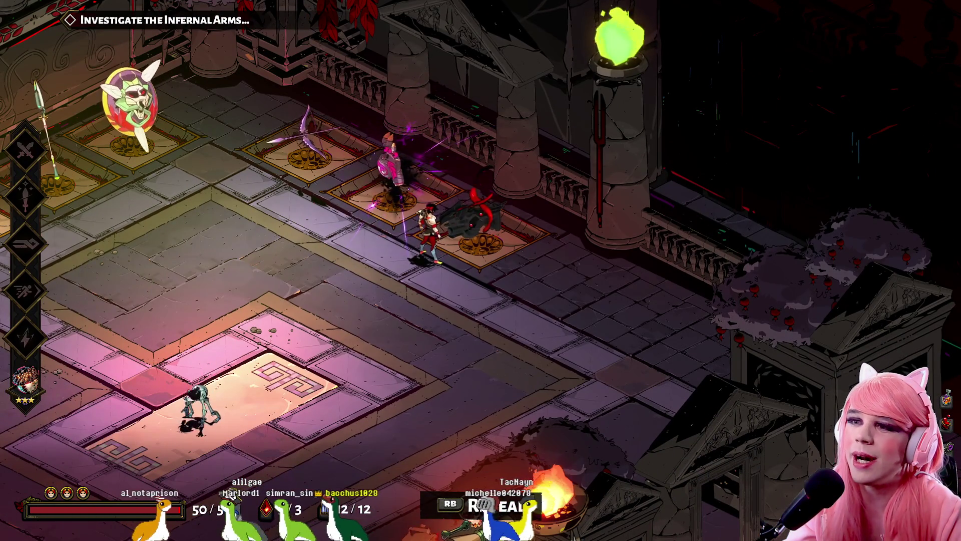
key("e")
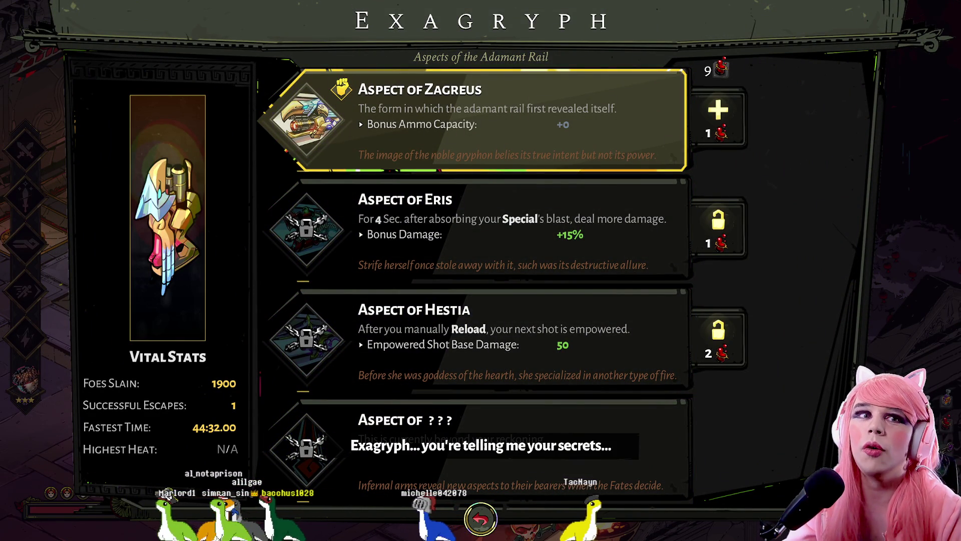
- Browse the Exagryph aspects, previewing the Aspect of Zagreus upgrade and the Aspect of Hestia
key("Down")
key("Down")
key("Up")
key("Up")
key("Down")
key("Down")
key("Up")
key("Up")
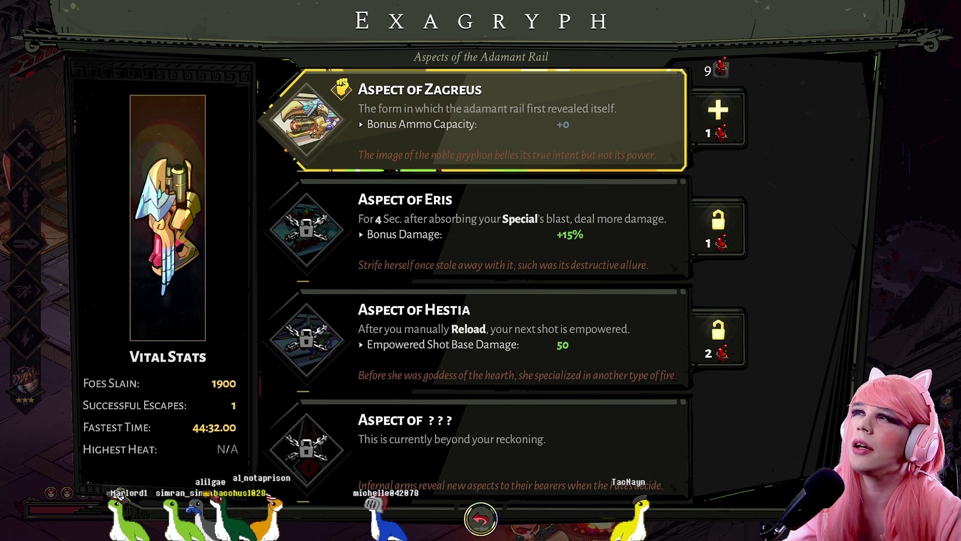
key("Down")
key("Up")
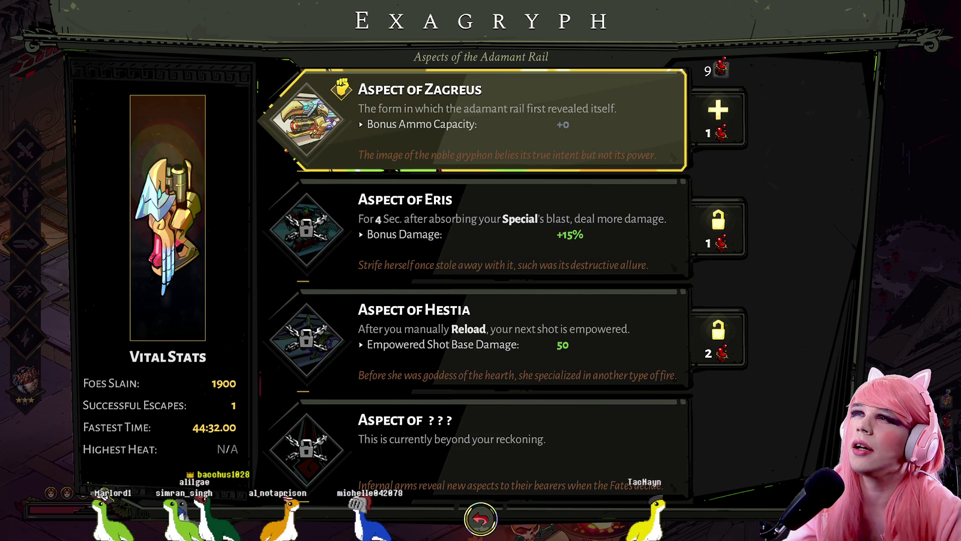
key("Right")
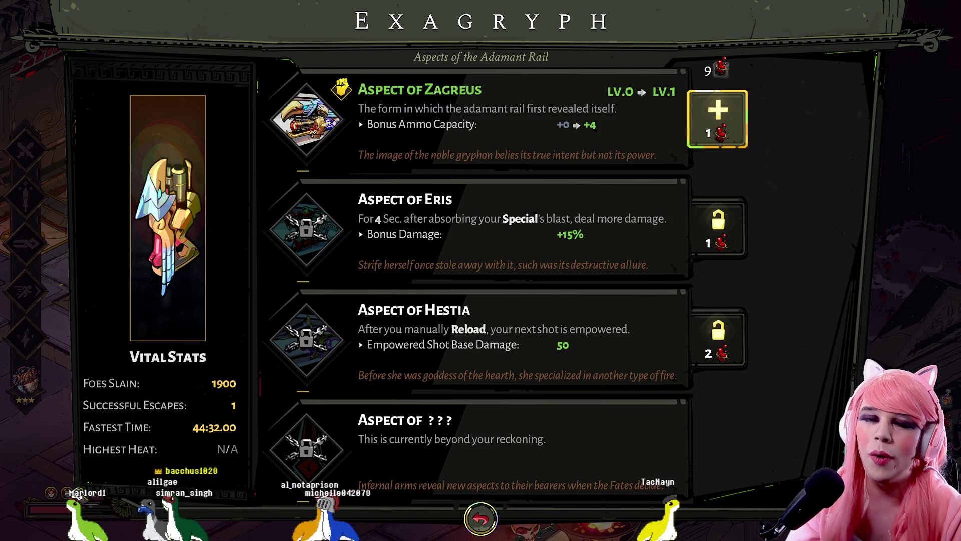
key("Down")
key("Down")
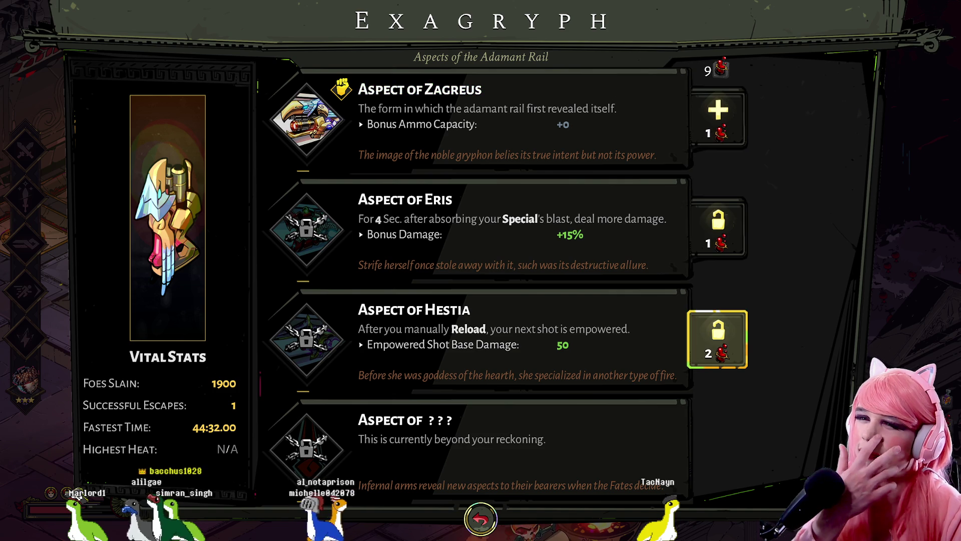
key("Left")
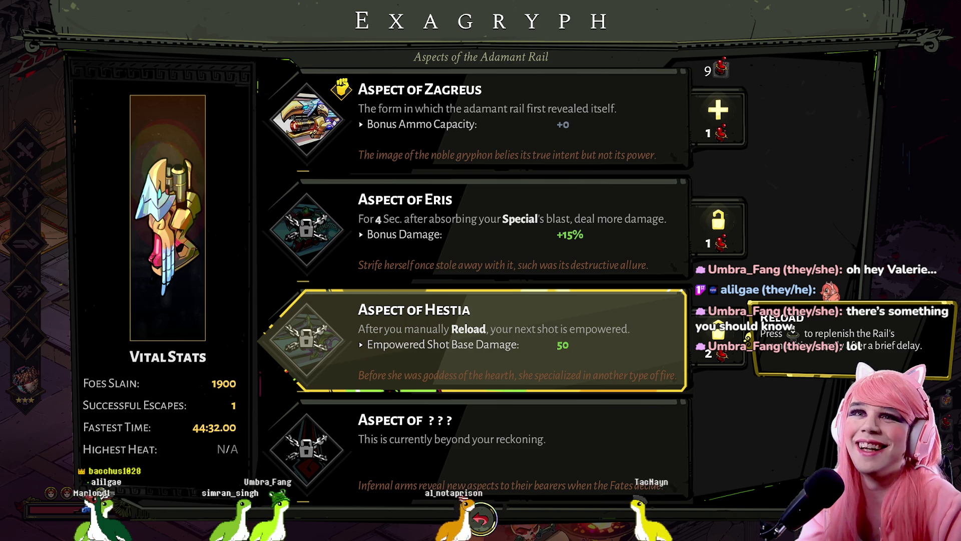
- Check the locked Aspect of Eris, revisit Zagreus, and close the menu without buying anything
left_click(472, 231)
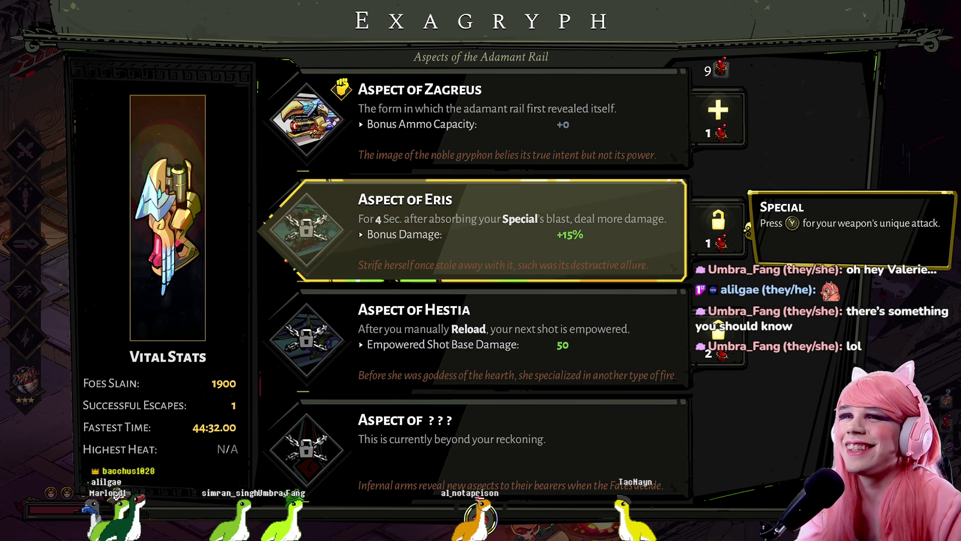
left_click(472, 120)
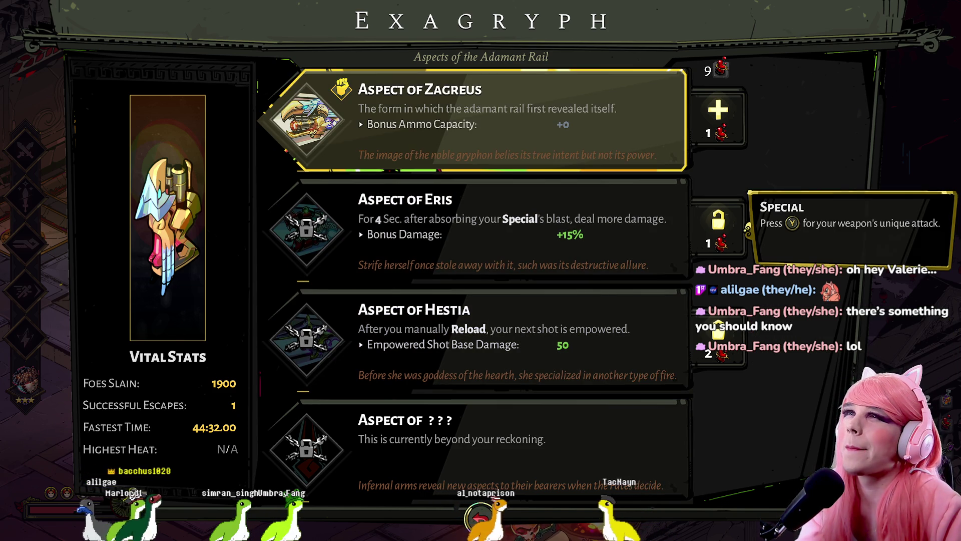
key("Right")
key("Left")
key("Down")
key("Down")
key("Down")
key("Up")
key("Up")
key("Up")
key("Right")
key("Down")
key("Down")
key("Up")
key("Up")
key("Down")
key("Down")
key("Up")
key("Up")
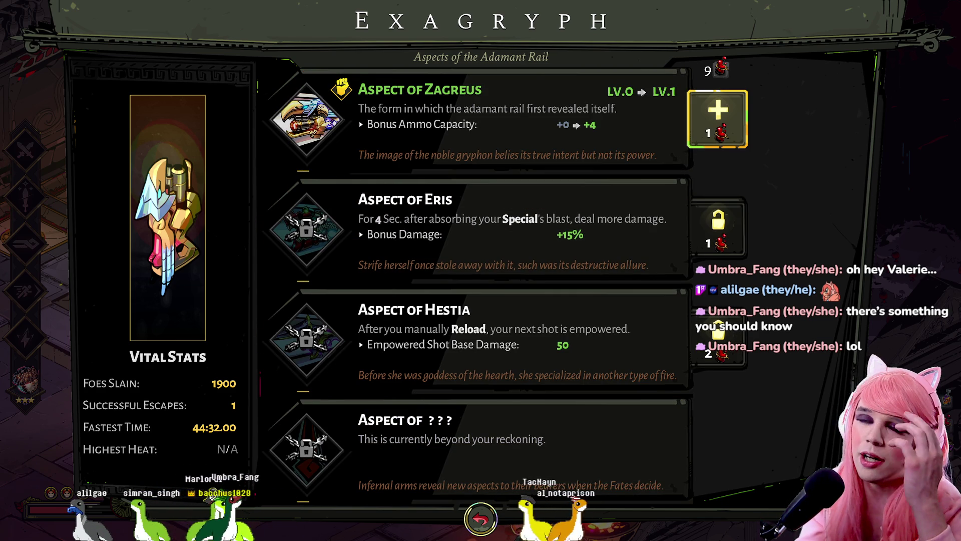
key("Escape")
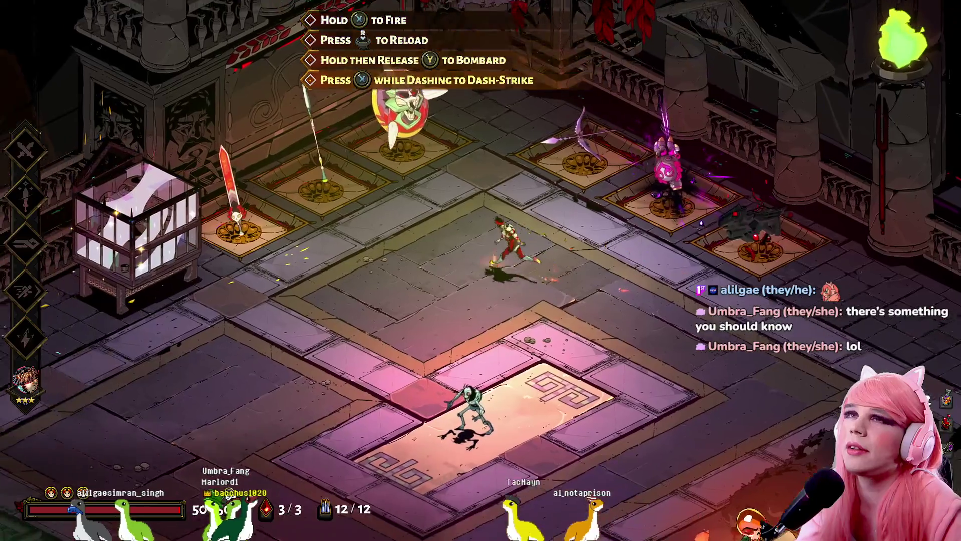
key("e")
key("e")
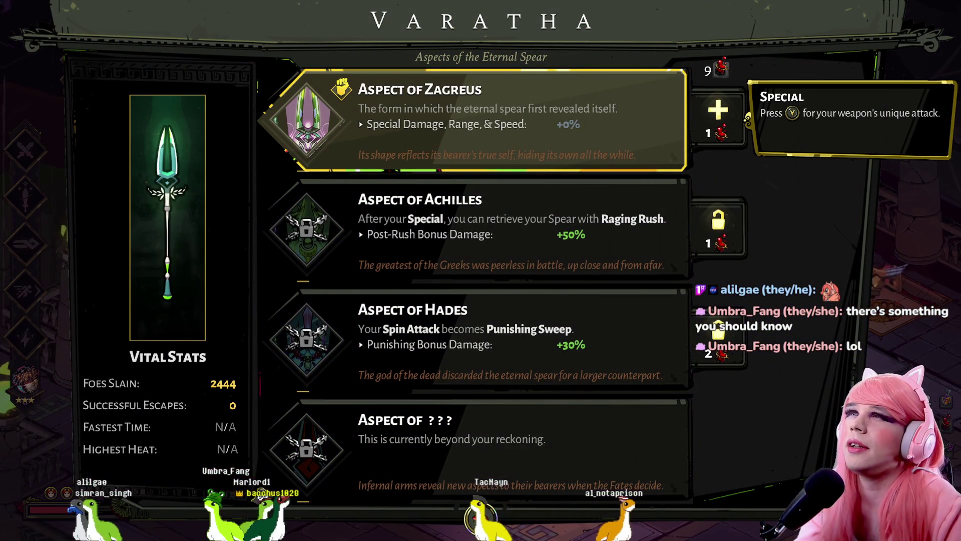
key("Down")
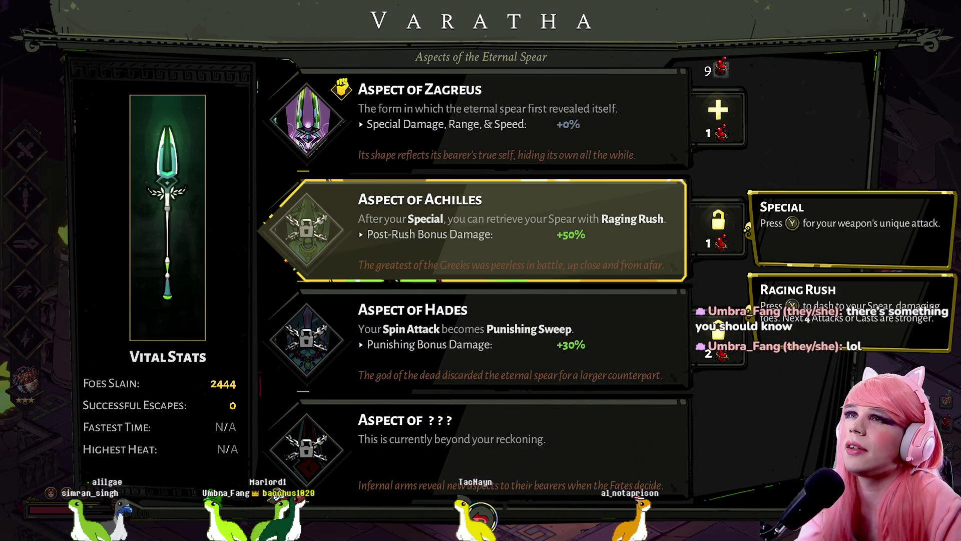
key("Down")
key("Left")
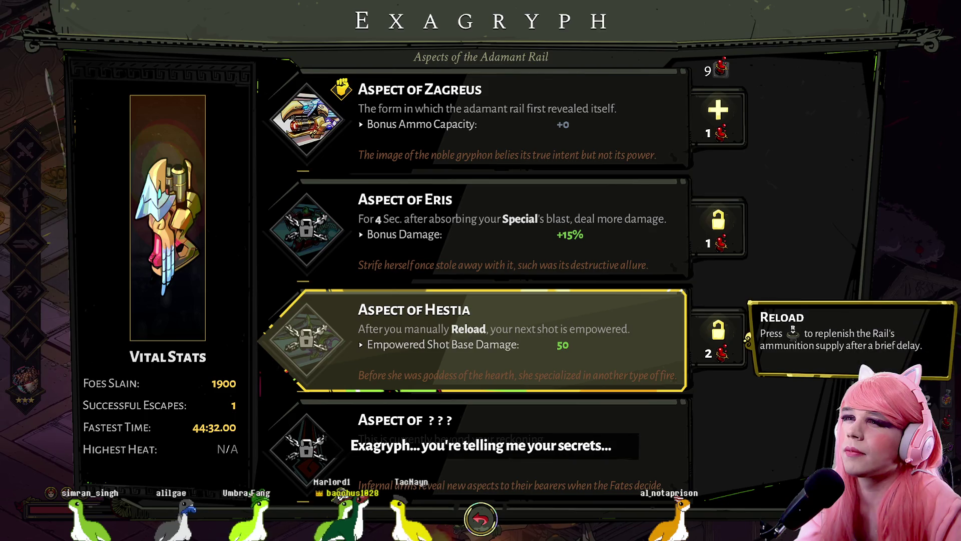
key("Up")
key("Up")
key("Up")
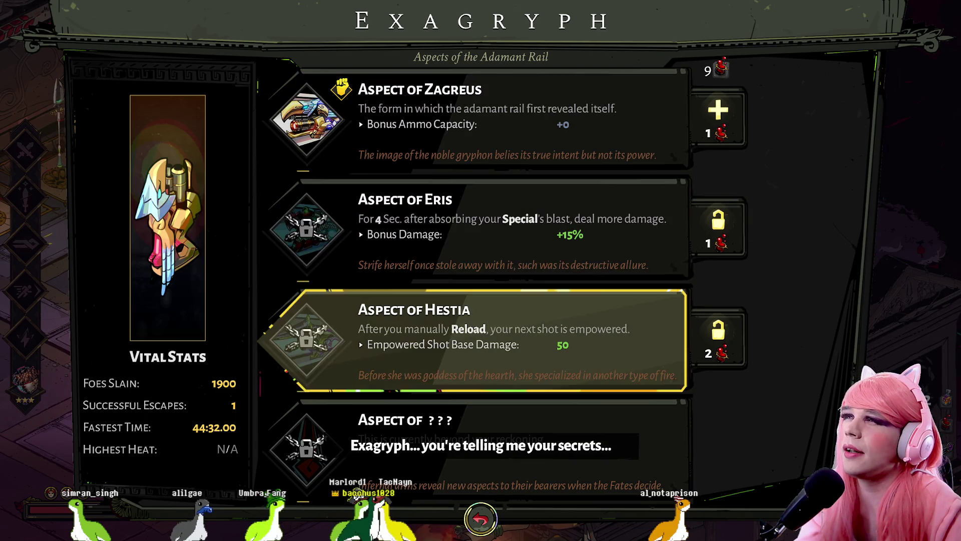
key("Up")
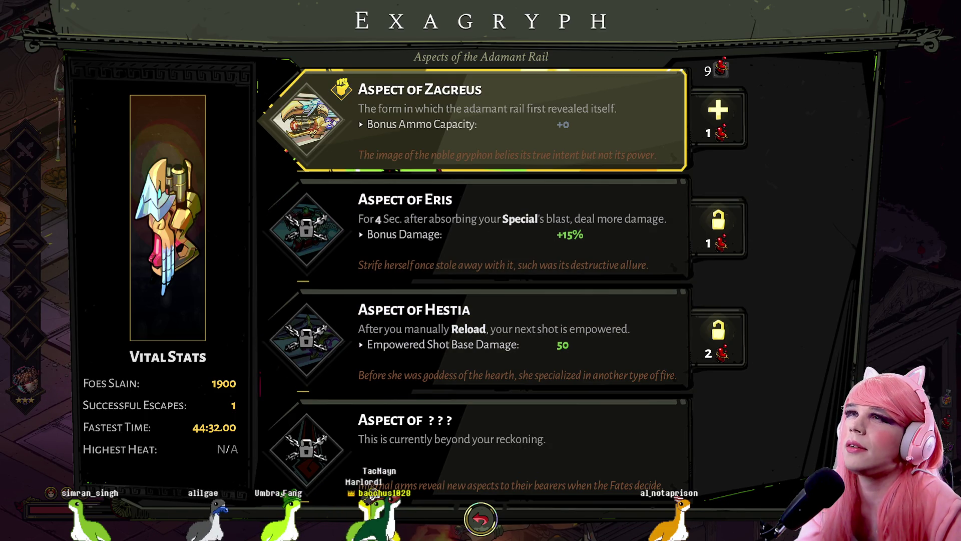
key("Right")
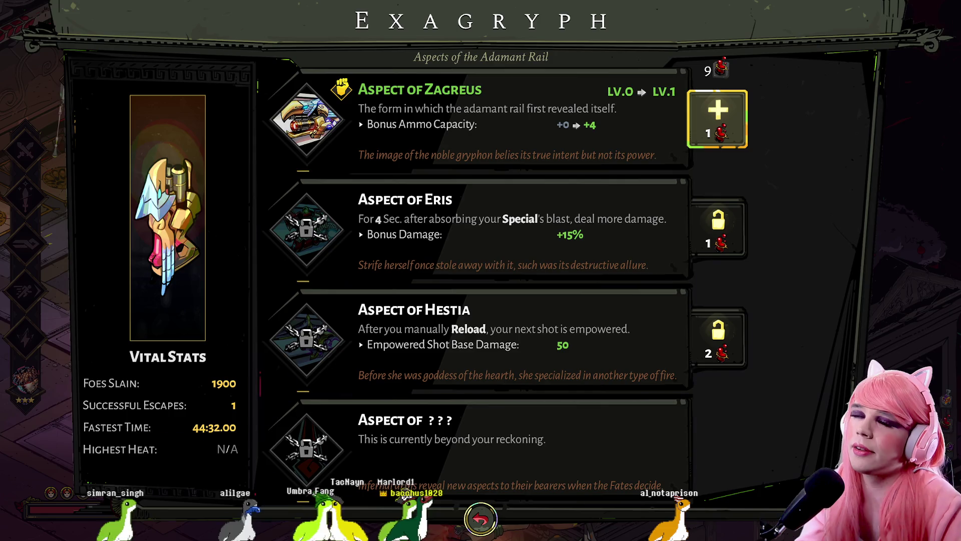
key("Escape")
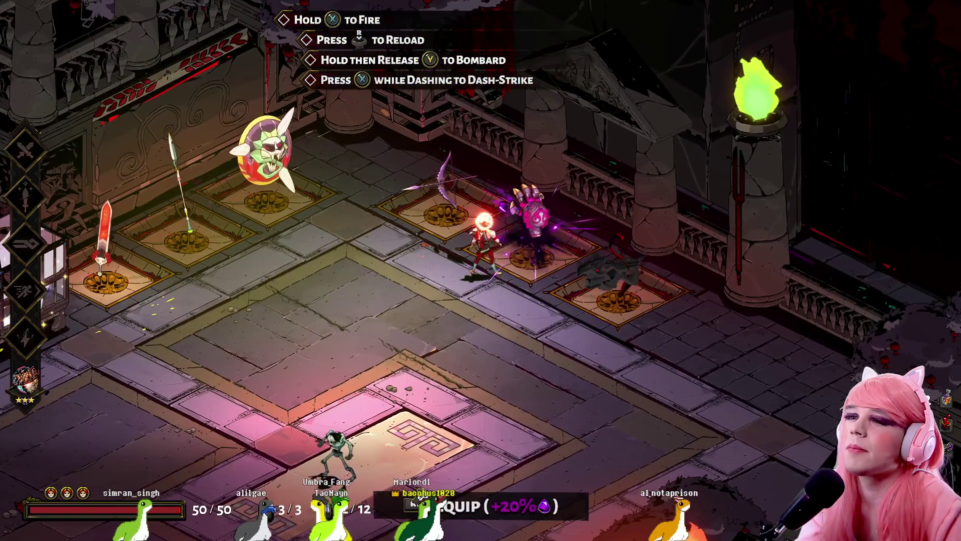
key("e")
key("e")
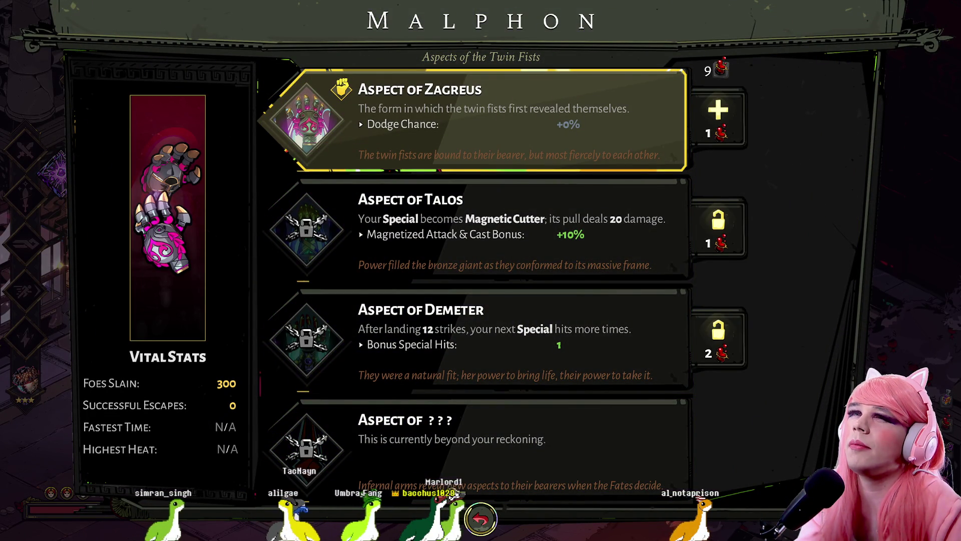
key("Down")
key("Up")
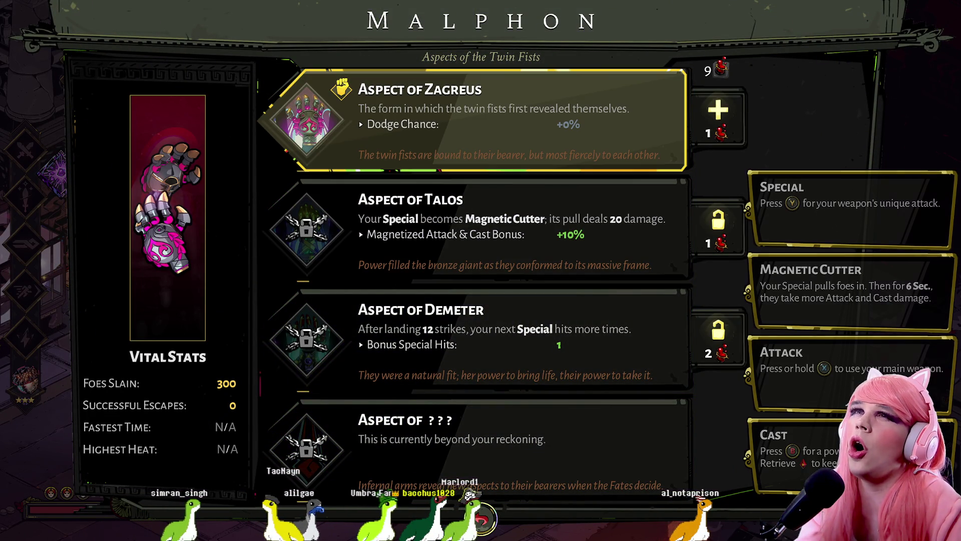
key("Down")
key("Down")
key("Down")
key("Up")
key("Up")
key("Up")
key("Down")
key("Down")
key("Down")
key("Up")
key("Up")
key("Escape")
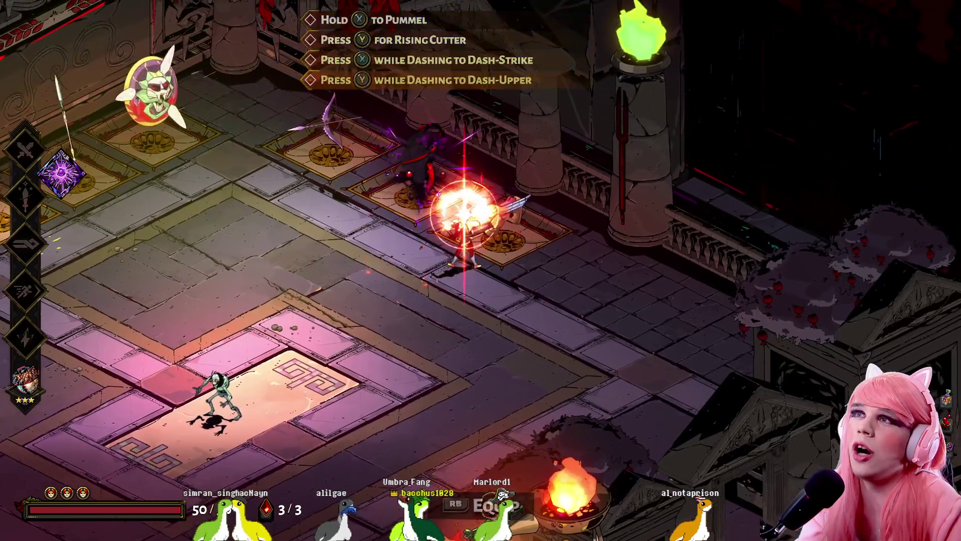
key("e")
key("Down")
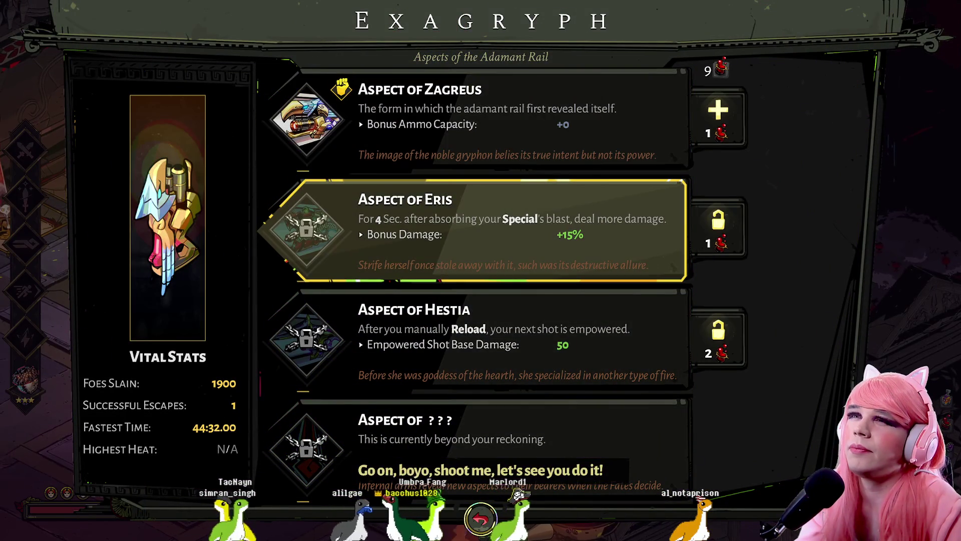
key("Up")
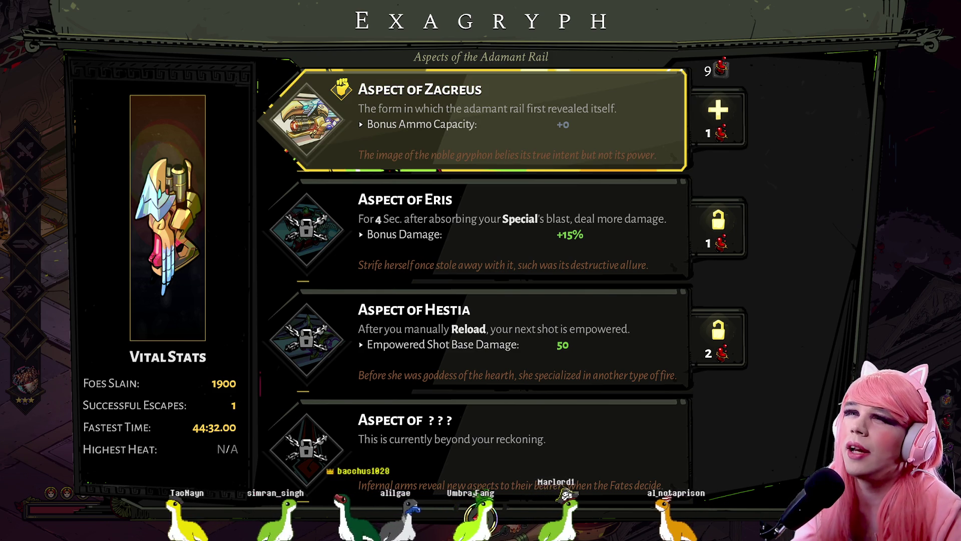
key("Down")
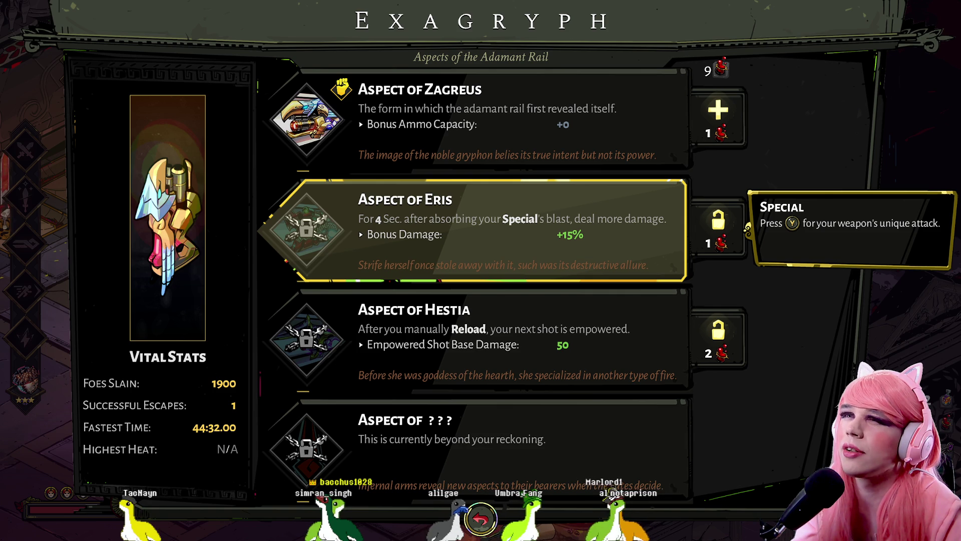
key("Down")
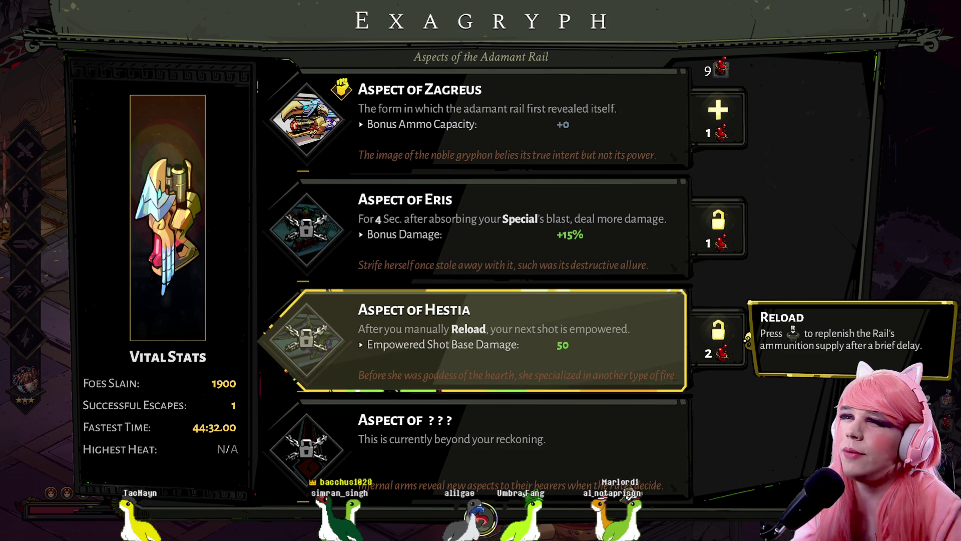
key("Down")
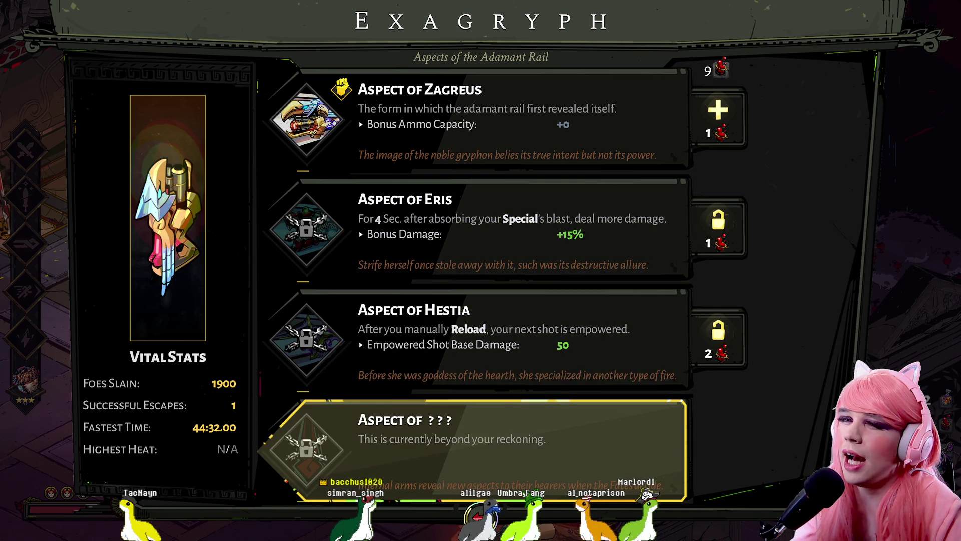
key("Escape")
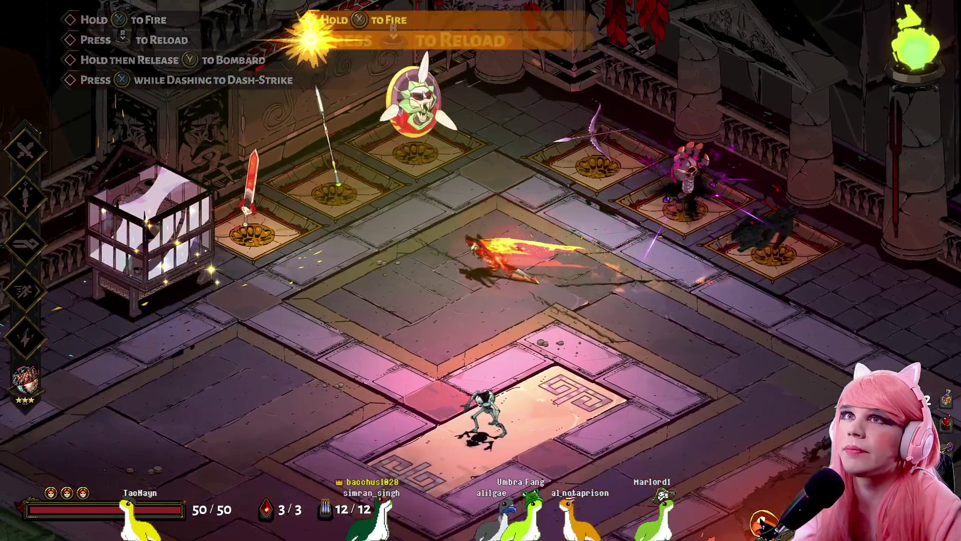
- Pick up the sword Stygius and view its Nemesis and Poseidon aspects
key("a")
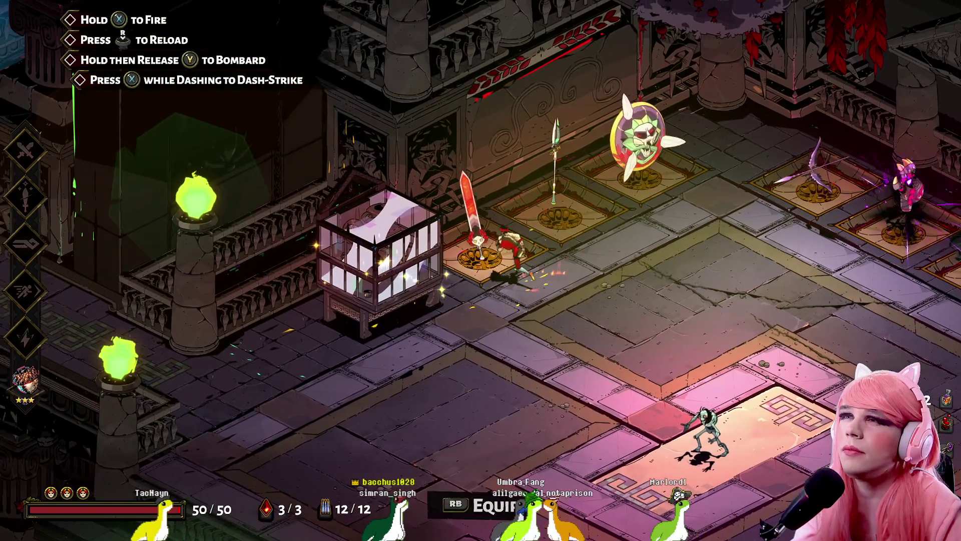
key("e")
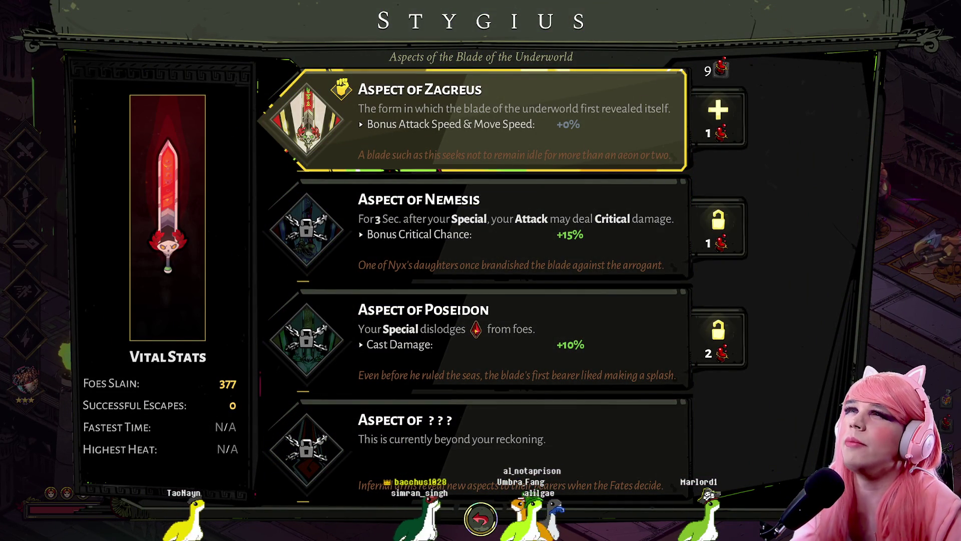
key("Down")
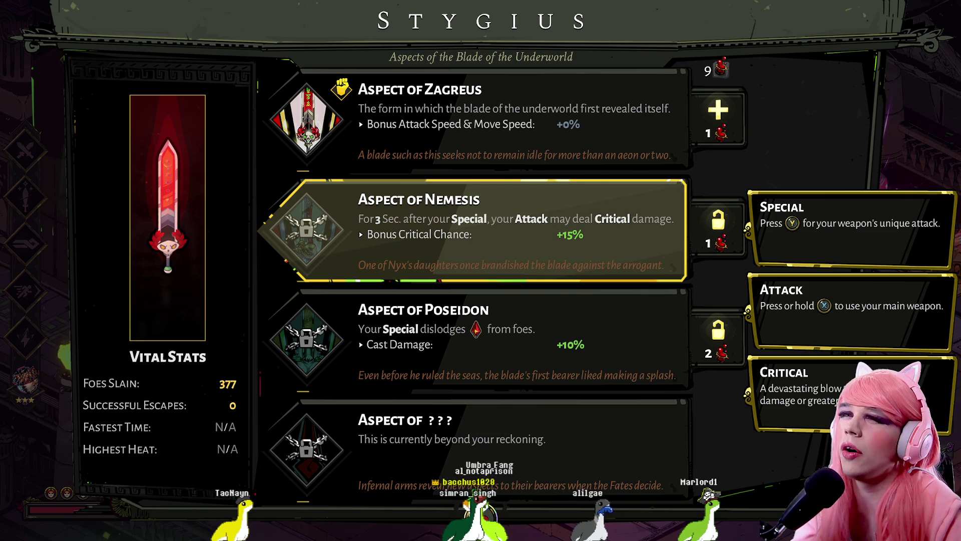
key("Down")
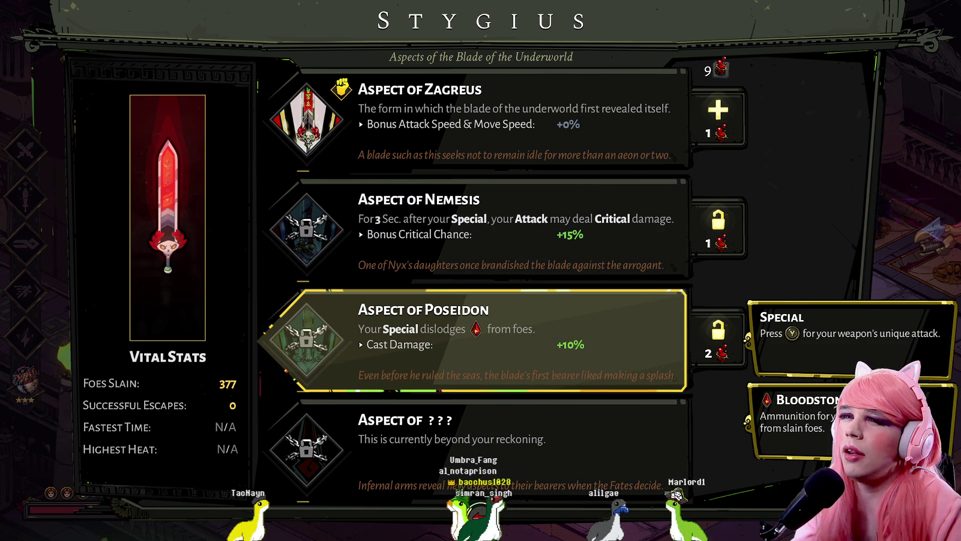
key("Escape")
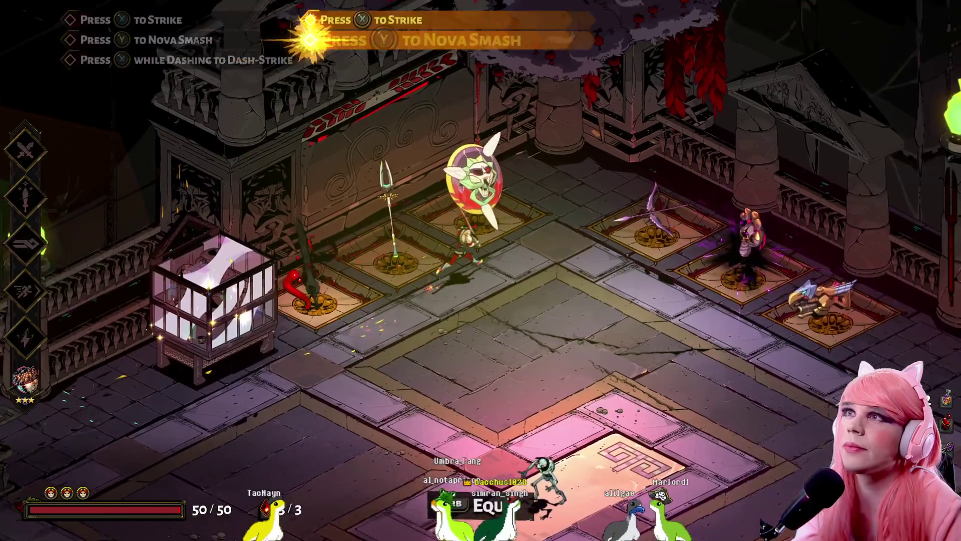
- Pick up the shield, browse its aspects, then swap back to the rail
key("e")
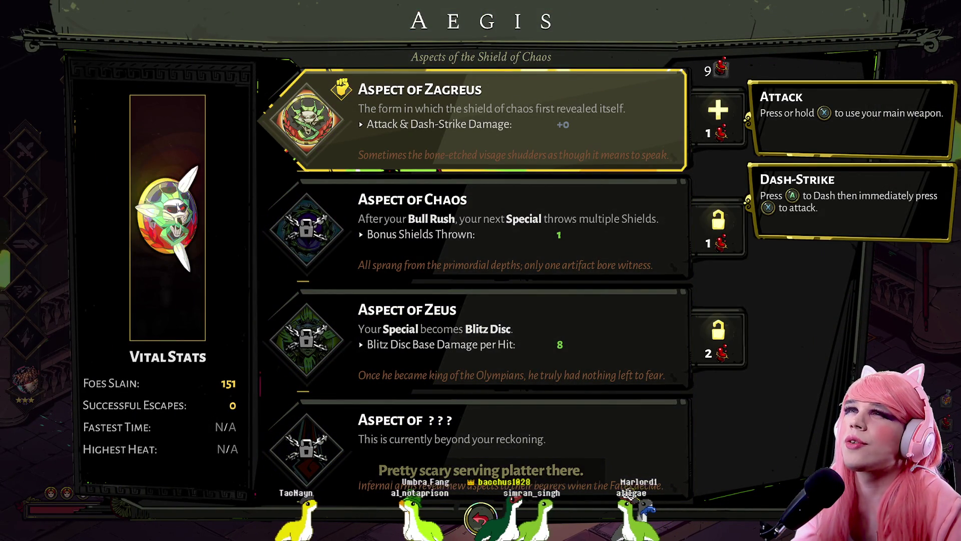
key("Down")
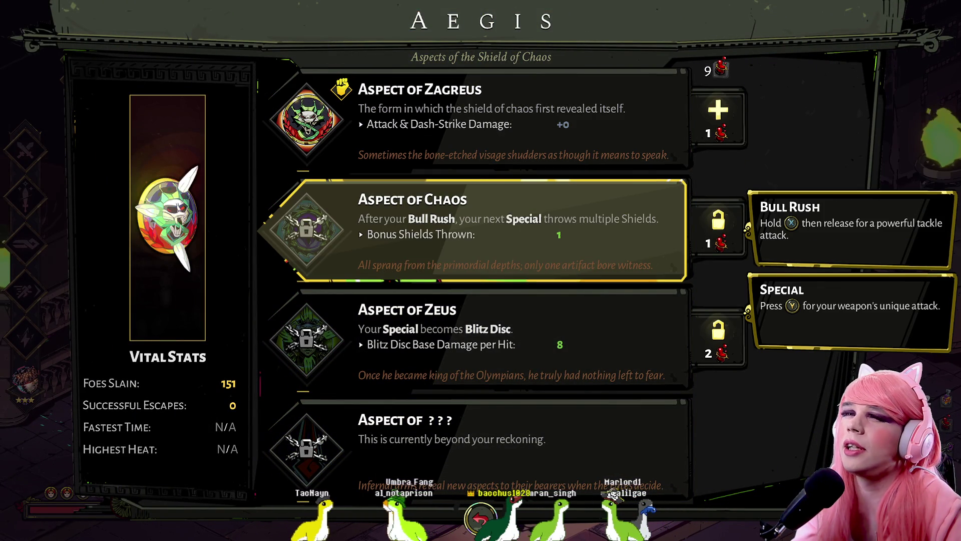
key("Down")
key("Escape")
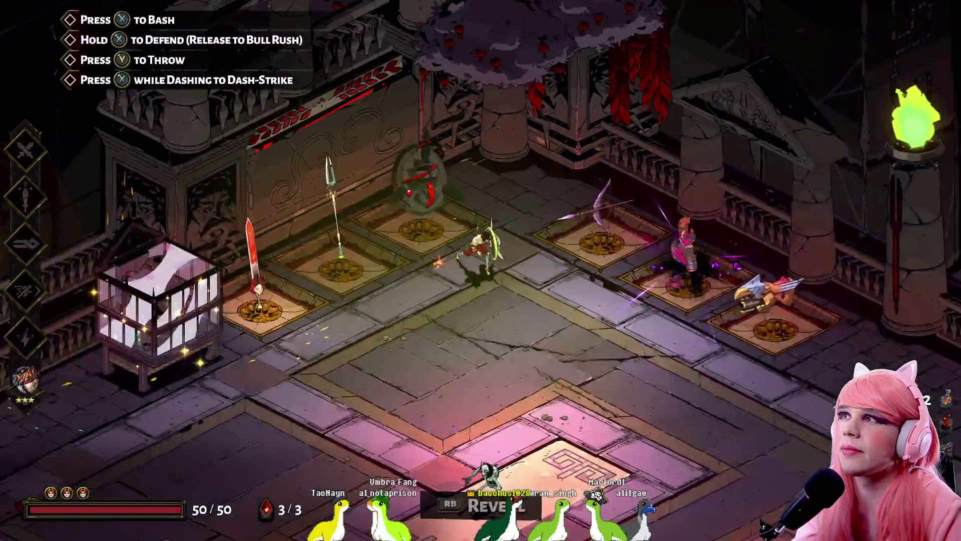
key("e")
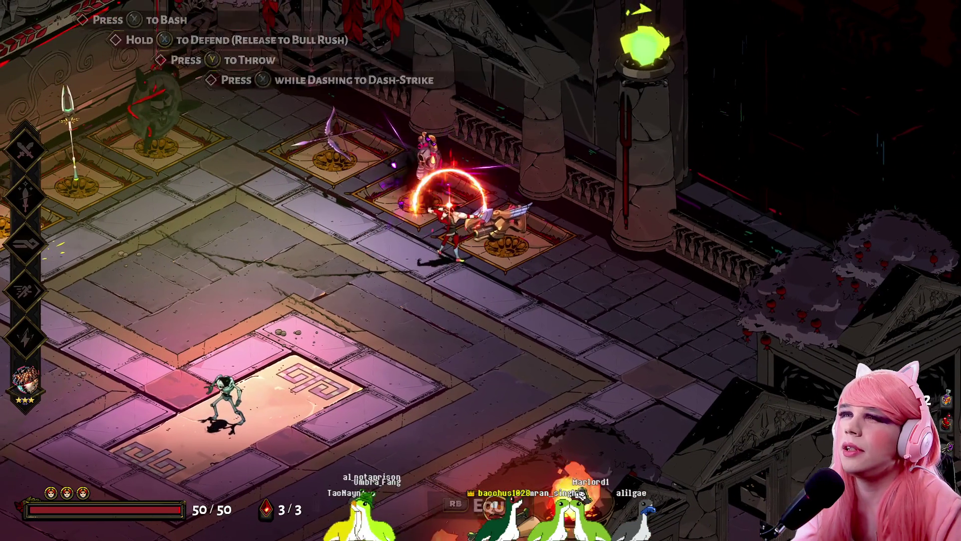
- Browse the Exagryph aspects again, previewing the Zagreus upgrade, then leave the menu
key("e")
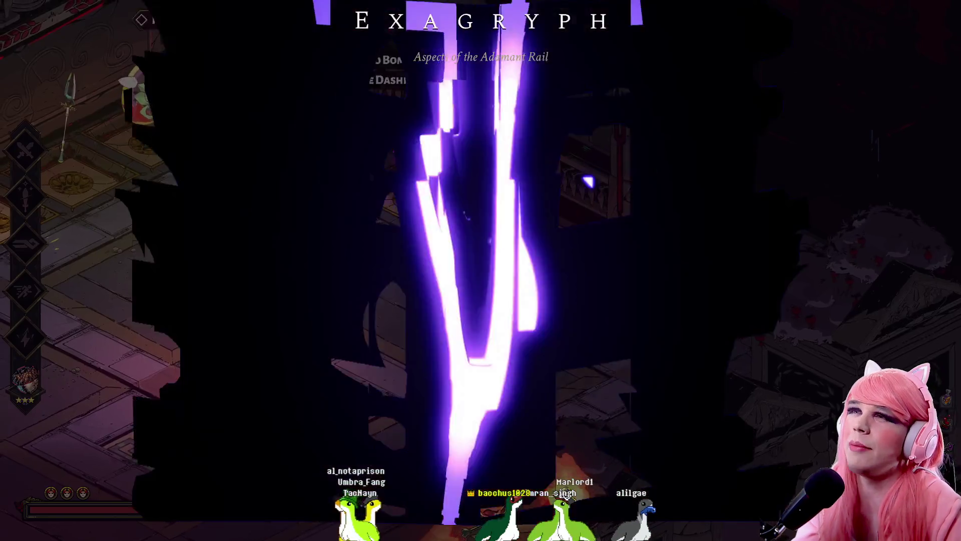
key("Down")
key("Down")
key("Up")
key("Down")
key("Down")
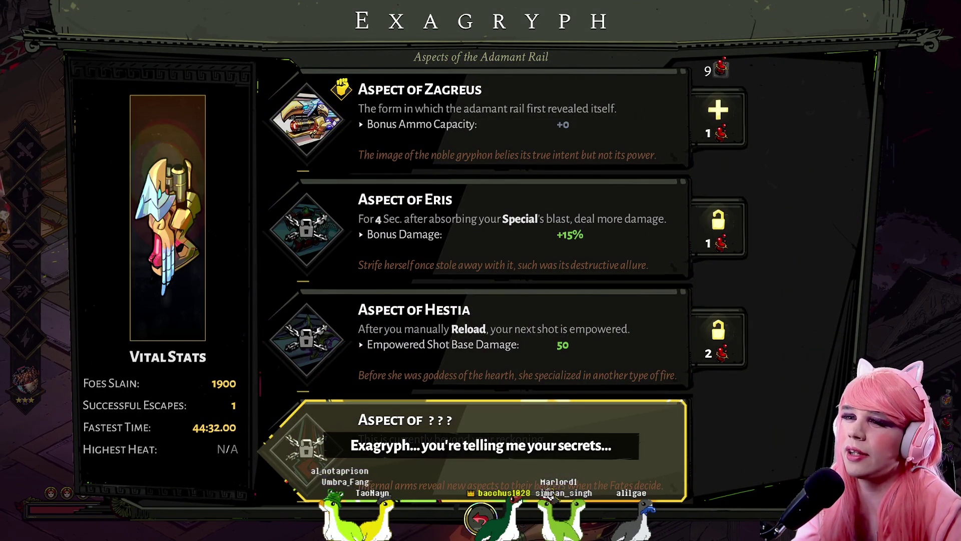
key("Up")
key("Up")
key("Down")
key("Down")
key("Up")
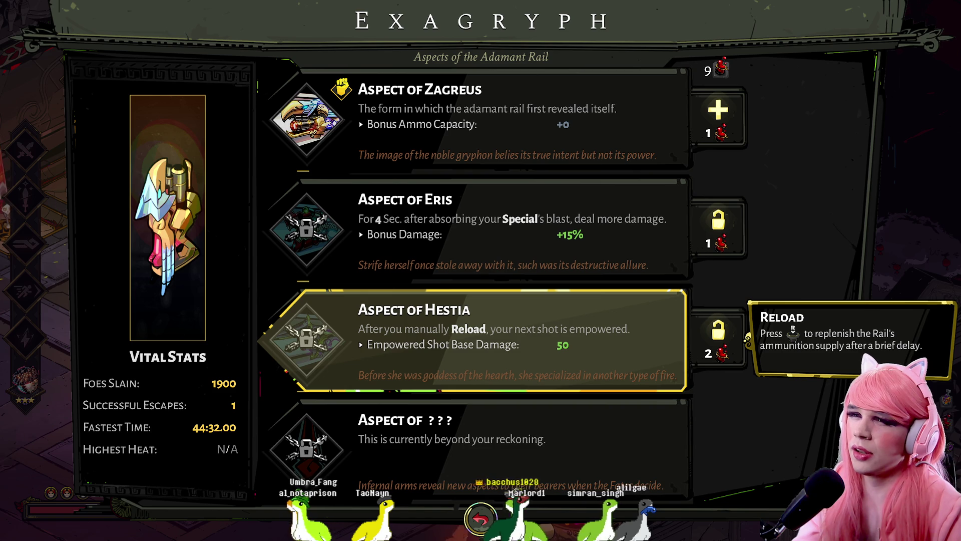
key("Up")
key("Up")
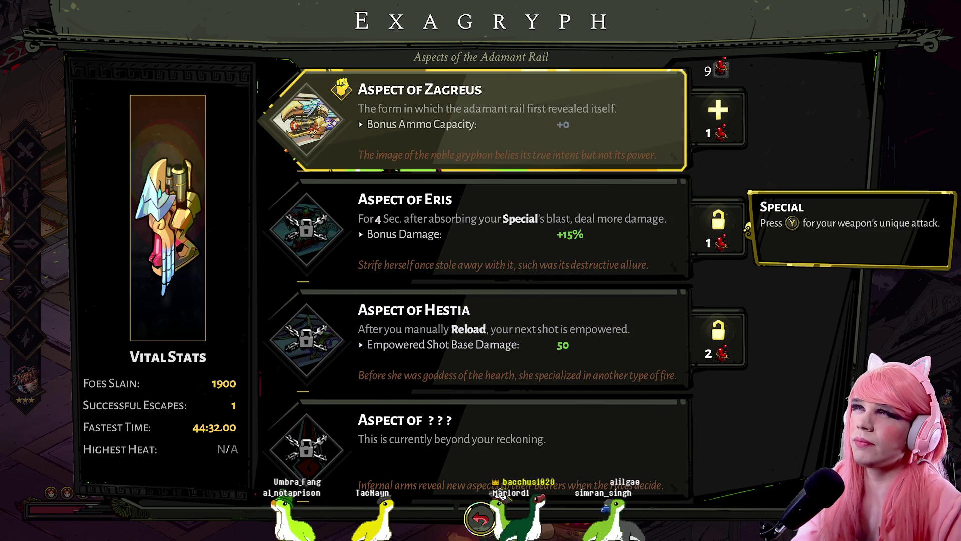
key("Right")
key("Escape")
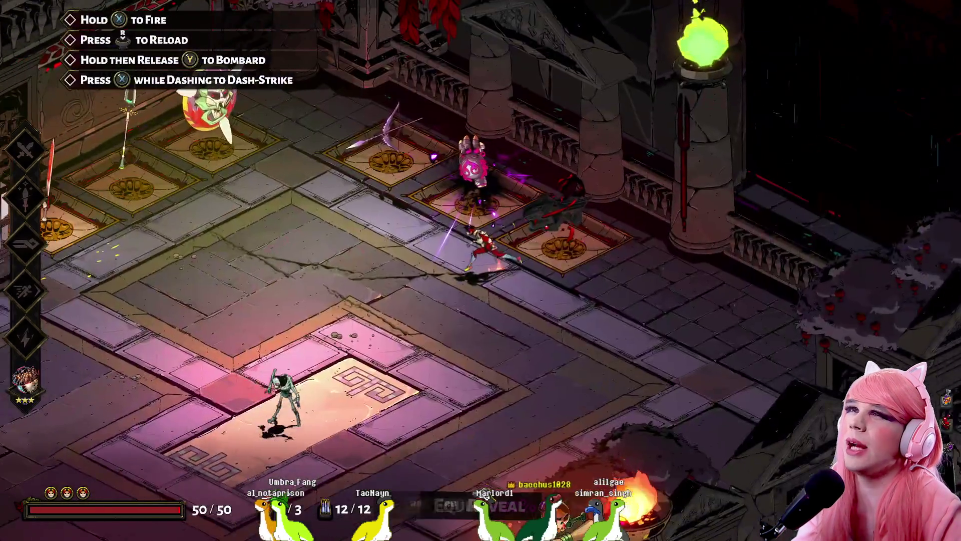
- Take up Varatha, unlock its Aspect of Achilles for one key, and return to play
key("e")
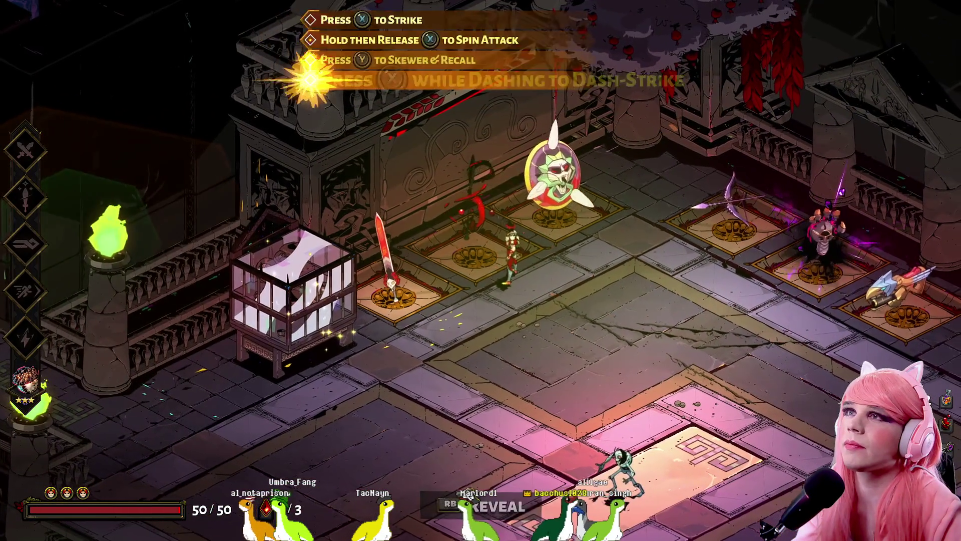
key("e")
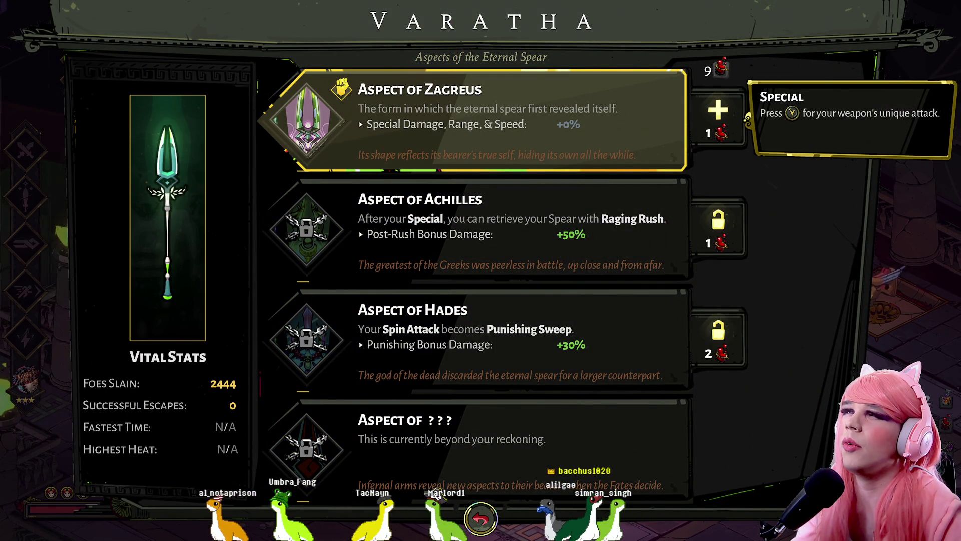
key("Down")
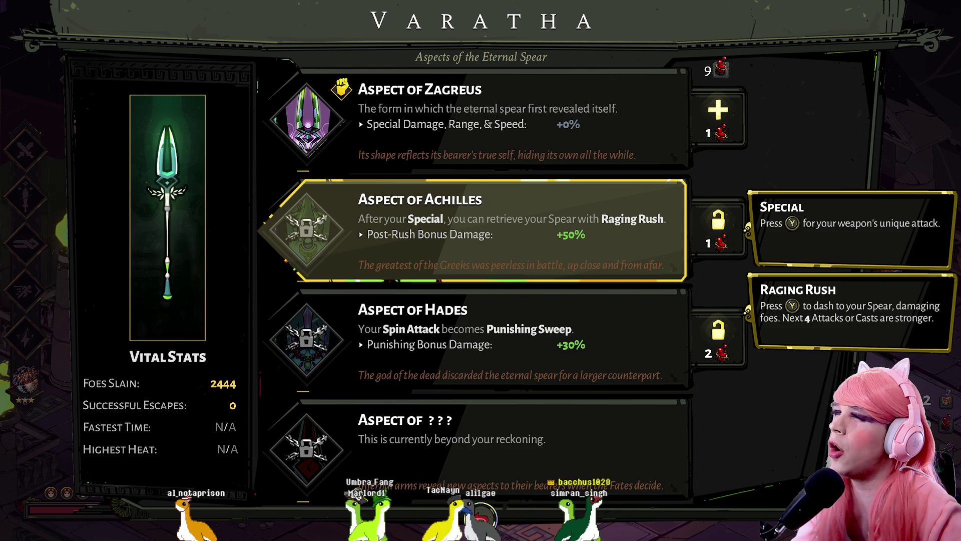
left_click(718, 229)
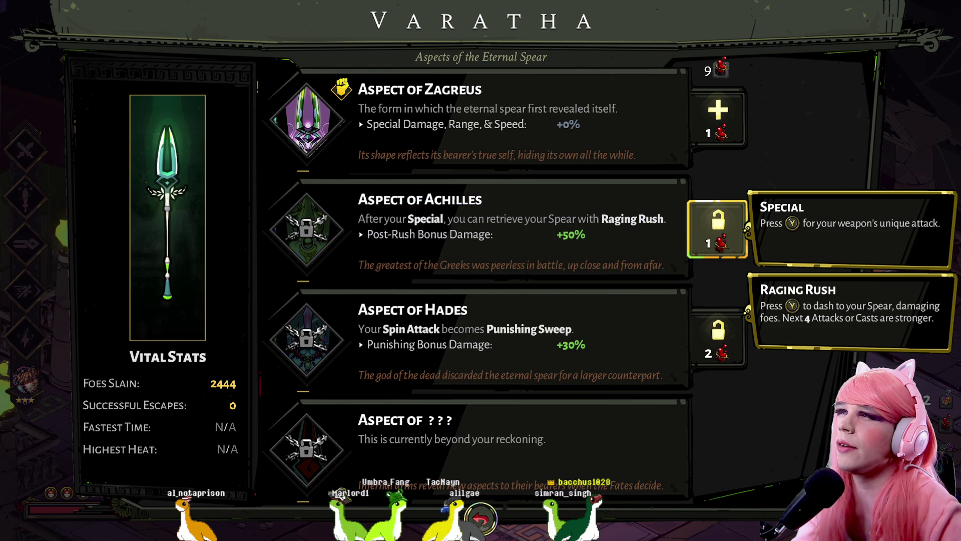
key("Return")
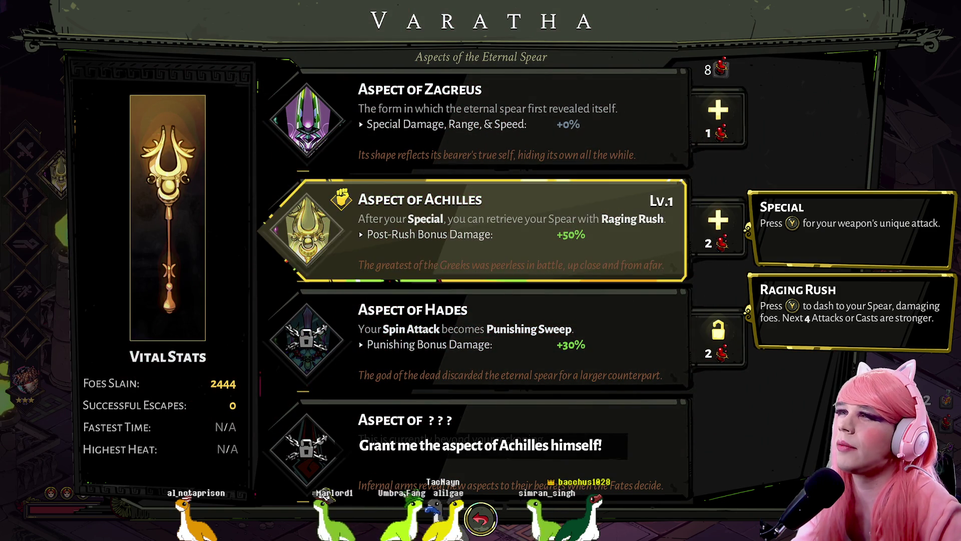
left_click(471, 231)
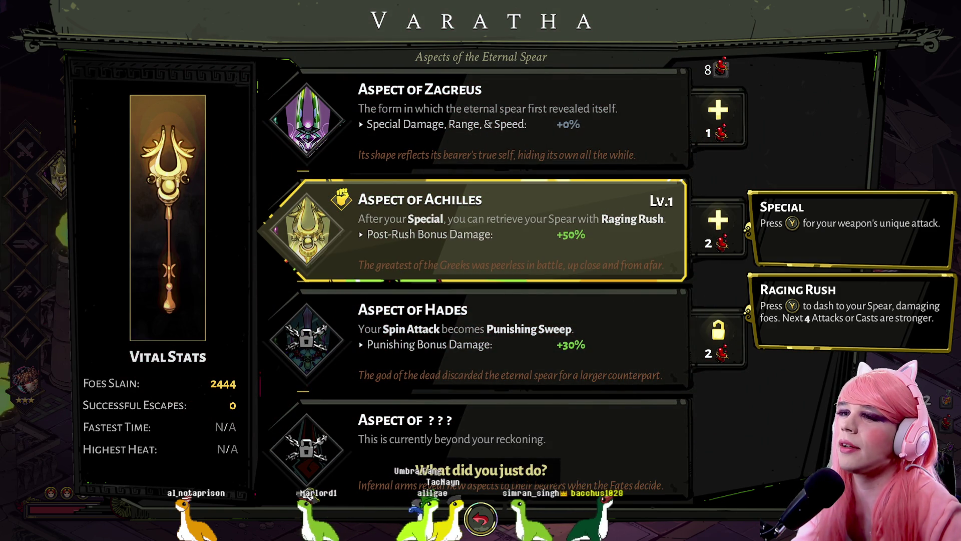
left_click(718, 230)
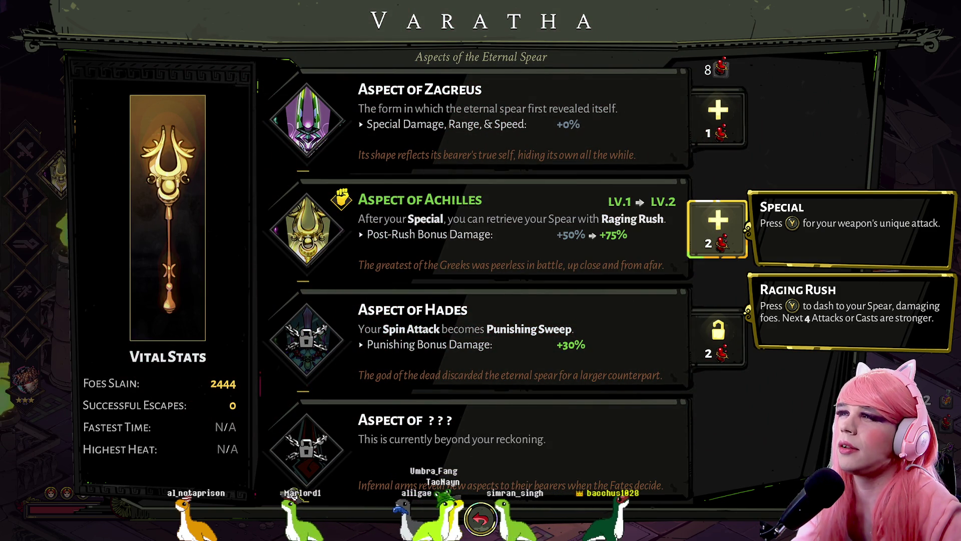
key("Escape")
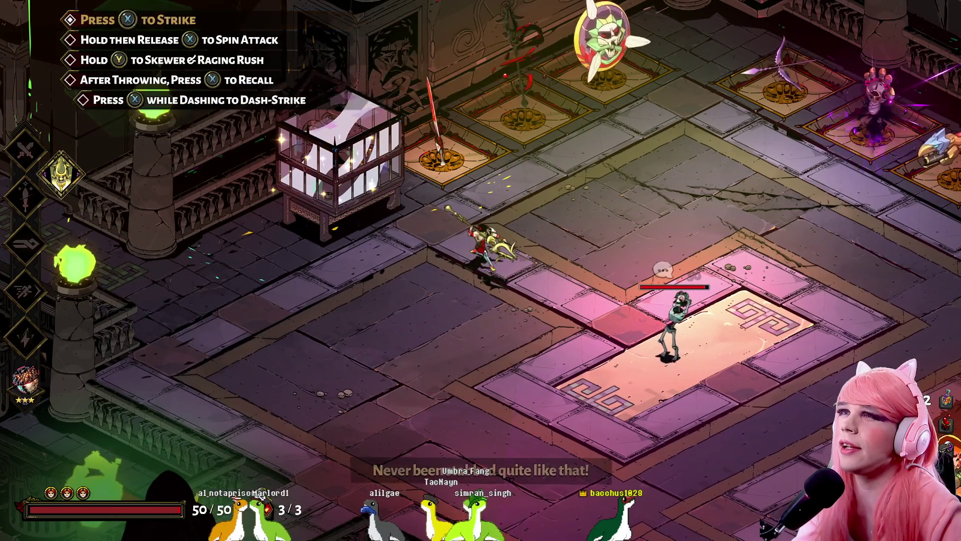
- Test the spear on the training skeleton with skewers, Raging Rush and throws, checking the spear aspects
key("q")
key("q")
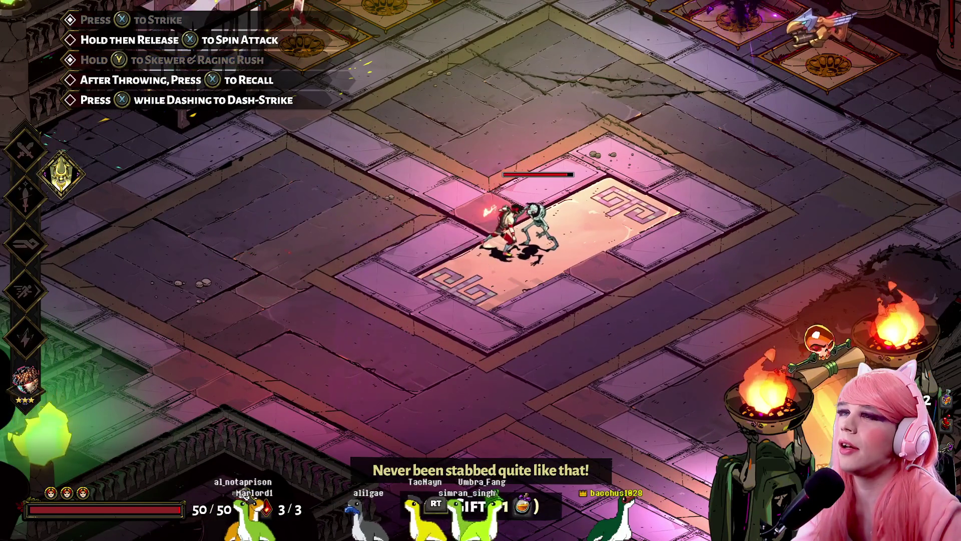
key("q")
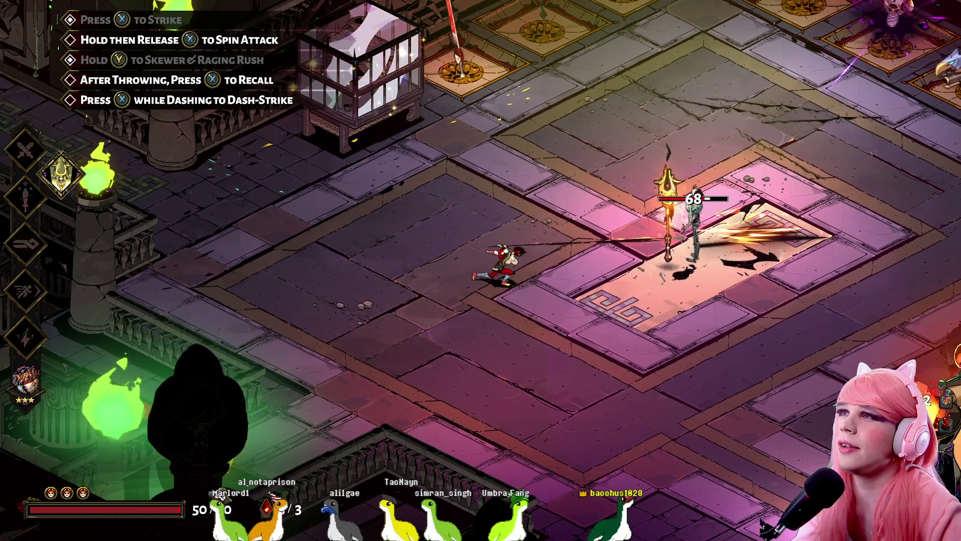
key("q")
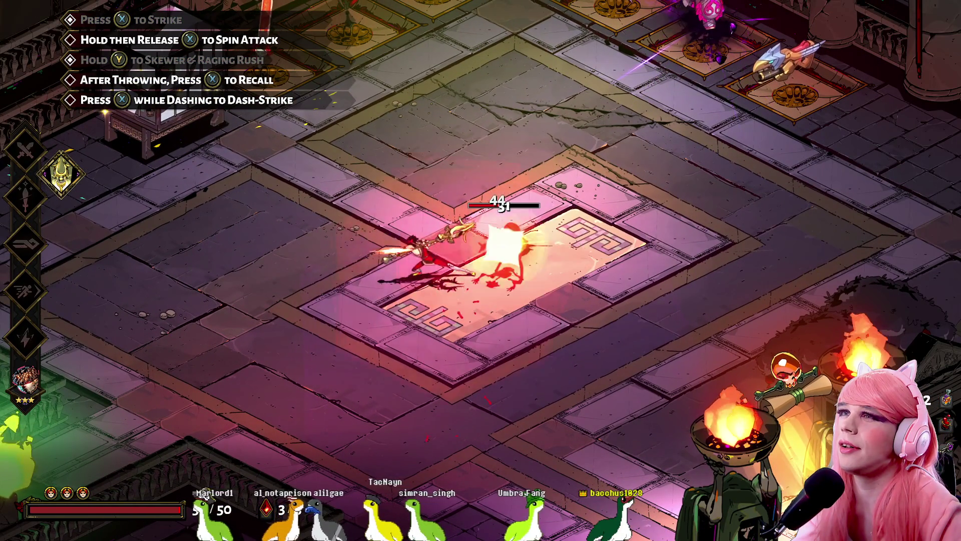
key("w")
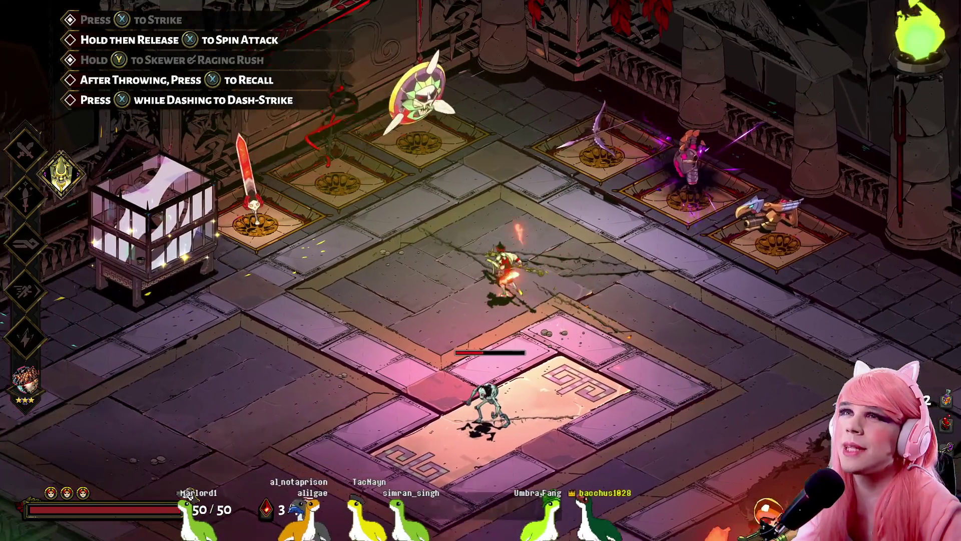
key("s")
key("q")
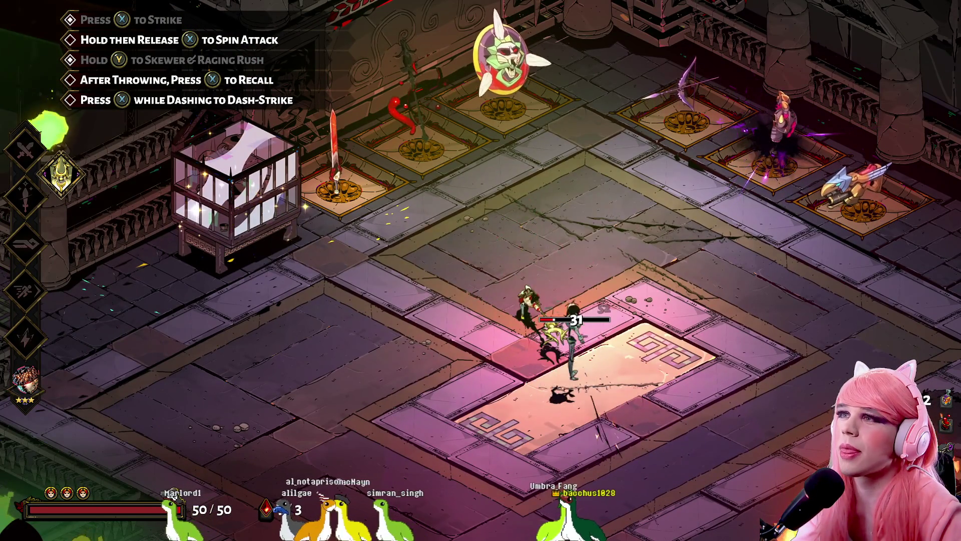
key("w")
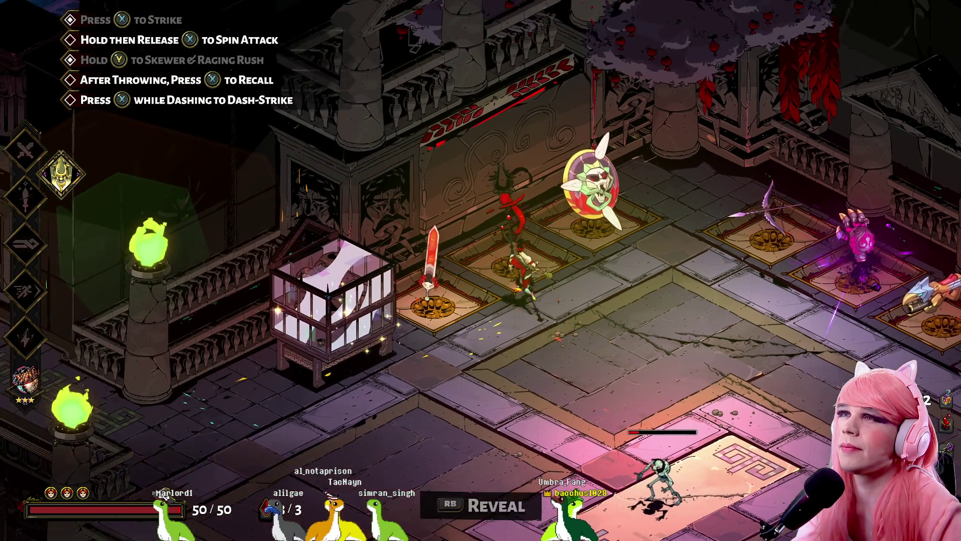
key("e")
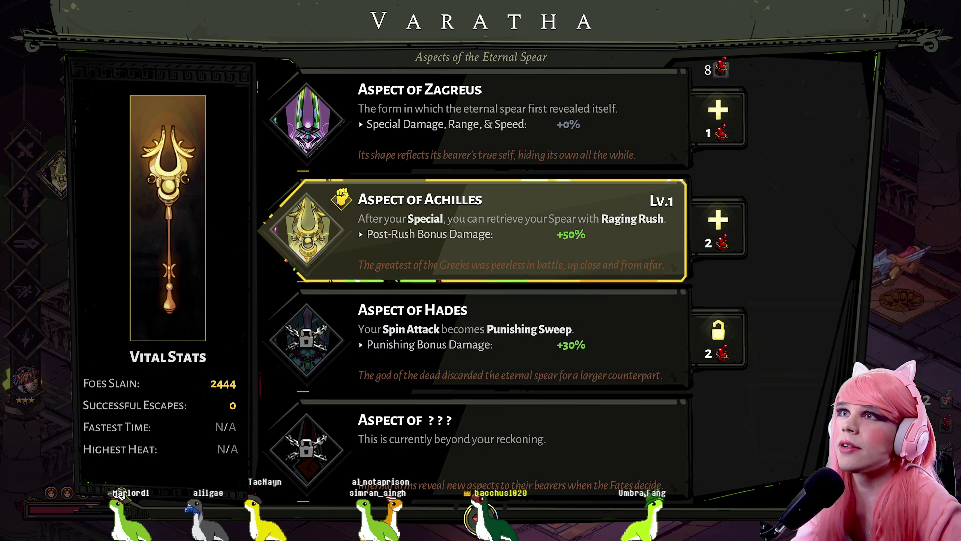
key("Escape")
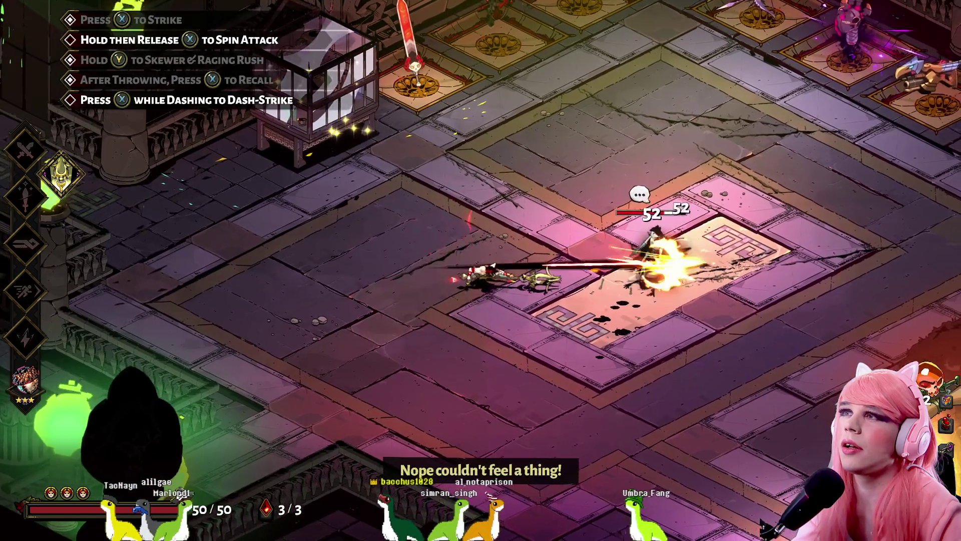
- Upgrade the Aspect of Achilles at the Varatha rack and return to play
key("e")
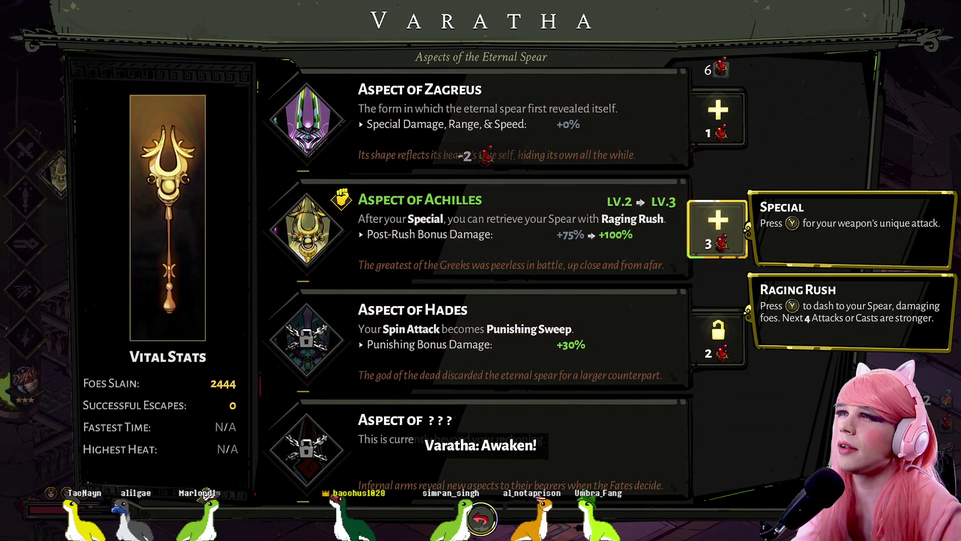
key("Return")
key("Escape")
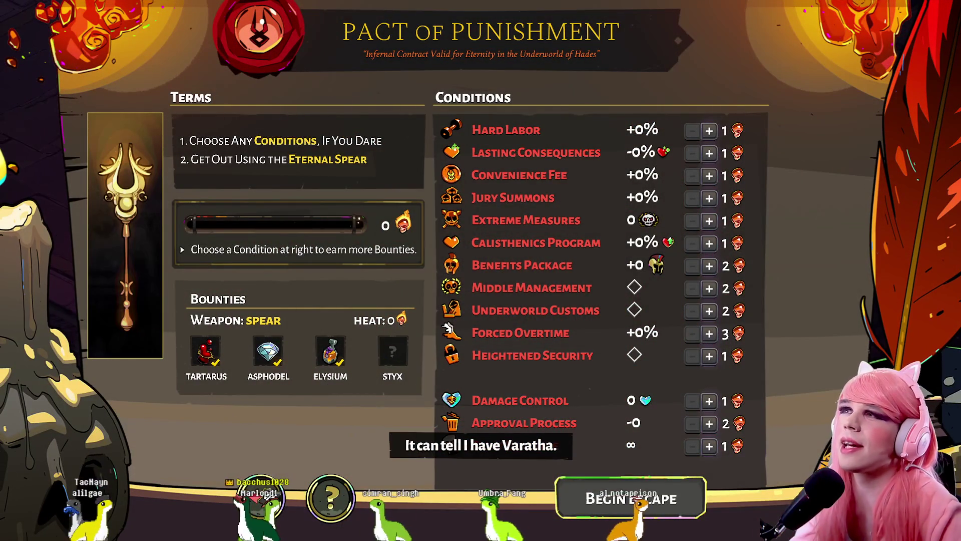
- Read the top Pact conditions: Hard Labor, Lasting Consequences, Convenience Fee and Jury Summons
key("Up")
key("Down")
key("Up")
key("Down")
key("Down")
key("Up")
key("Up")
key("Down")
key("Down")
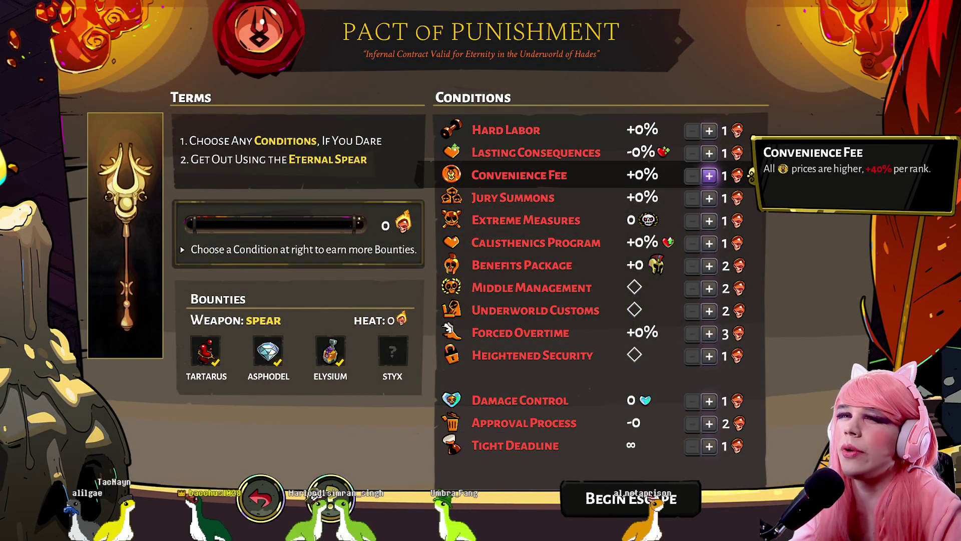
key("Up")
key("Up")
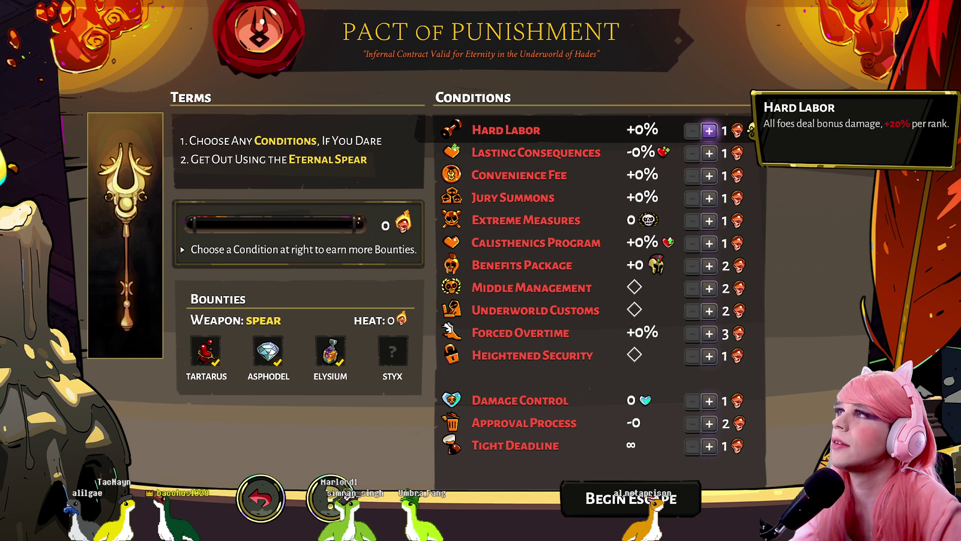
key("Down")
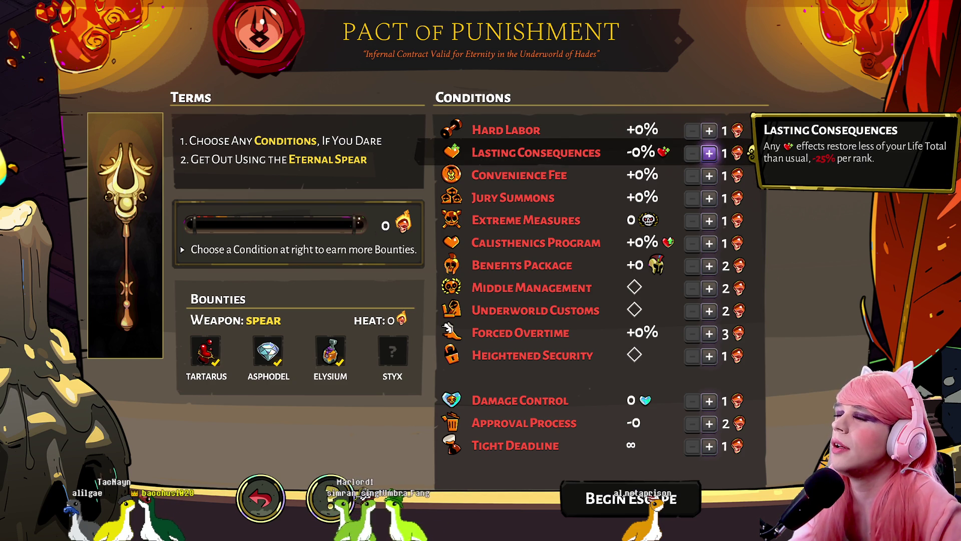
key("Down")
key("Down")
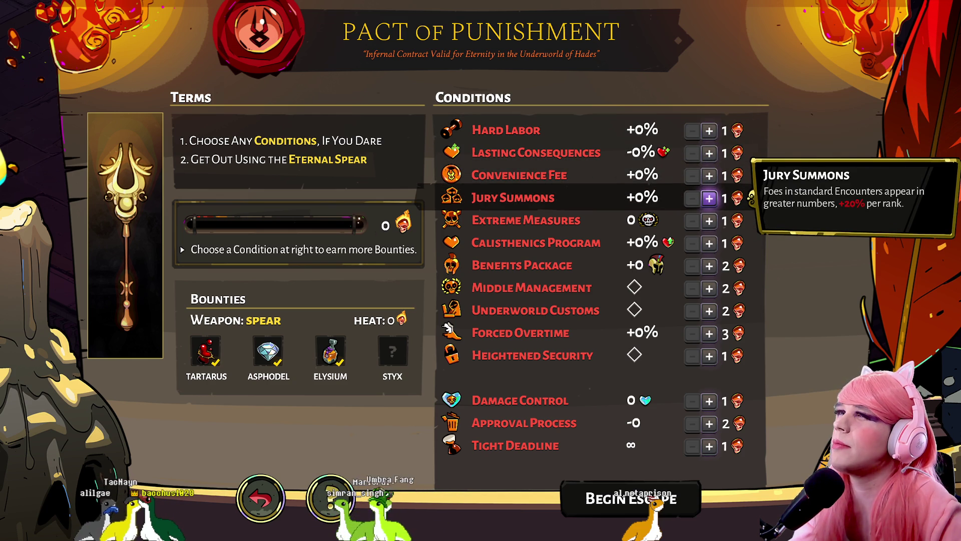
key("Down")
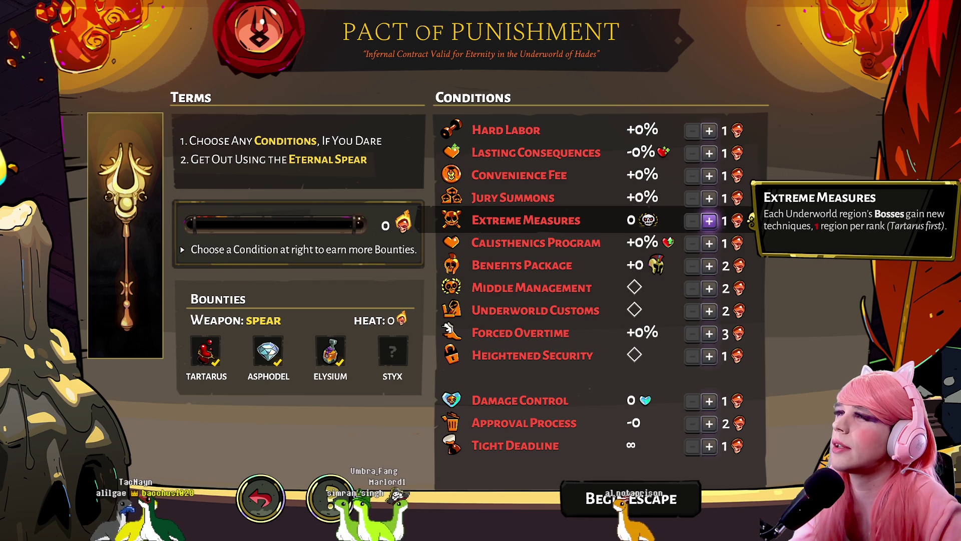
key("Up")
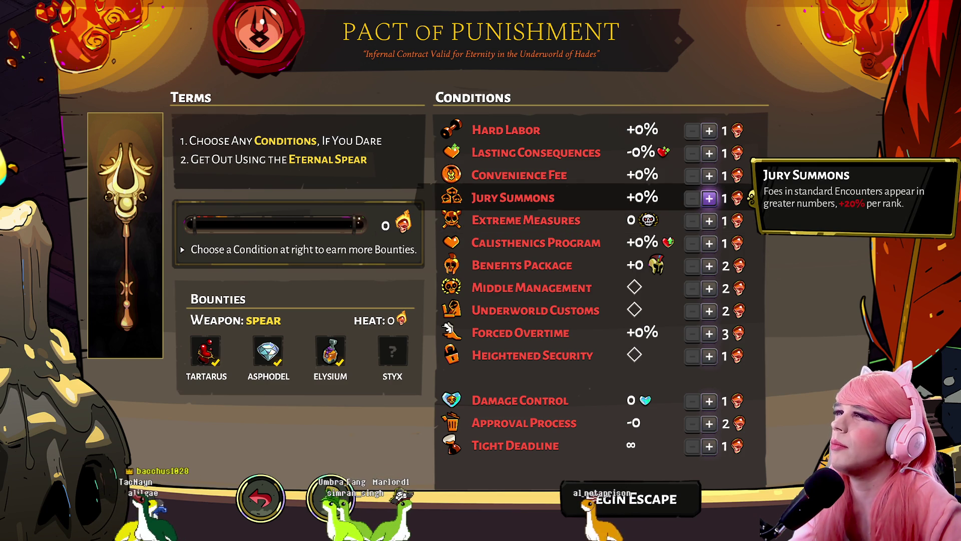
- Read Benefits Package through Approval Process, then return to Hard Labor
key("Down")
key("Down")
key("Down")
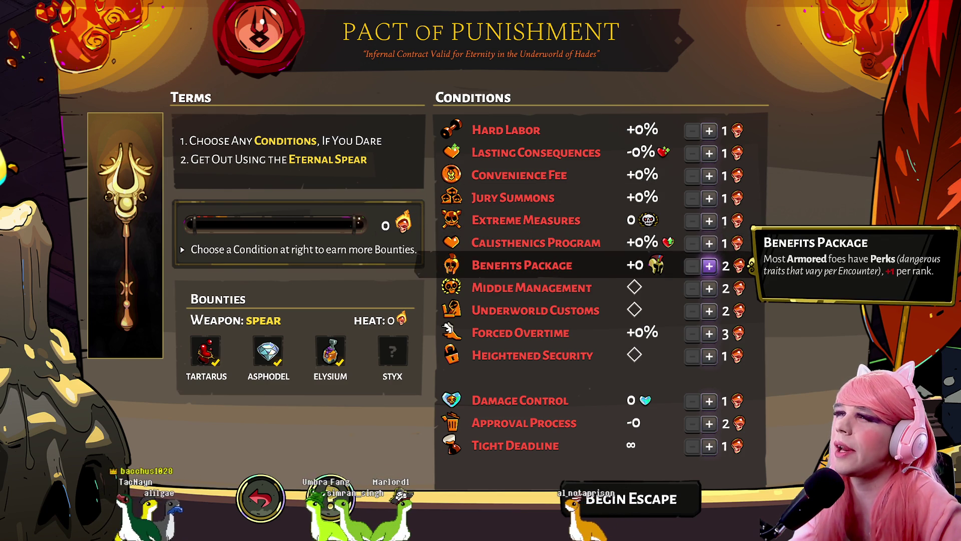
key("Down")
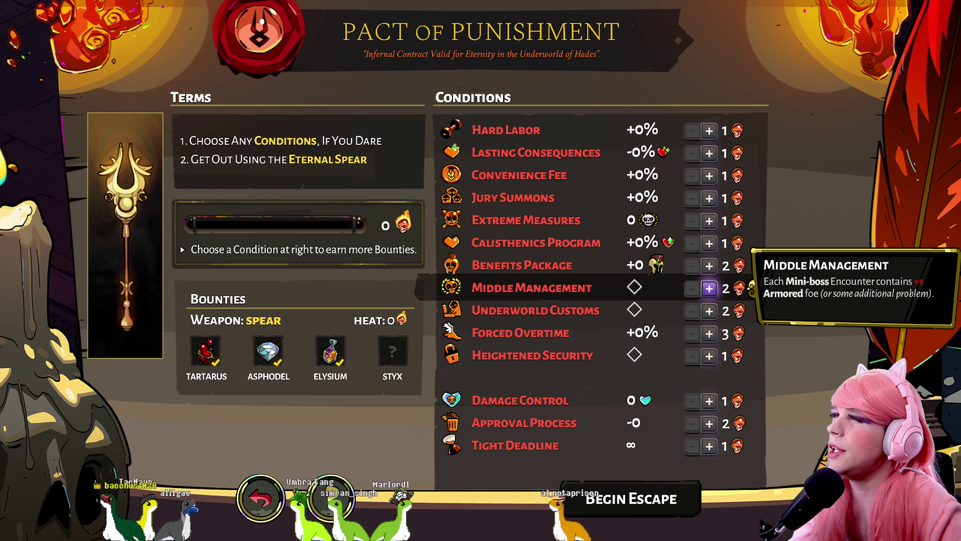
key("Down")
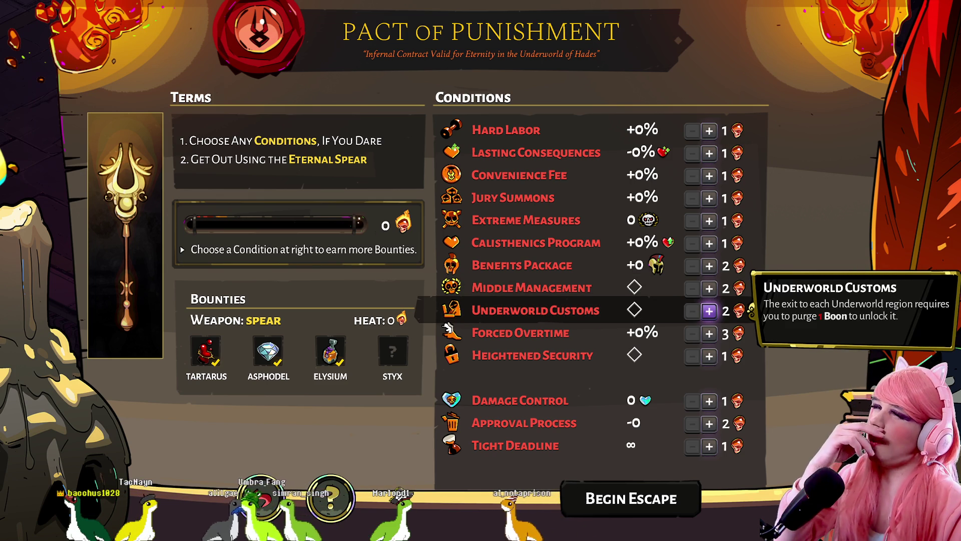
key("Down")
key("Down")
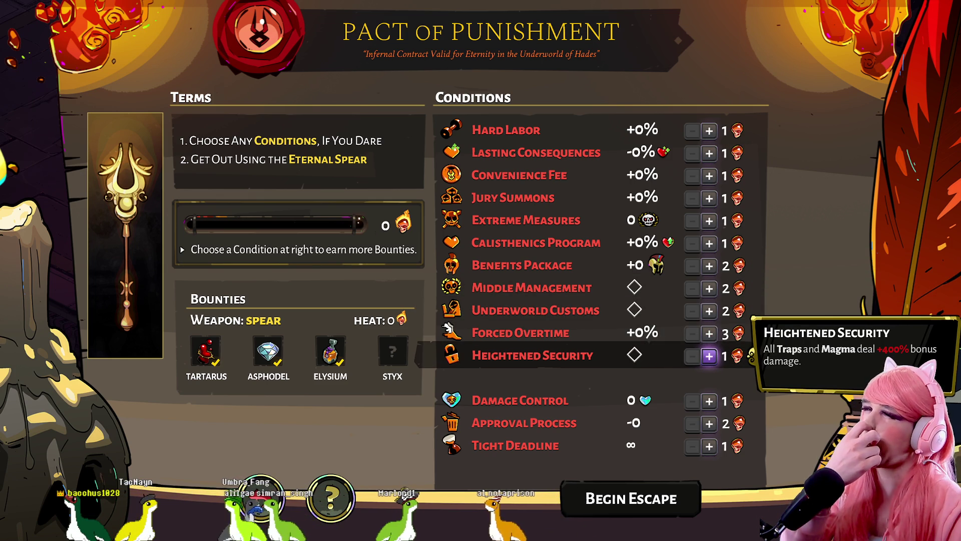
key("Down")
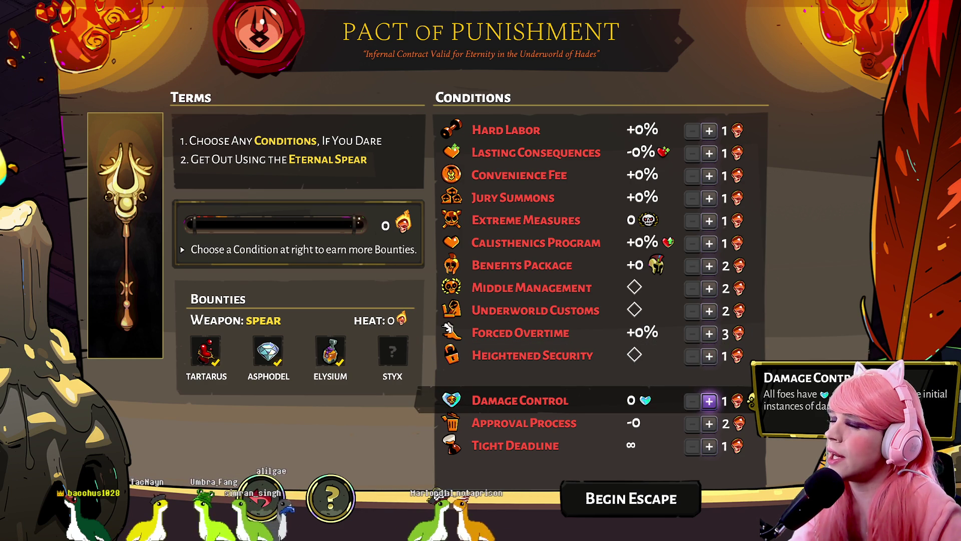
key("Down")
key("Down")
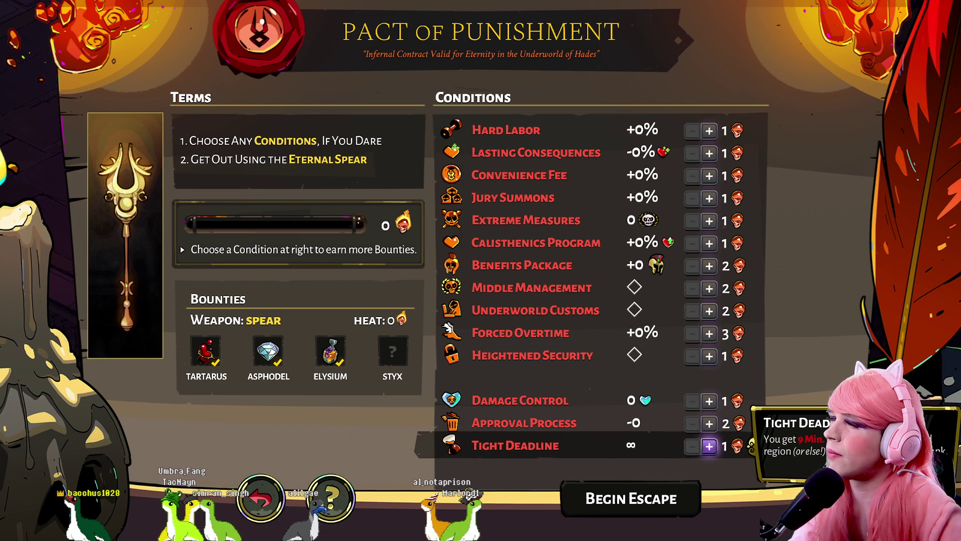
key("Up")
key("Up")
key("Up")
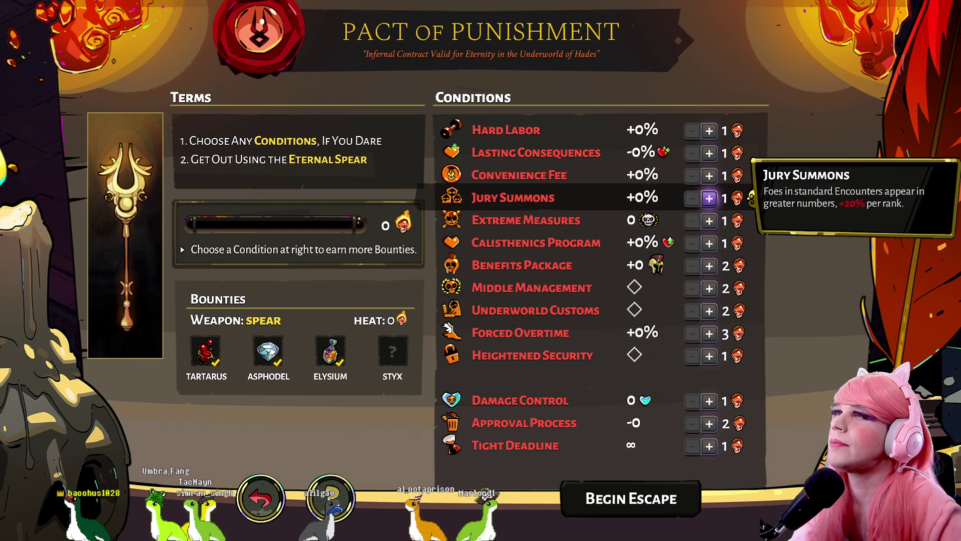
key("Up")
key("Up")
key("Up")
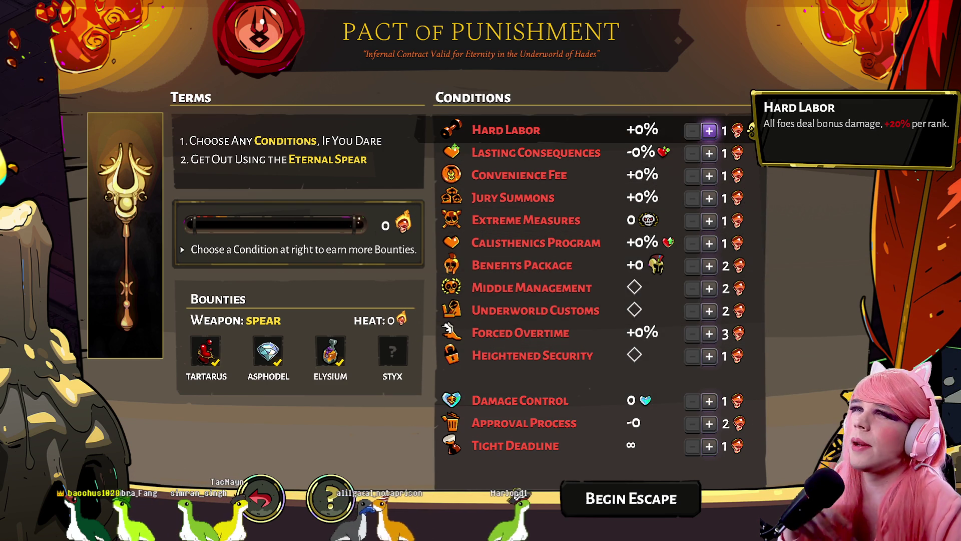
key("Down")
key("Down")
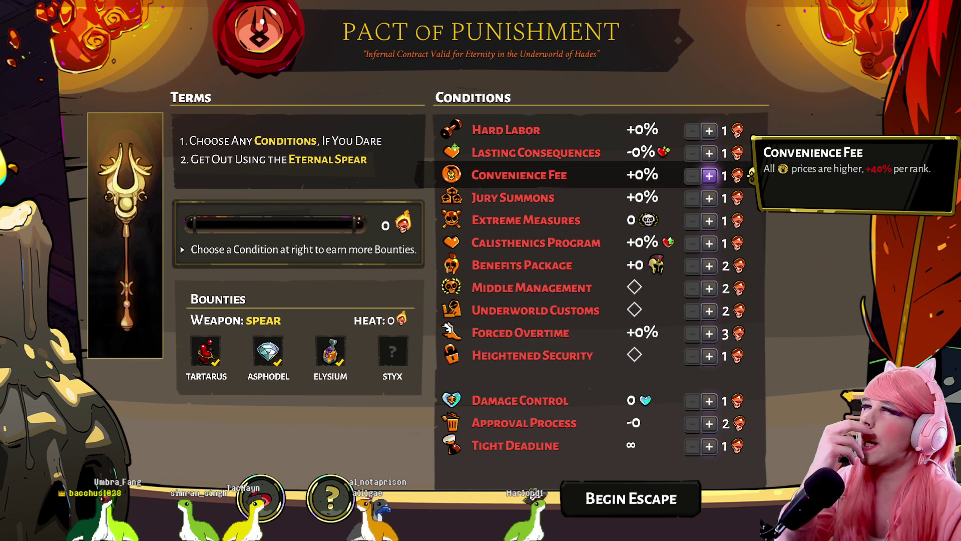
key("Up")
key("Up")
- Add one rank of Hard Labor for +20% foe damage at Heat 1, then begin the escape
key("Return")
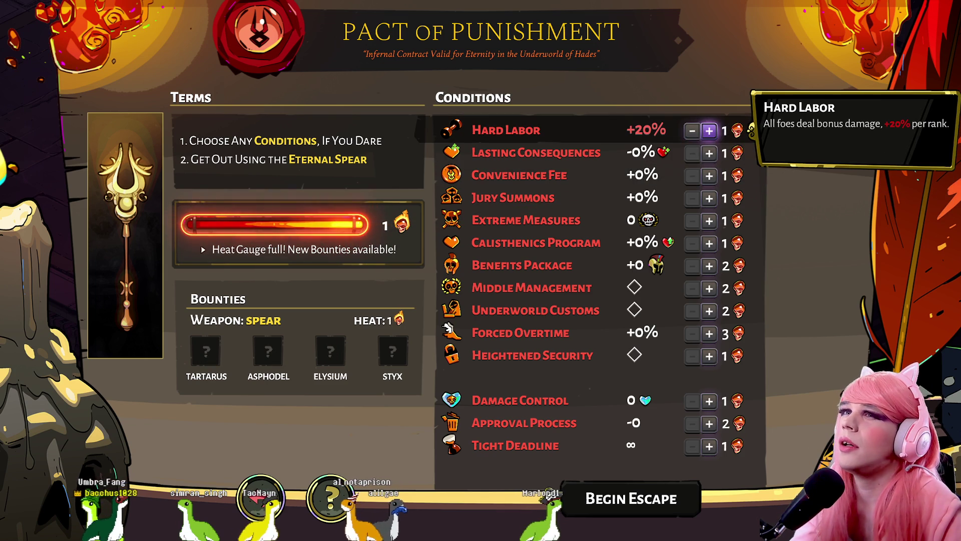
key("Down")
key("Down")
key("Down")
key("Down")
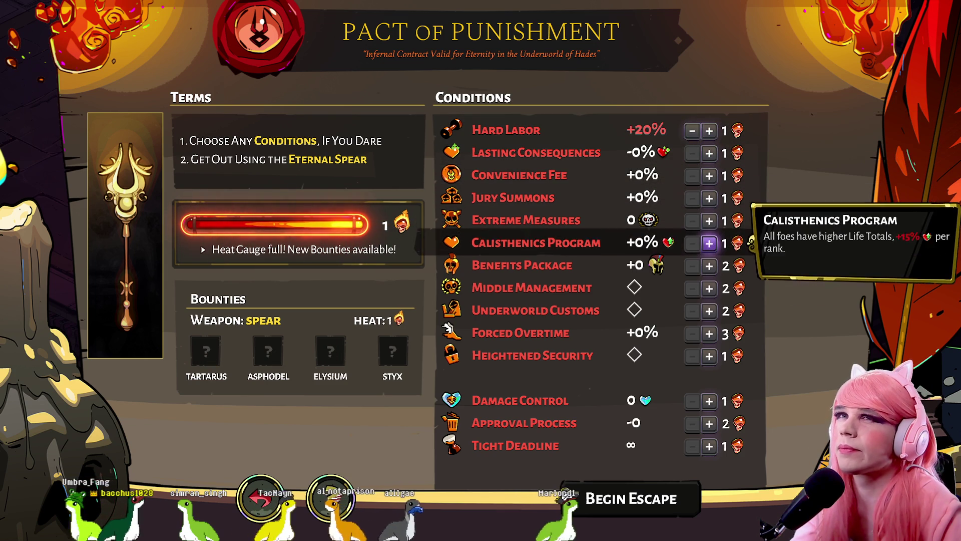
key("Down")
key("Down")
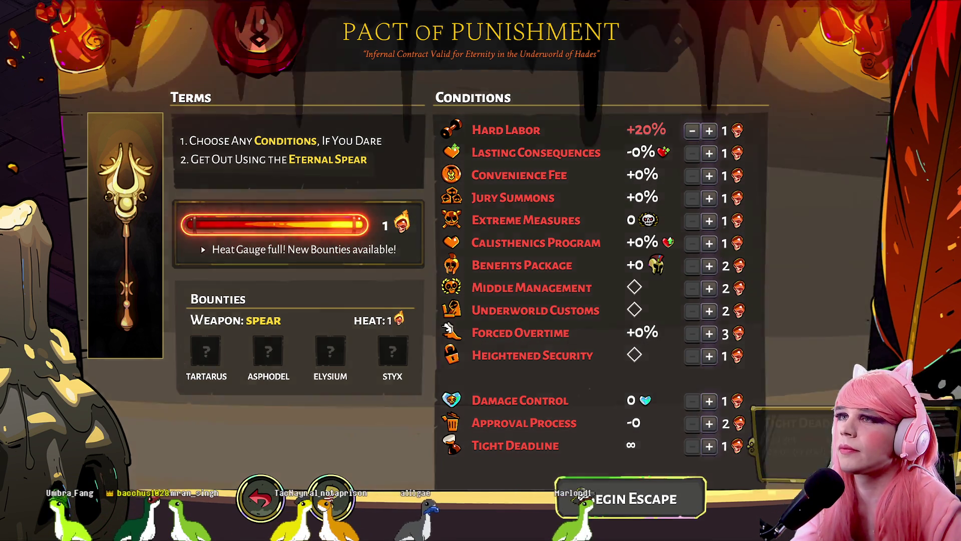
key("Return")
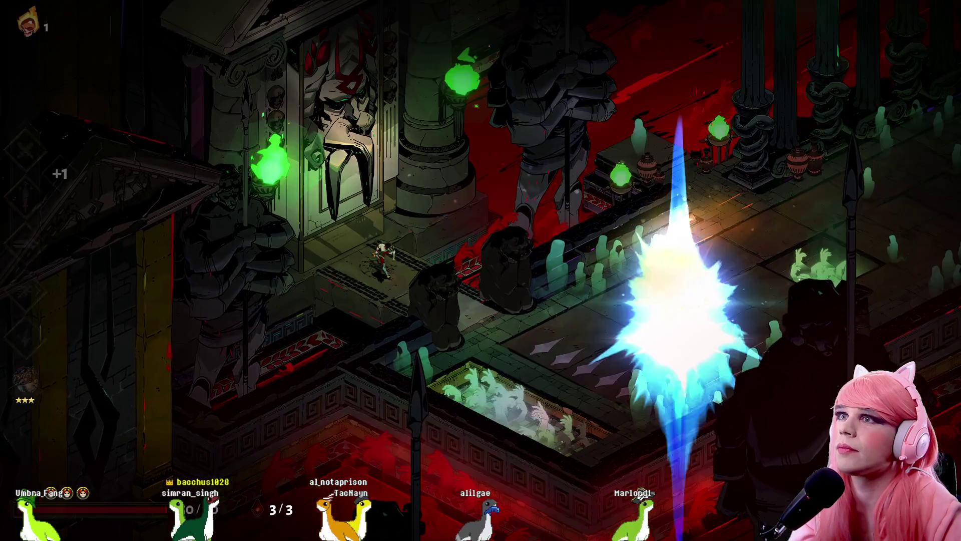
- Enter the first Tartarus chamber and open the Daedalus Hammer, highlighting Breaching Skewer
key("d")
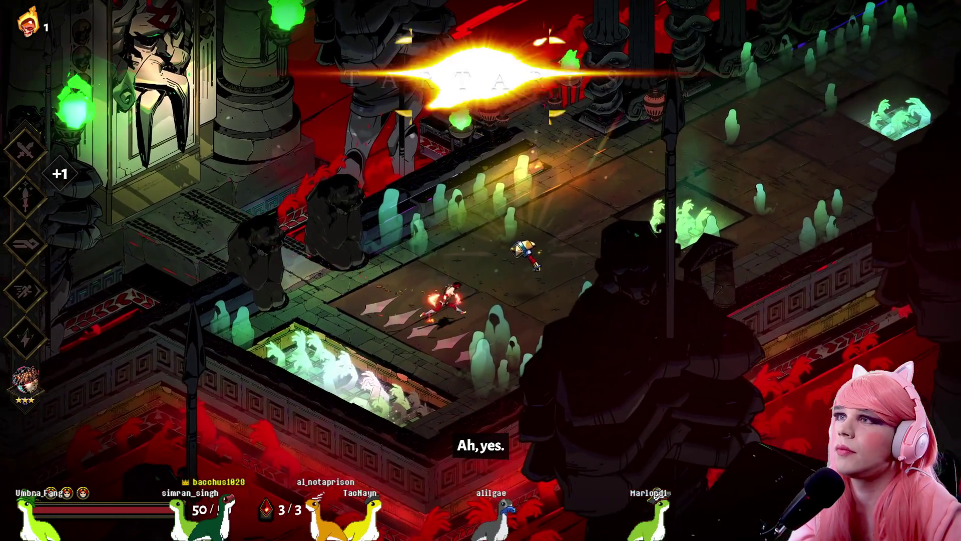
key("e")
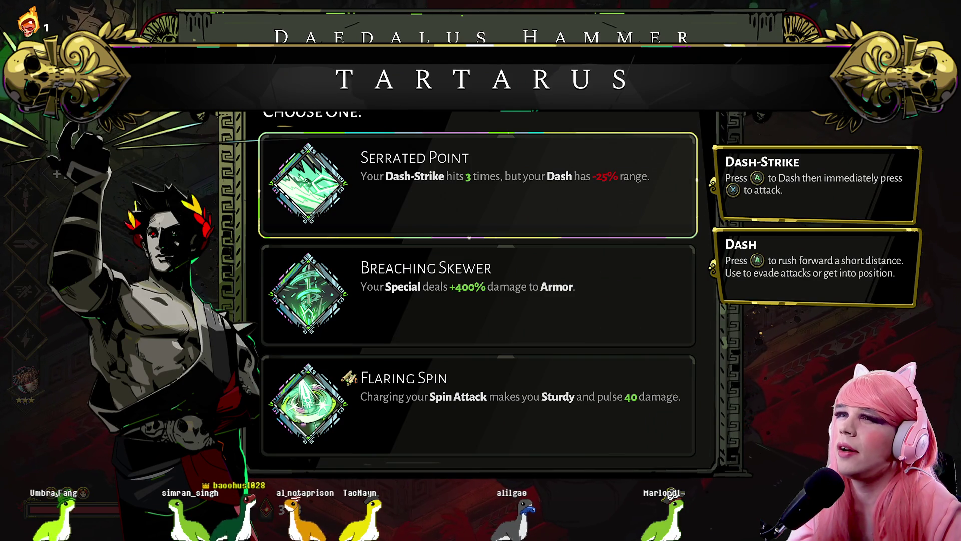
key("s")
key("s")
key("s")
key("s")
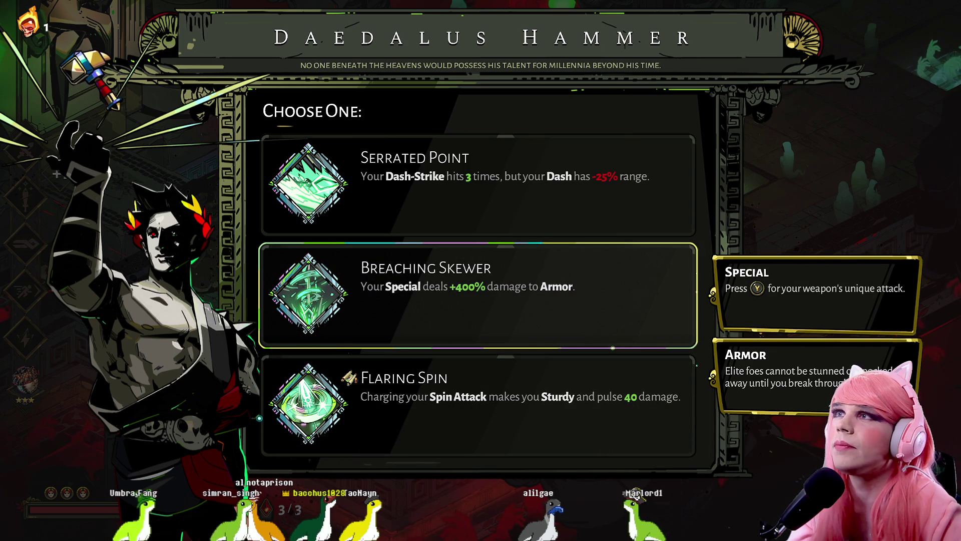
- Take Breaching Skewer, clear the chamber, collect the key reward and leave through the exit
key("e")
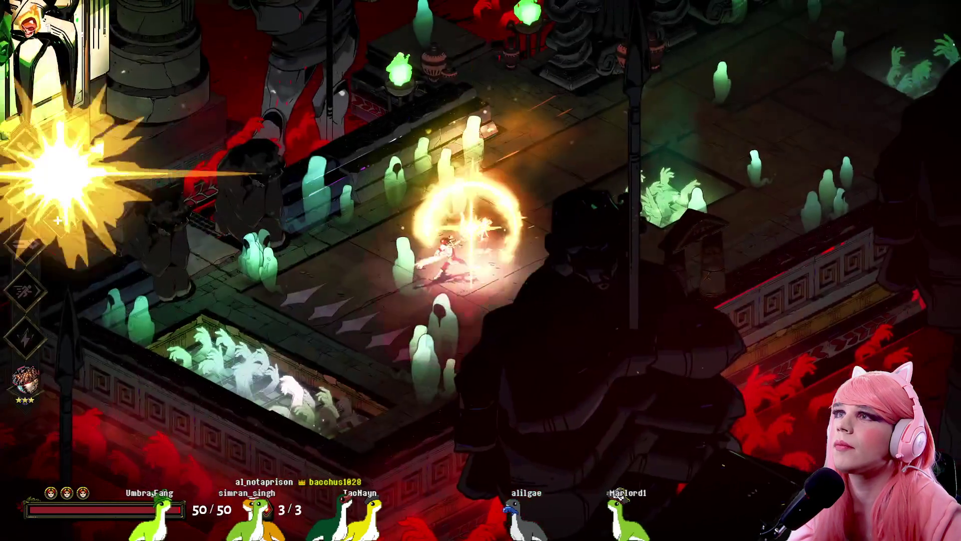
key("w")
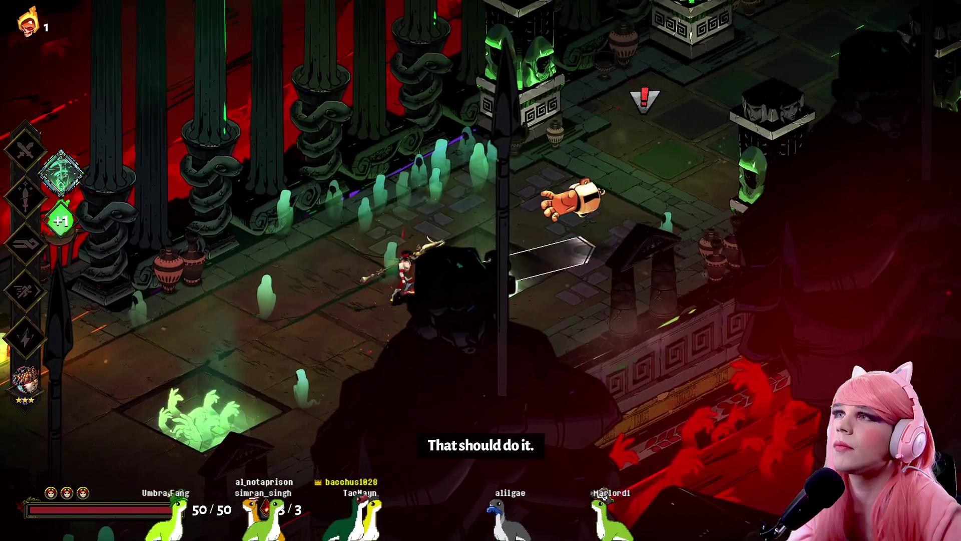
key("s")
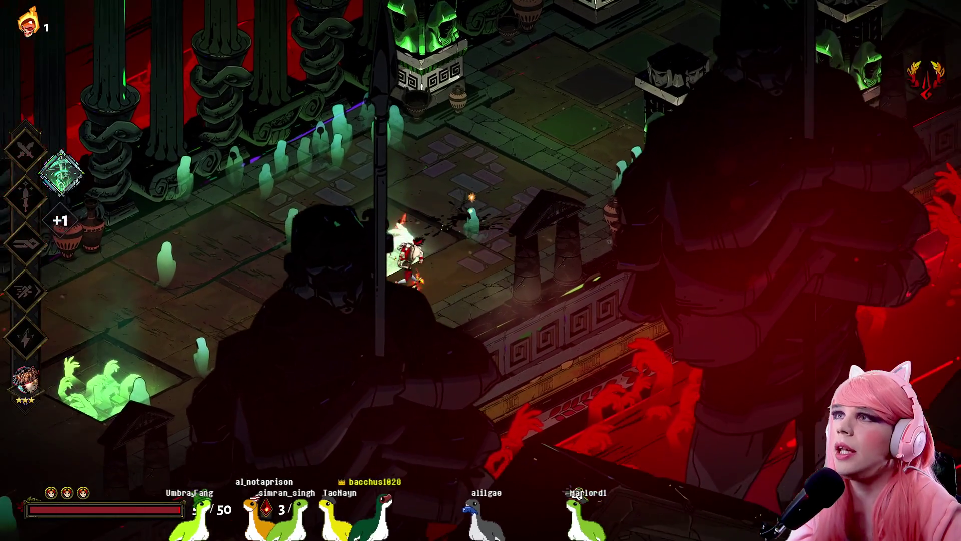
key("w")
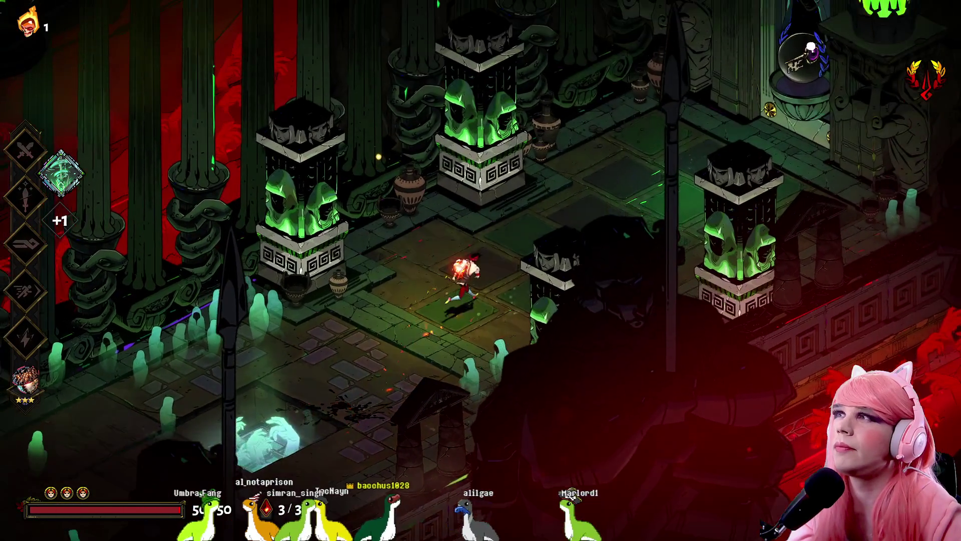
key("w")
key("e")
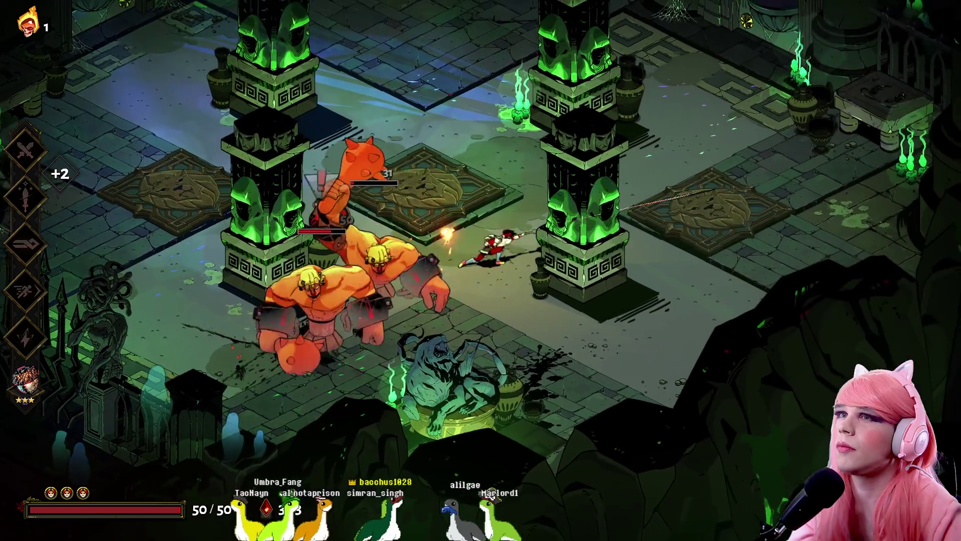
key("w")
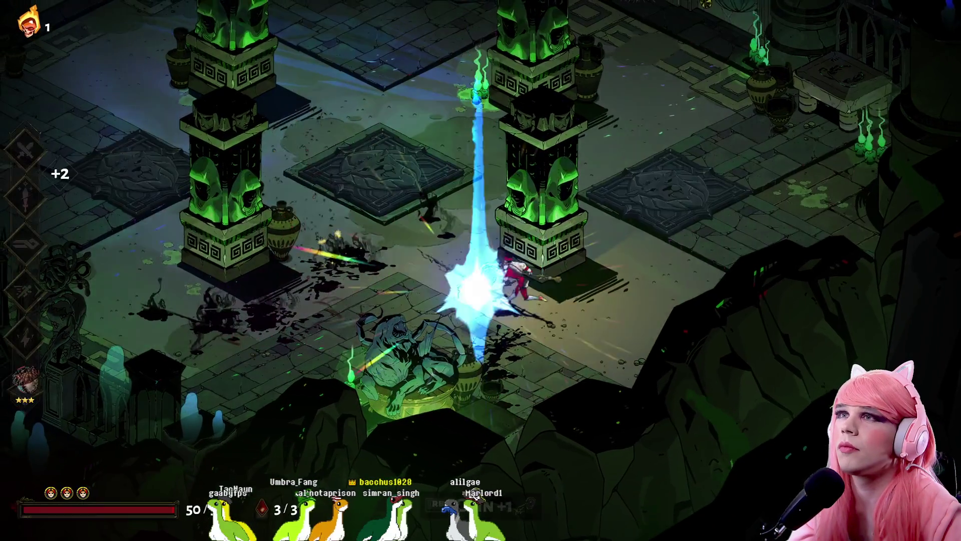
key("w")
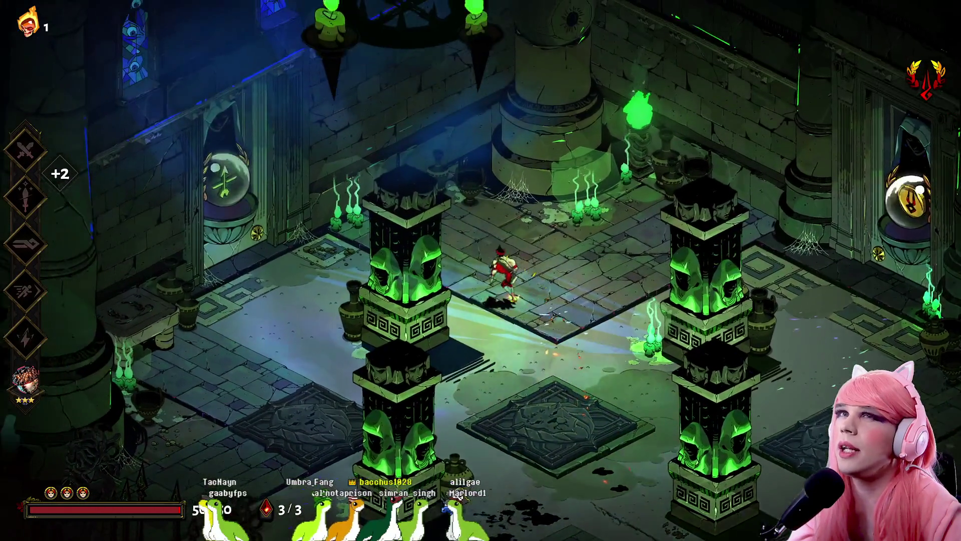
key("e")
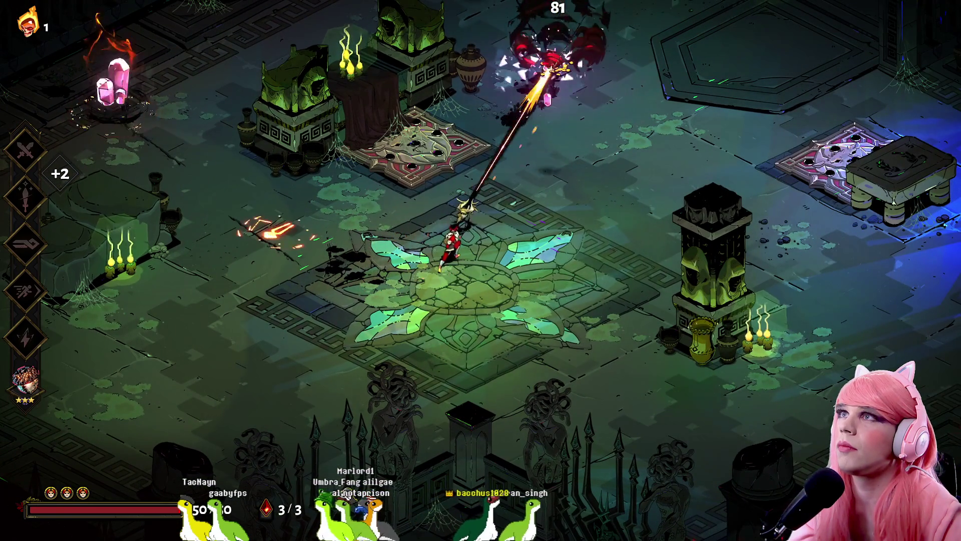
- Clear the next chamber's enemies, then pause beside the green reward orb
key("a")
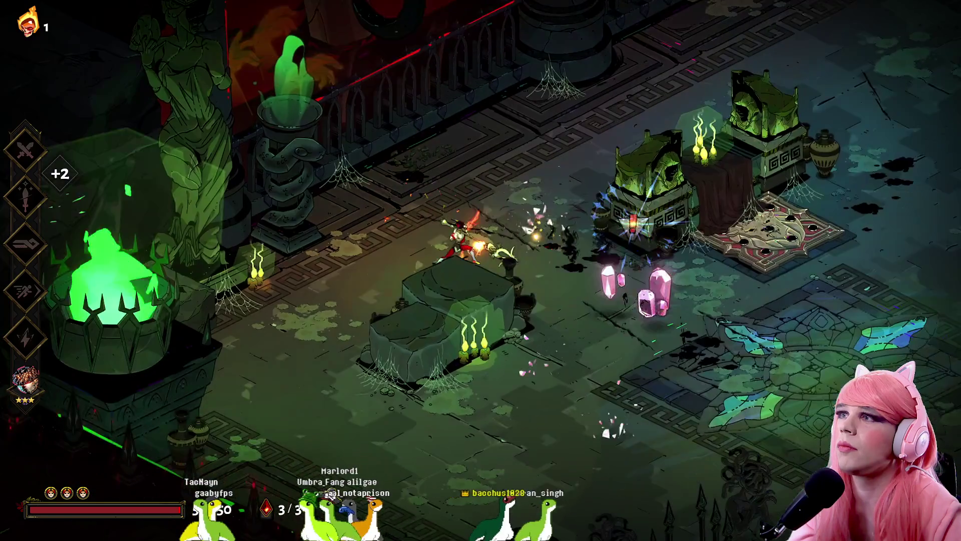
key("d")
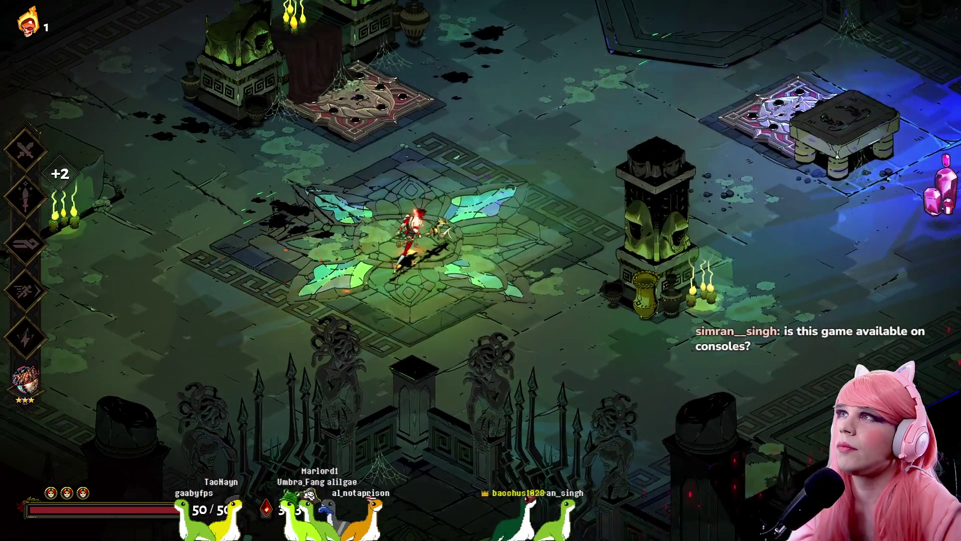
key("d")
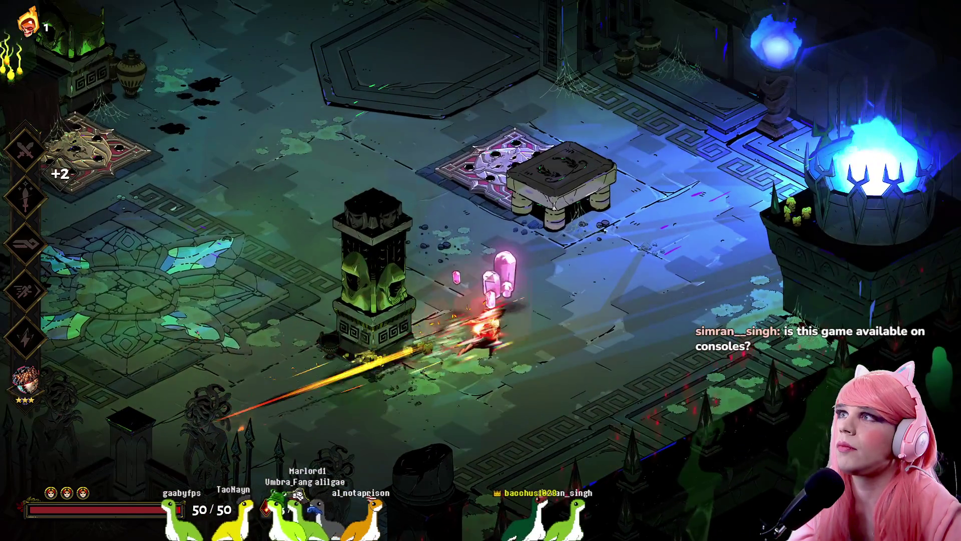
key("a")
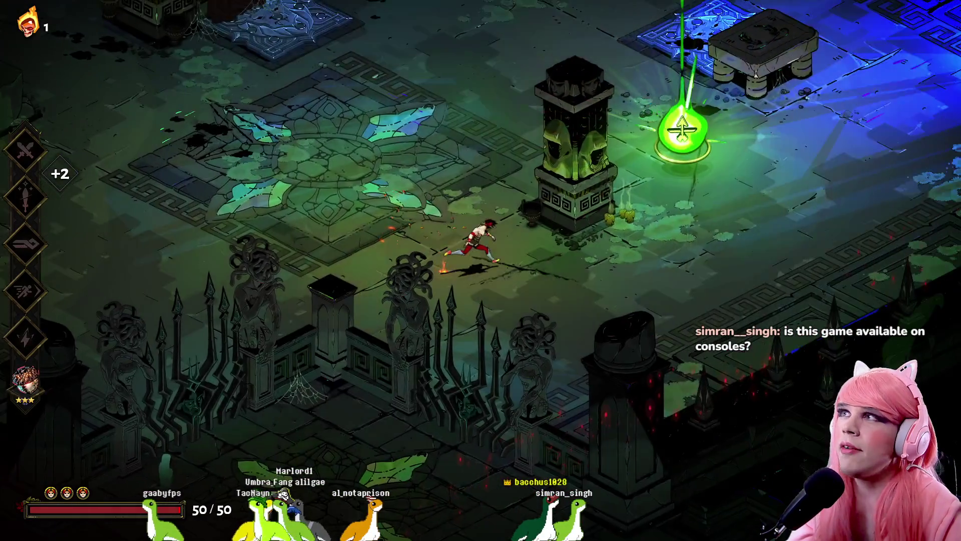
key("w")
key("Escape")
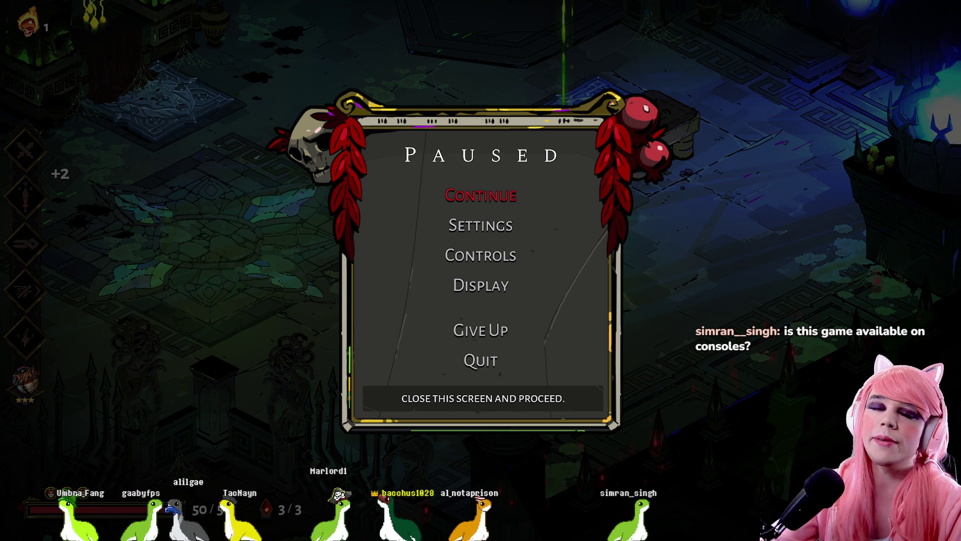
- Resume the game, collect the green boon orb and advance Artemis's dialogue
left_click(481, 196)
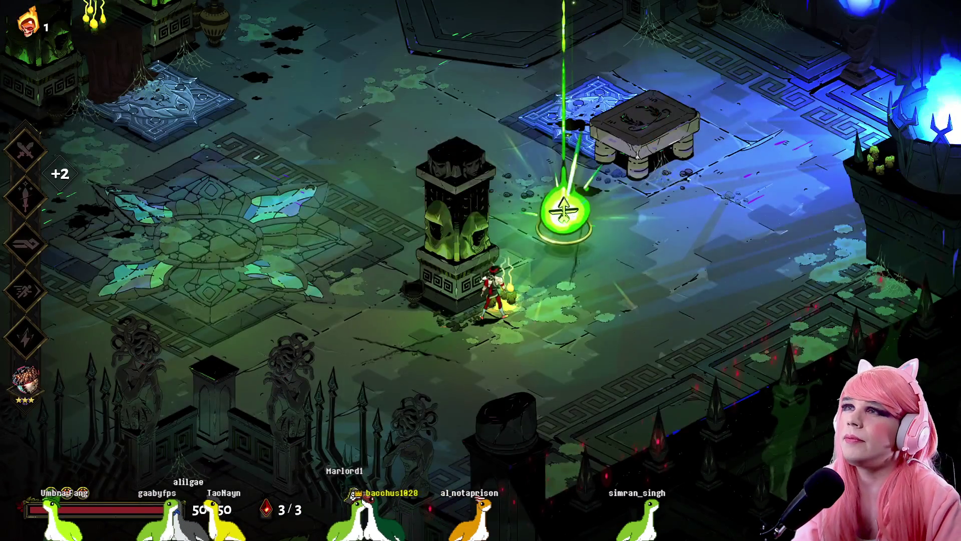
key("w+d")
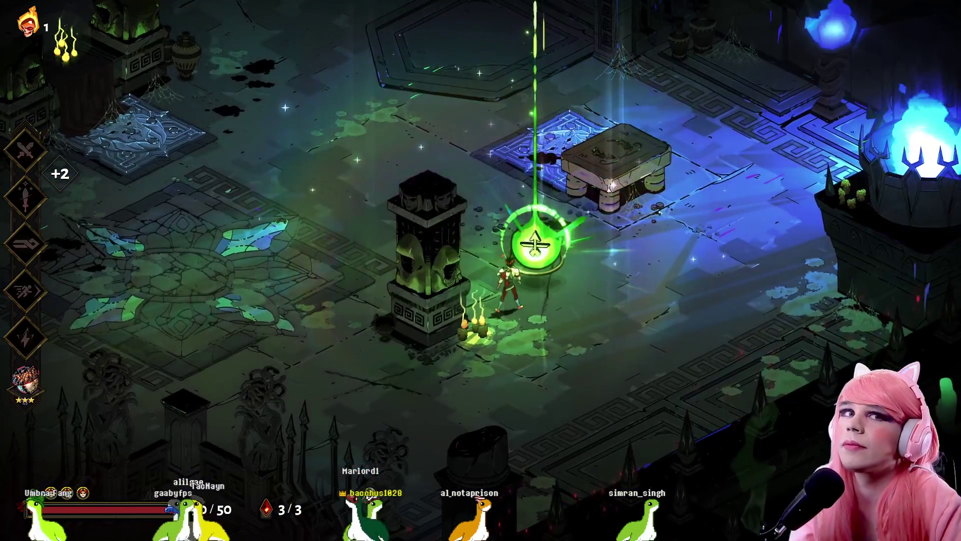
key("e")
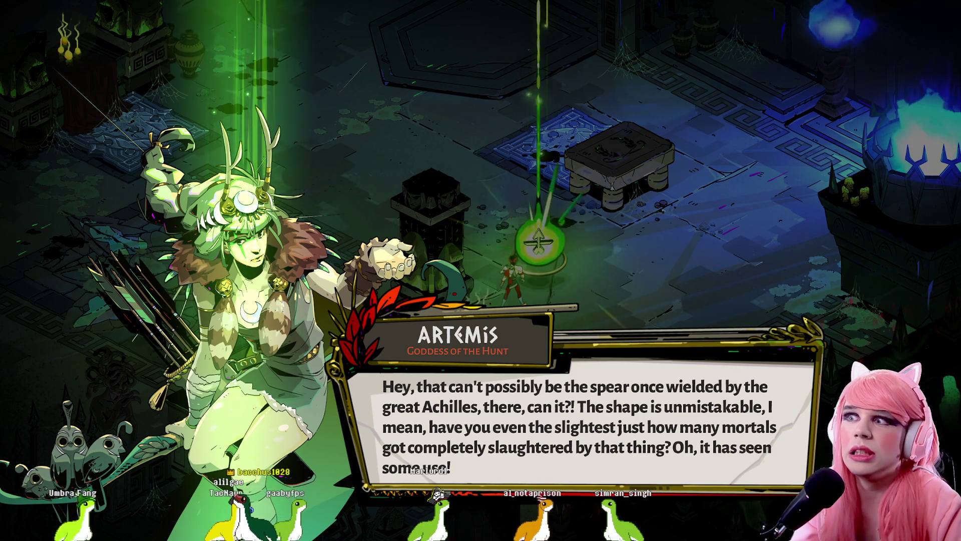
key("e")
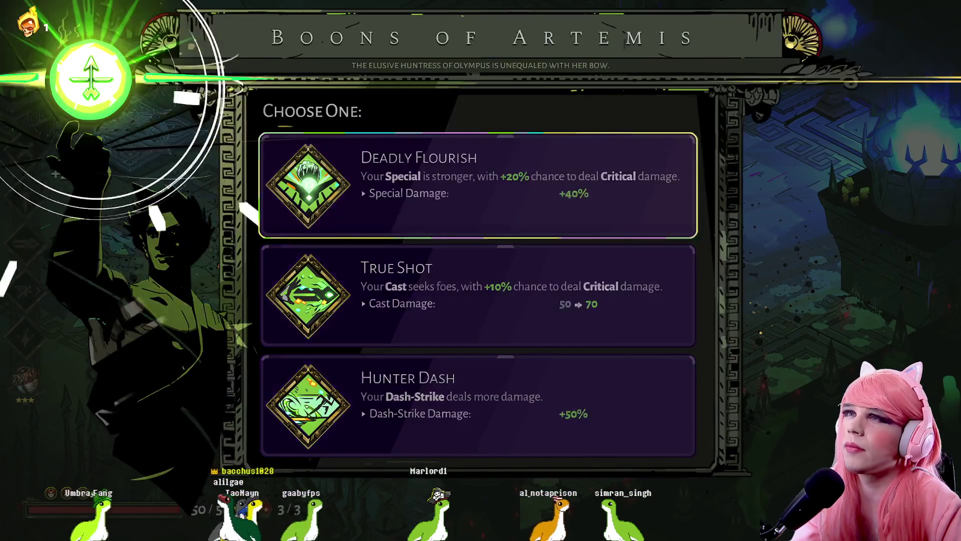
- Compare Deadly Flourish with True Shot and take Deadly Flourish for +40% Special damage
key("Down")
key("Up")
key("Down")
key("Up")
key("Down")
key("Up")
key("Down")
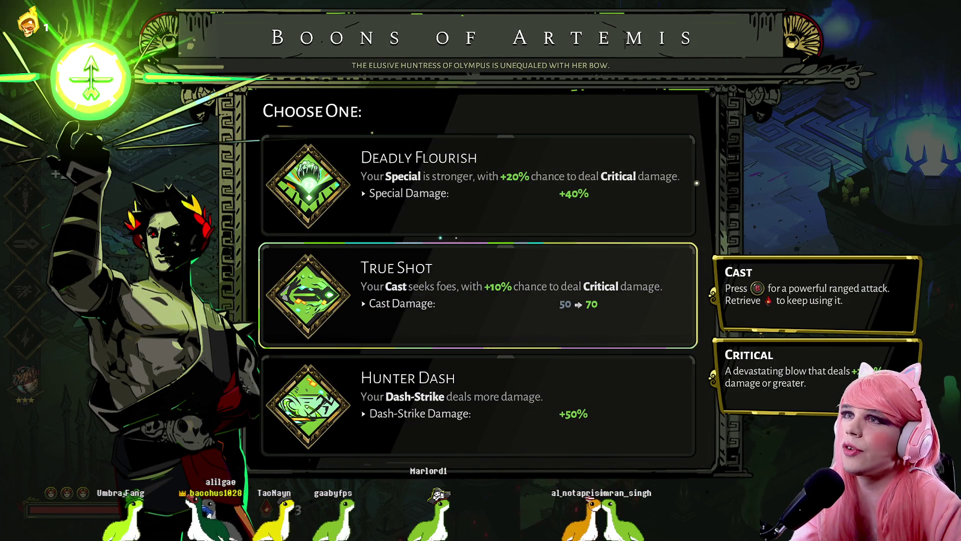
key("Up")
key("Down")
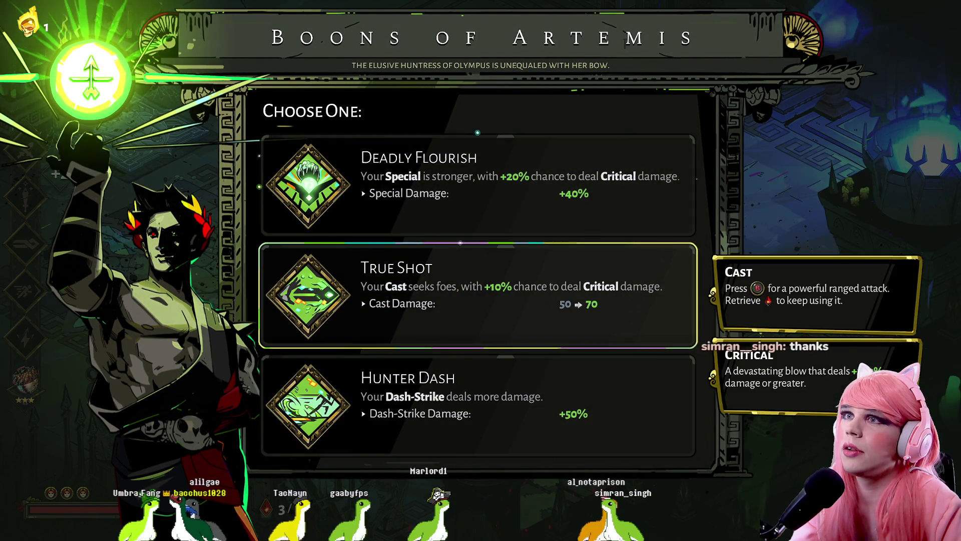
key("Up")
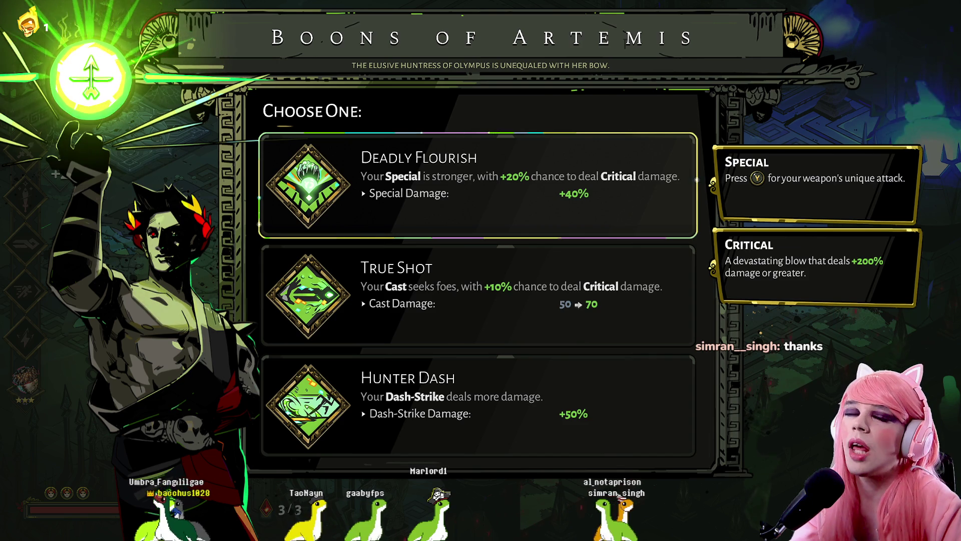
key("Return")
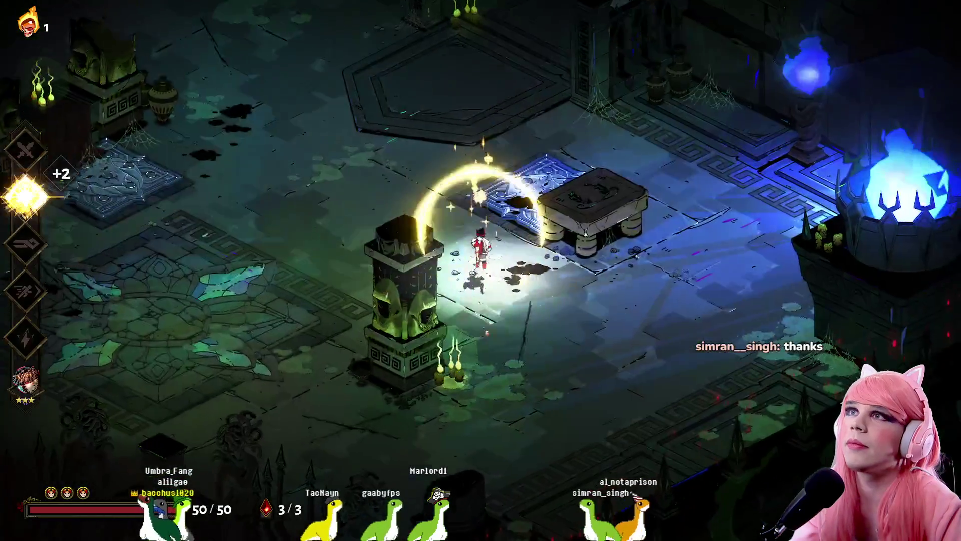
- Run across the chamber, strike the boss with the spear, and head north toward the reward orb
key("a")
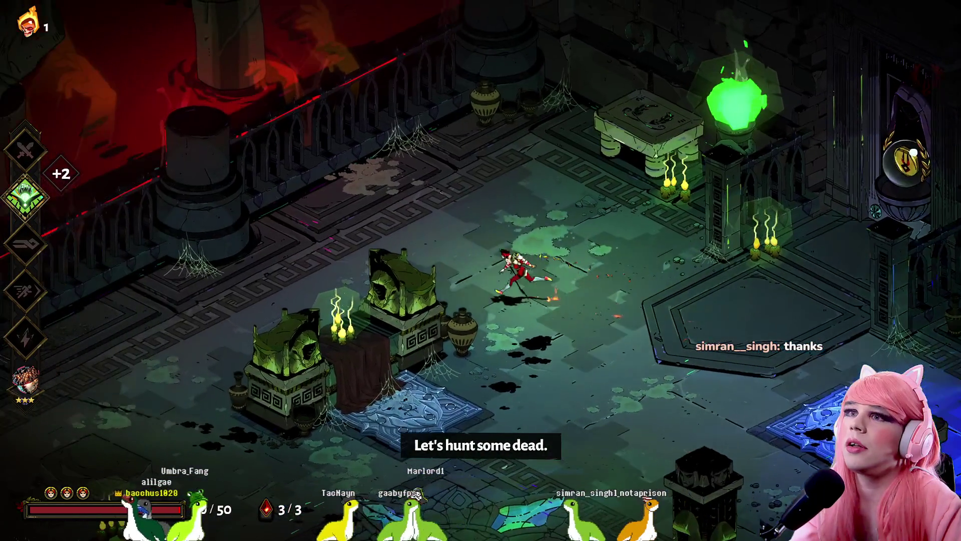
key("w")
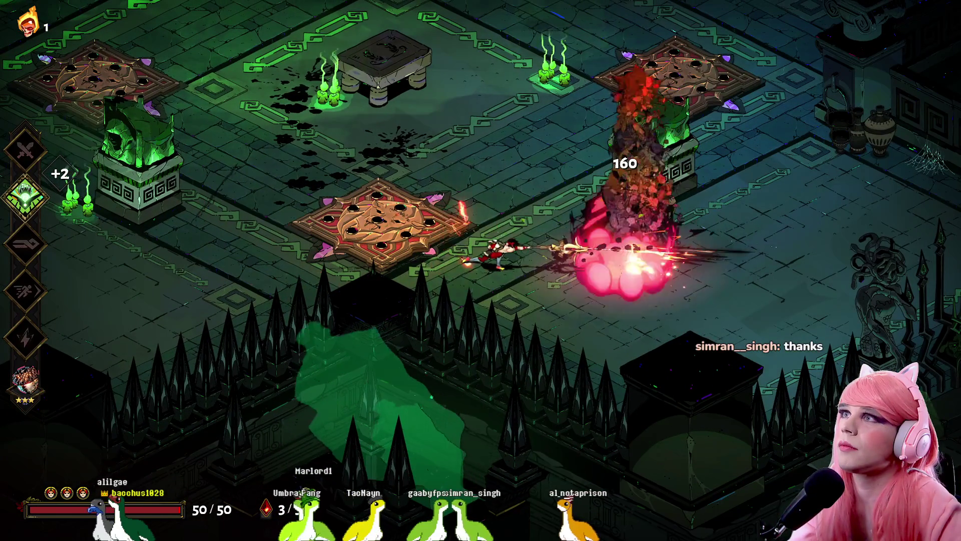
key("w")
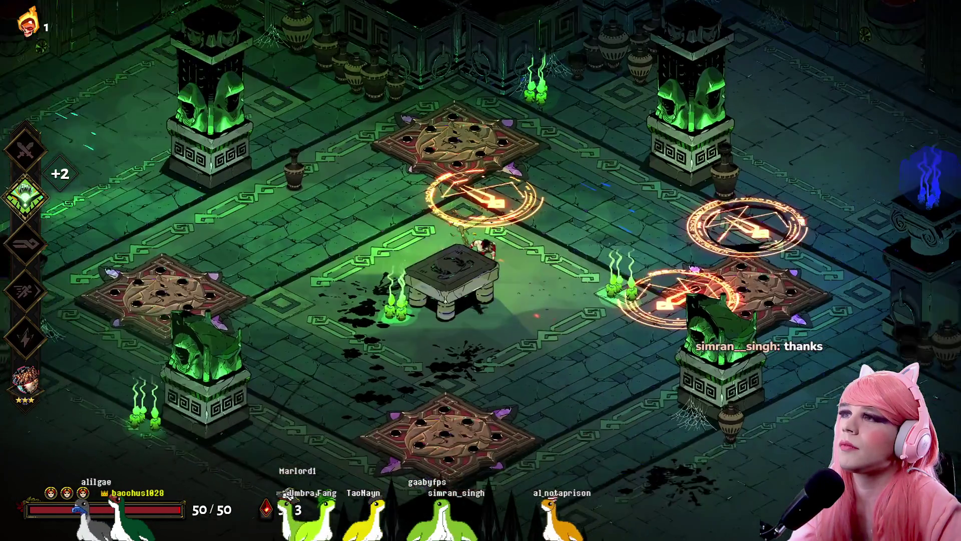
key("d")
key("d")
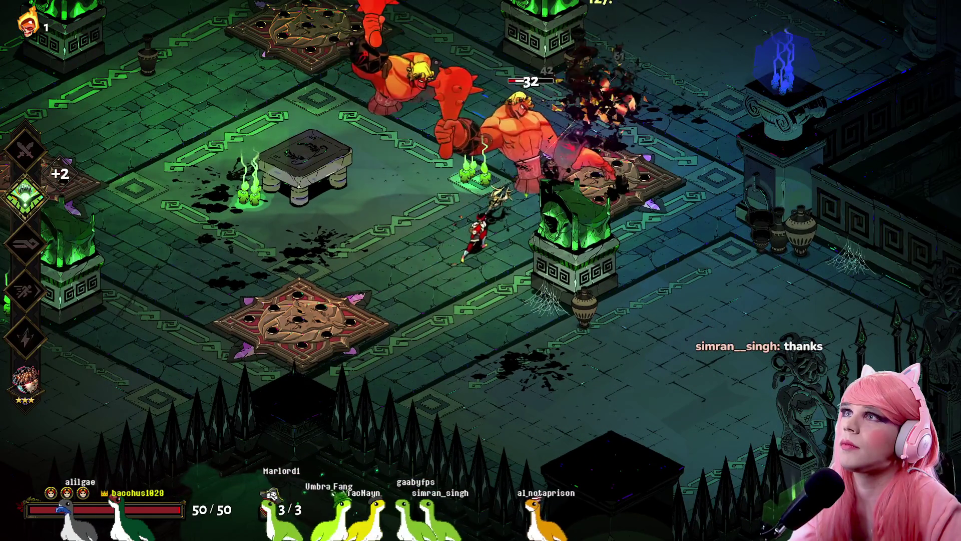
key("d")
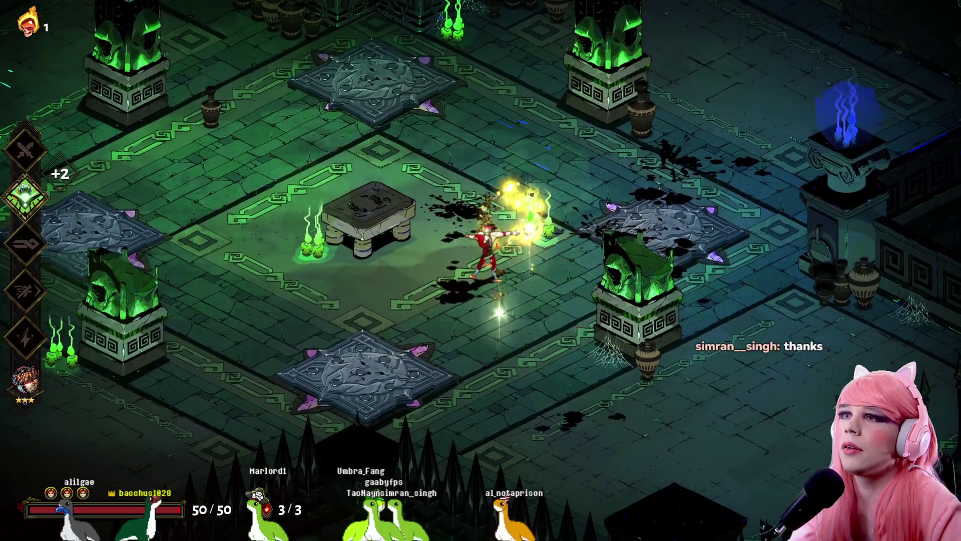
key("w")
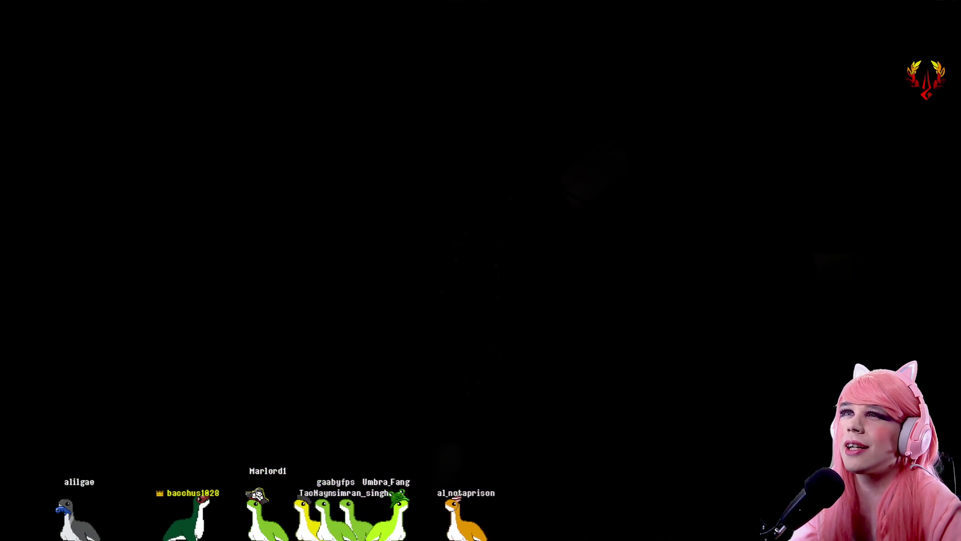
- Clear Chamber 5's enemies with spear attacks, dashes and throws, then pause the game
key("d")
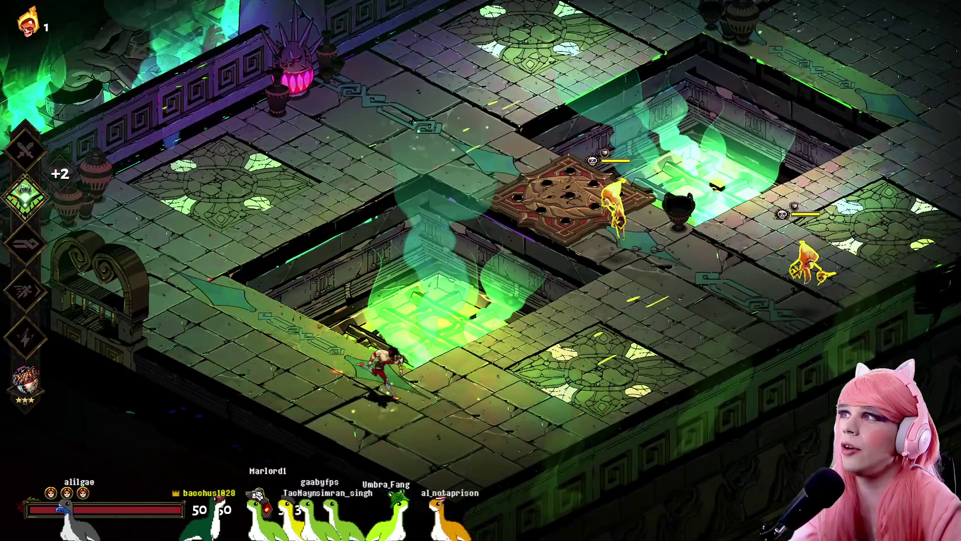
key("d")
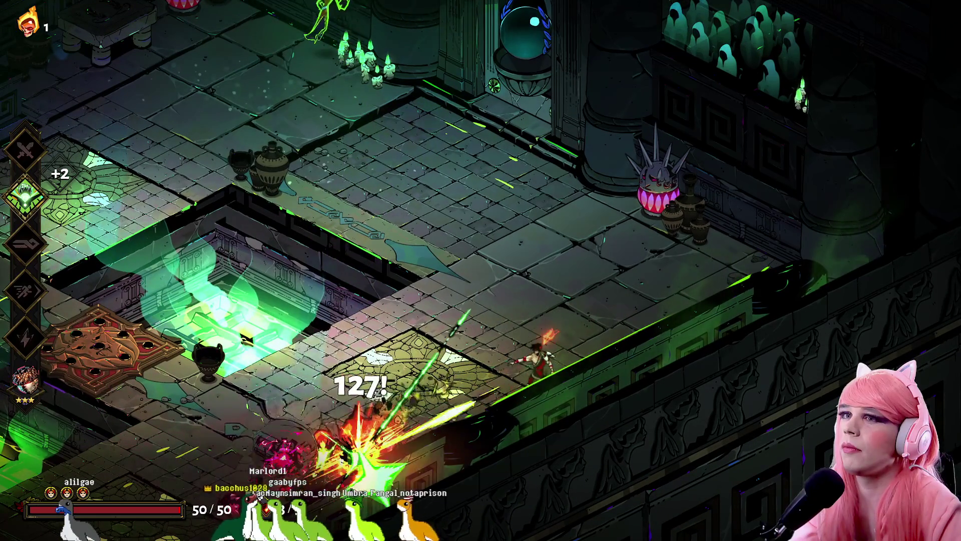
key("a")
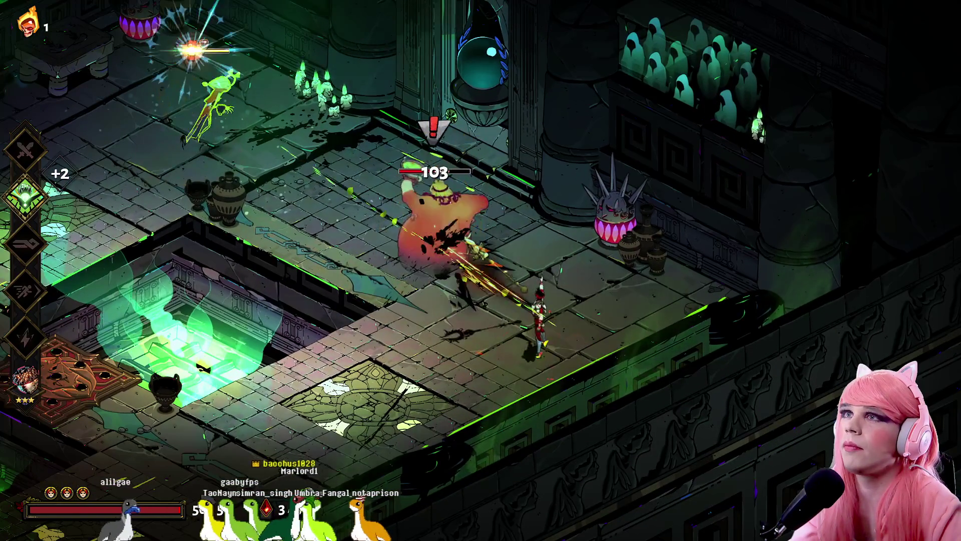
key("a")
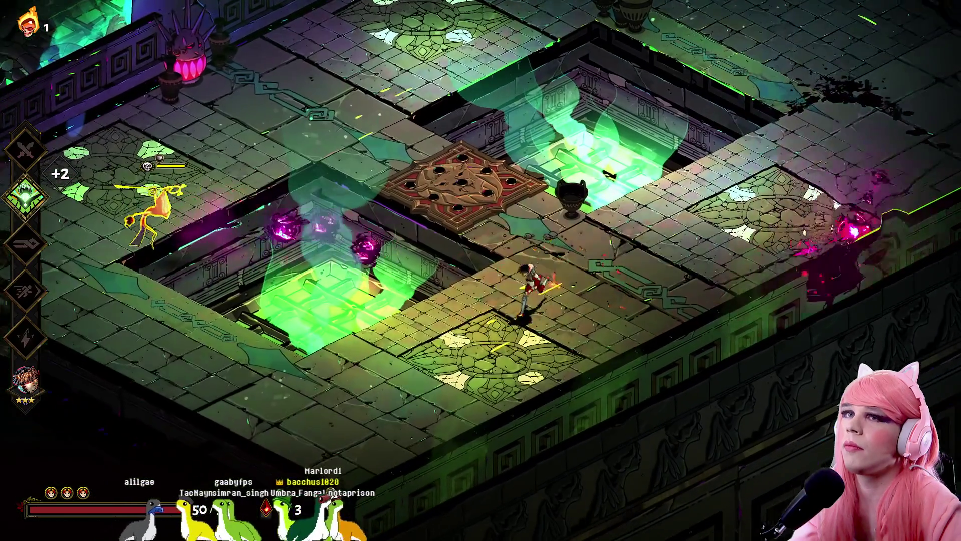
key("a")
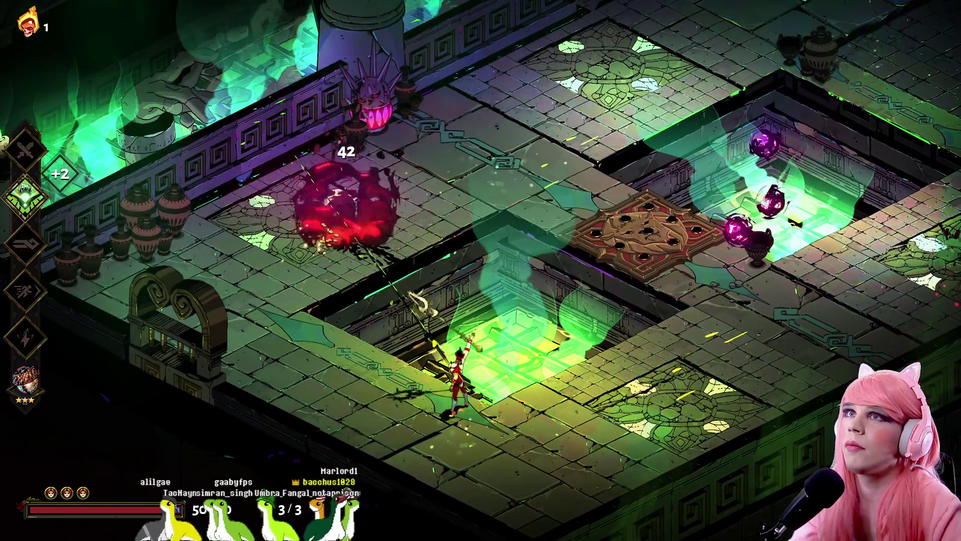
key("w+d")
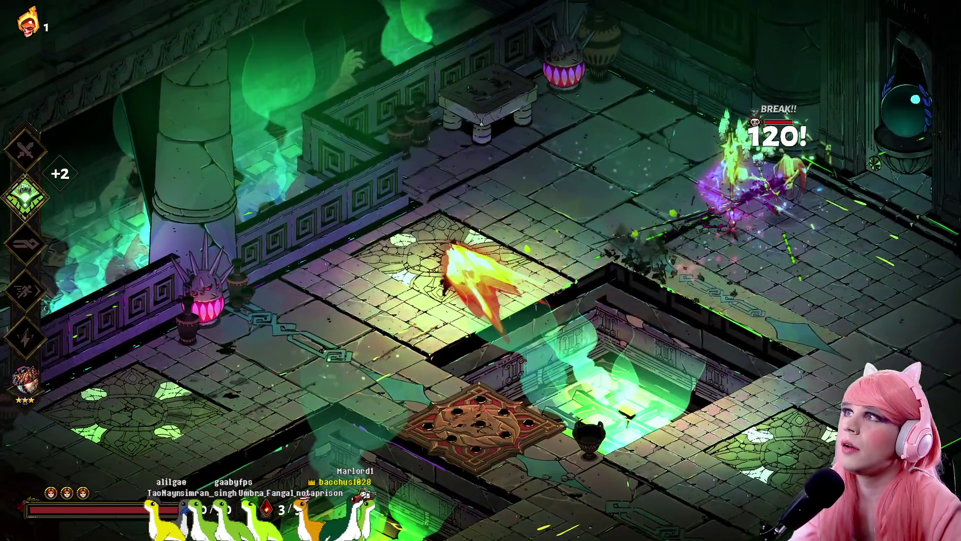
key("w+d")
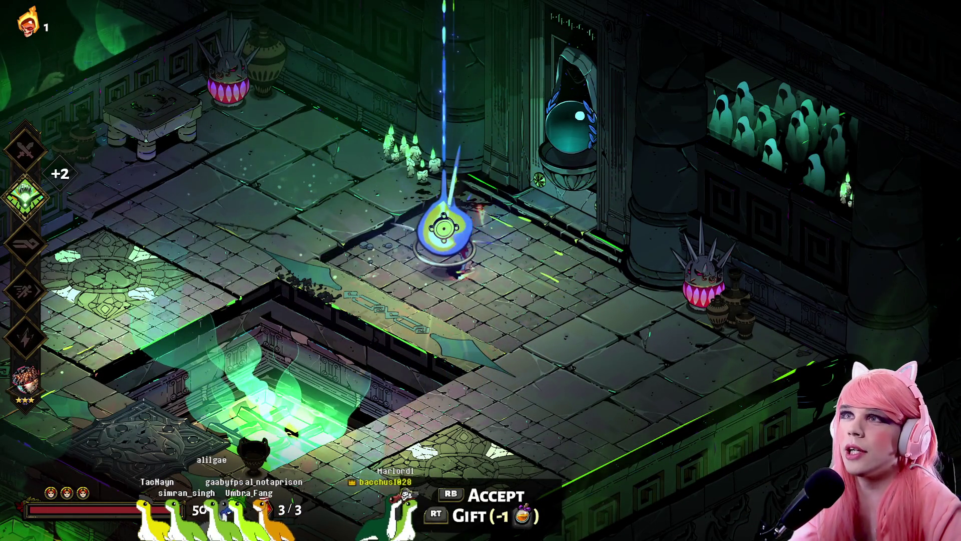
key("Escape")
key("Escape")
- Show the boon overview, then read Codex entries in Olympian Gods and Others of Note down to Dusa
key("i")
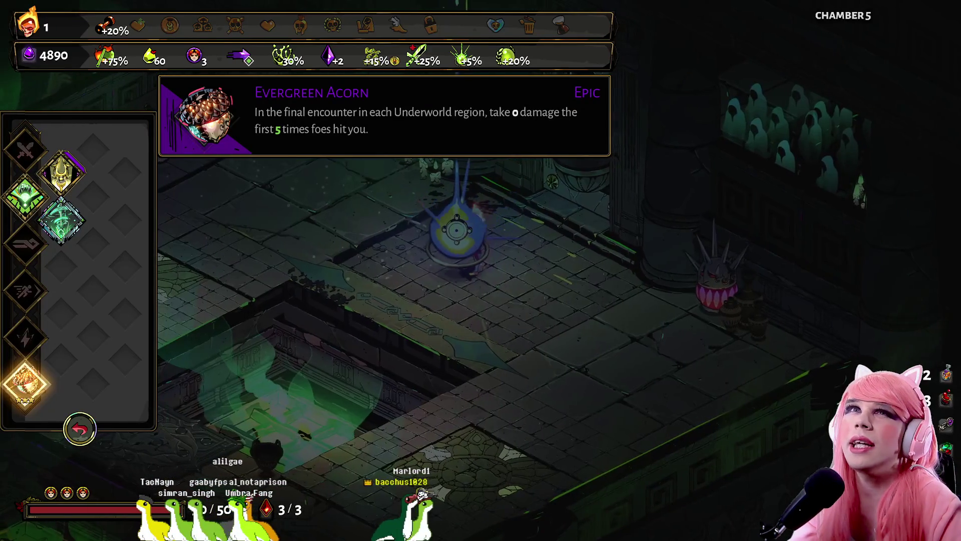
key("c")
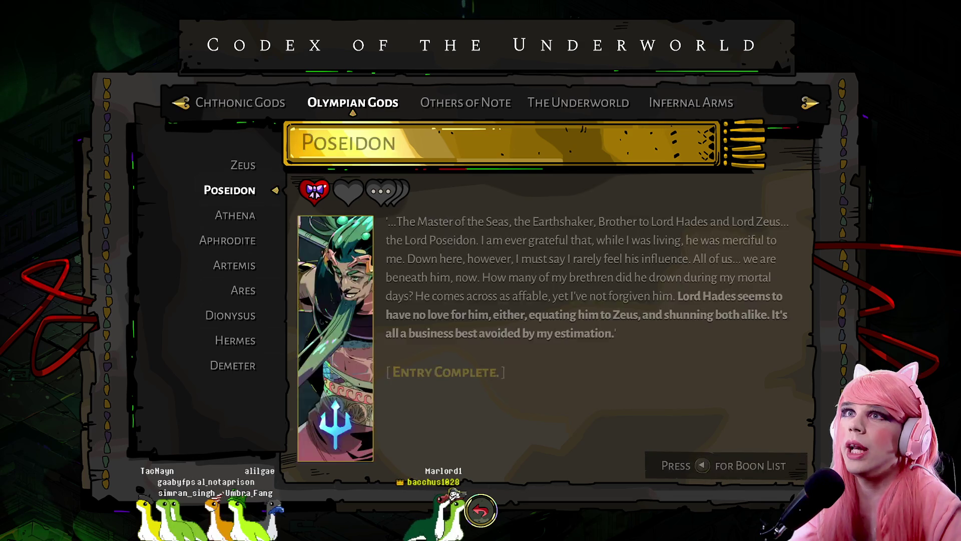
key("Down")
key("Down")
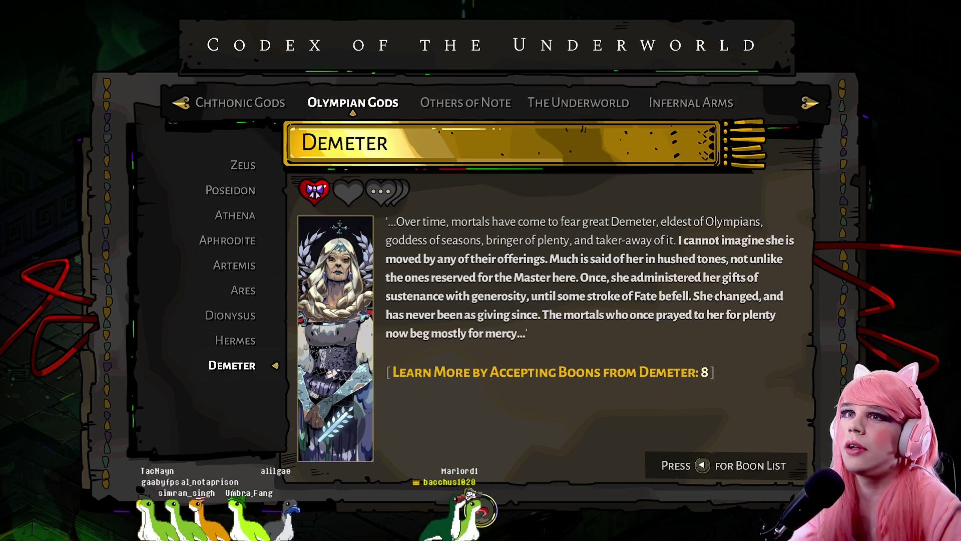
key("Up")
key("Up")
key("Up")
key("Right")
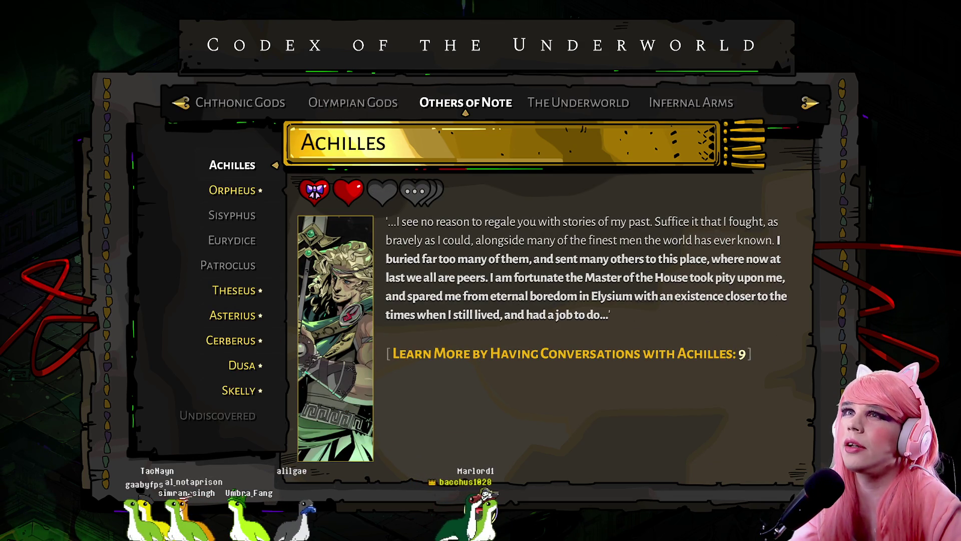
key("Down")
key("Down")
key("Down")
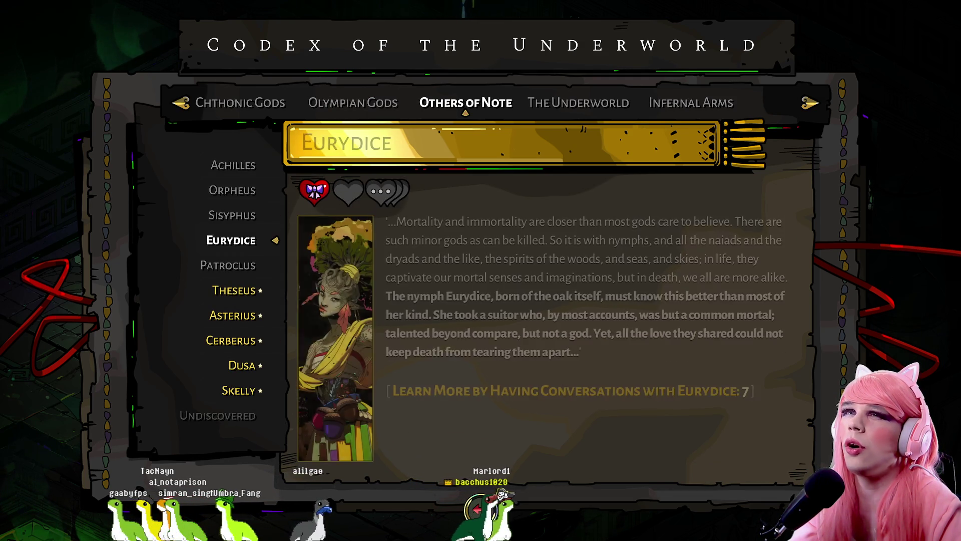
key("Down")
key("Down")
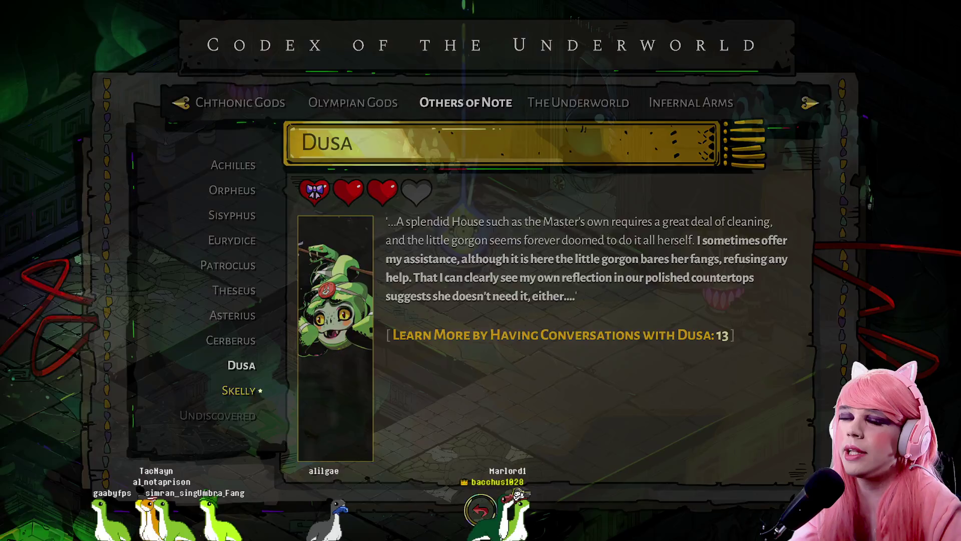
key("Escape")
- Collect Athena's boon orb and pick Phalanx Shot over Sure Footing and Divine Strike
key("a")
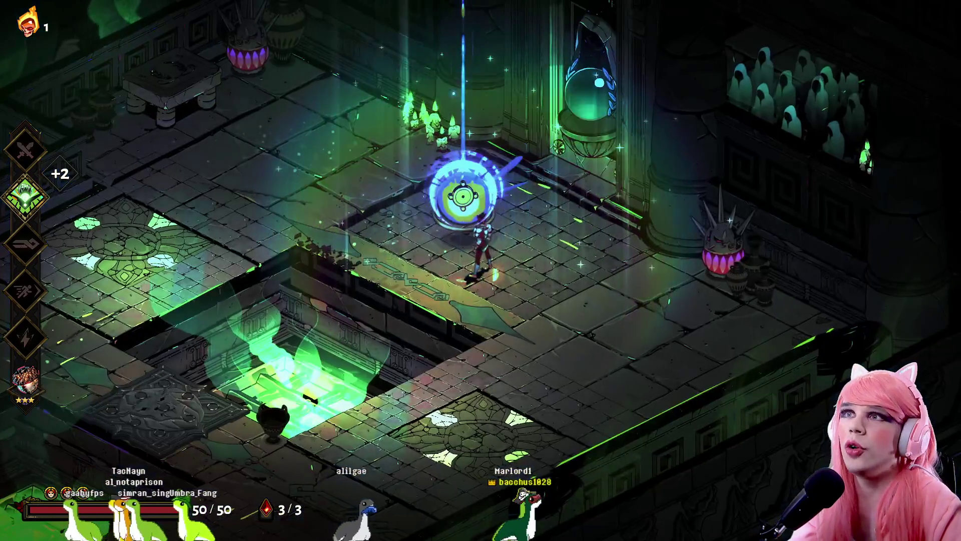
key("e")
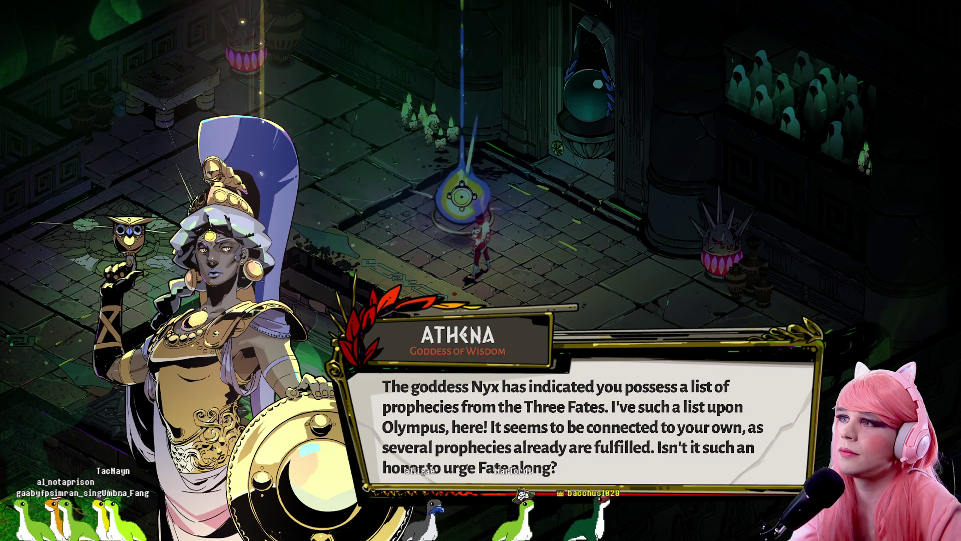
key("e")
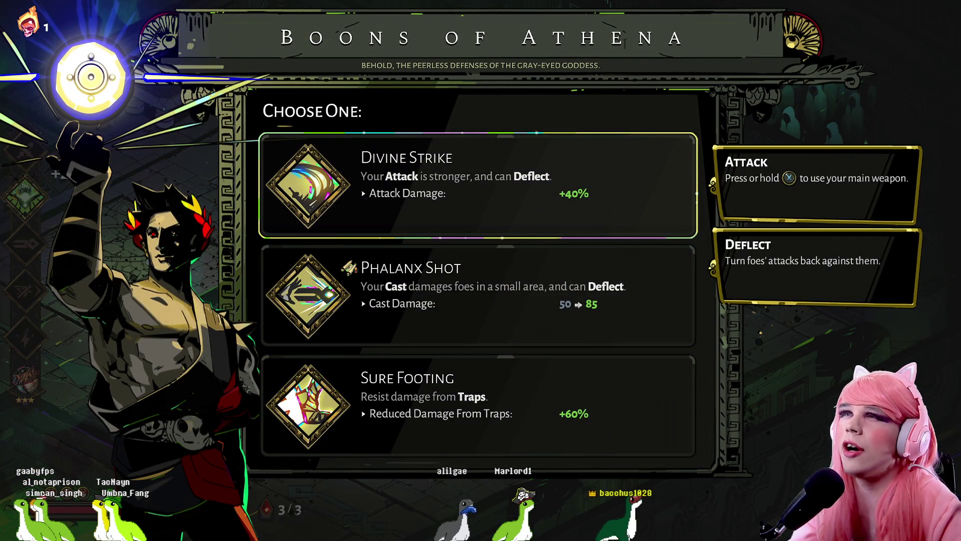
key("Down")
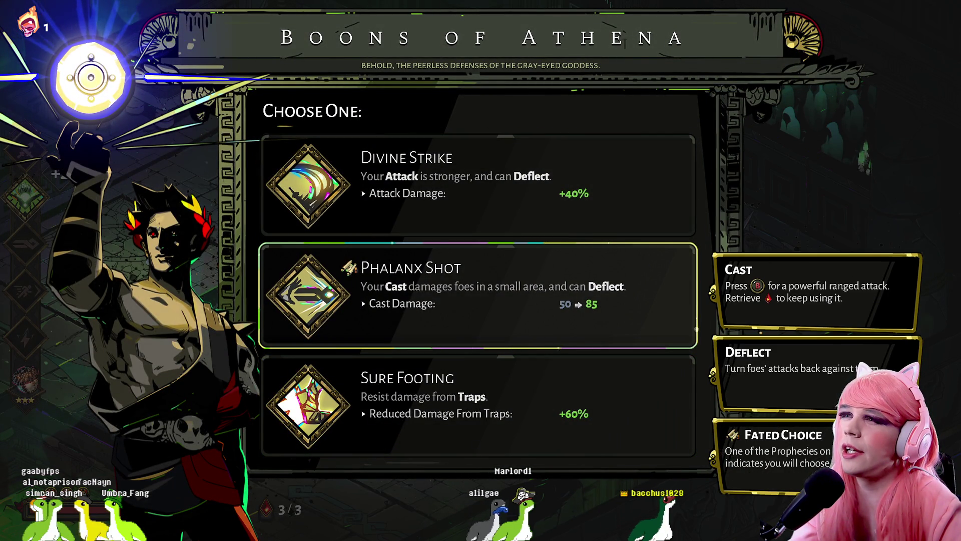
key("Down")
key("Up")
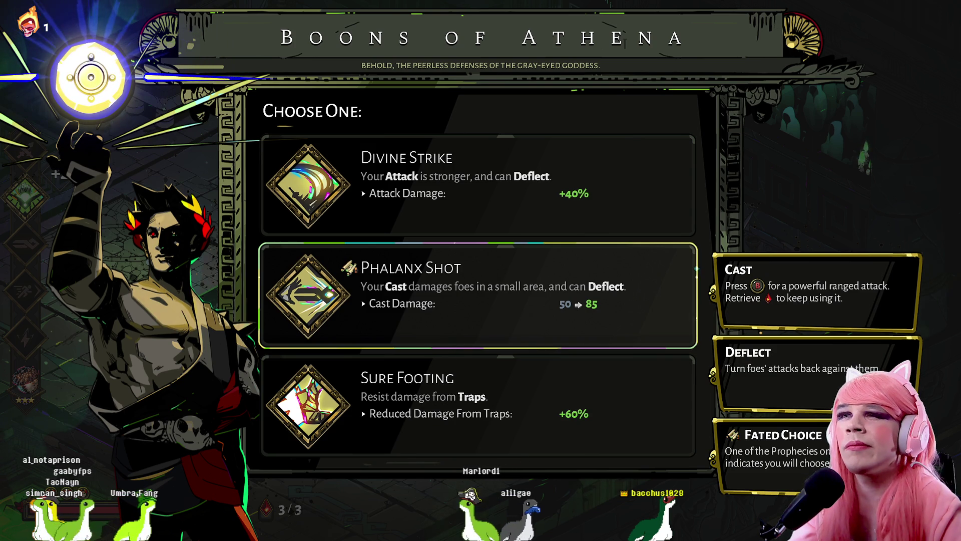
key("Up")
key("Down")
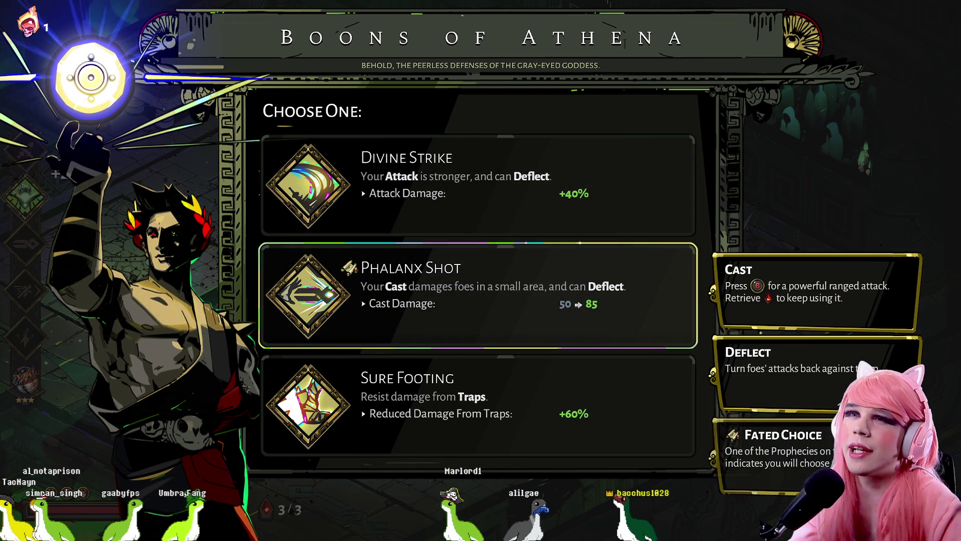
key("Return")
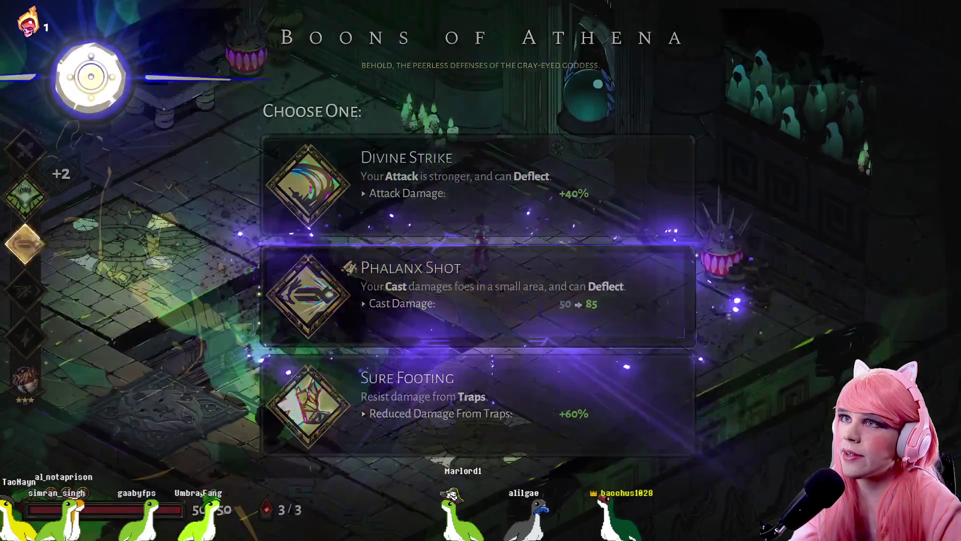
- Fire casts while moving up the room, recovering the cast between shots
key("q")
key("s")
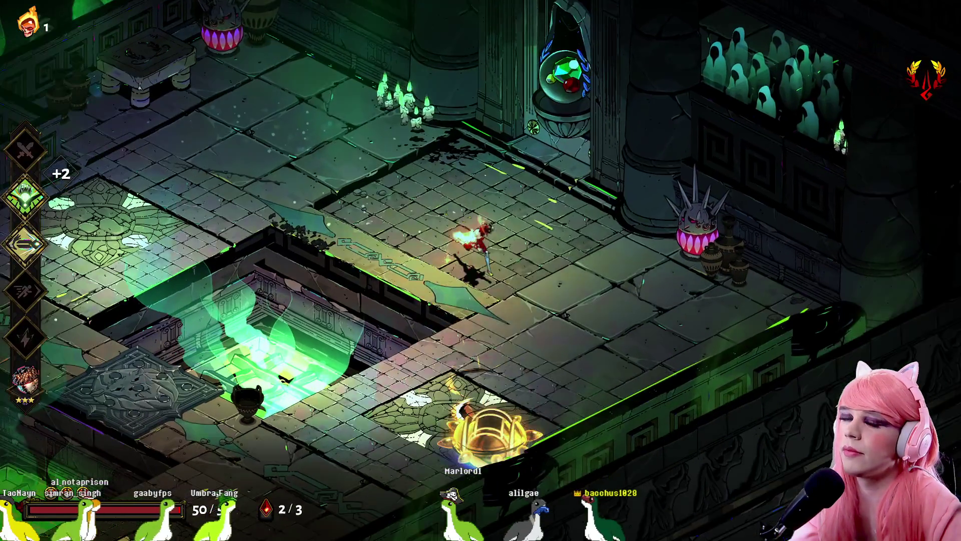
key("q")
key("w")
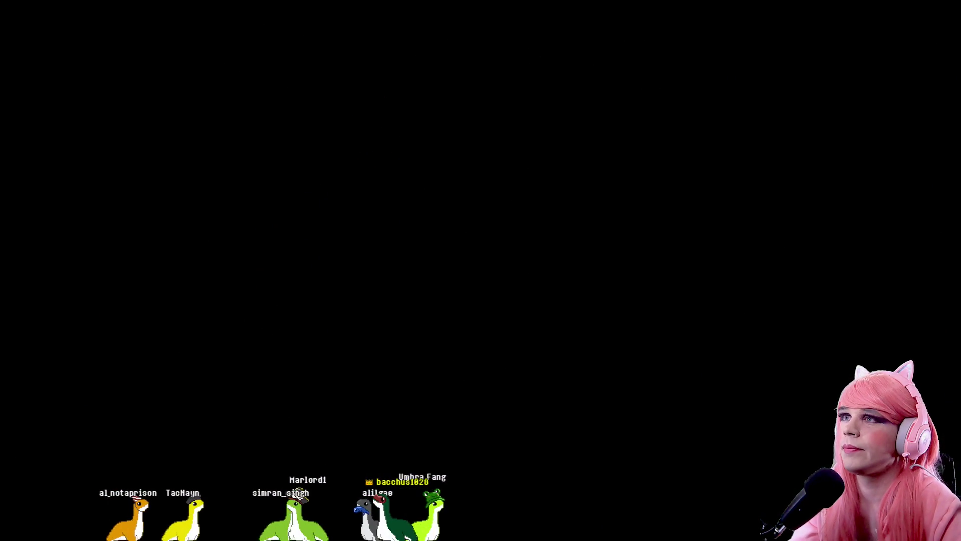
- Dash and strafe around the armoured Doomstone, striking it repeatedly with the spear
key("a+s")
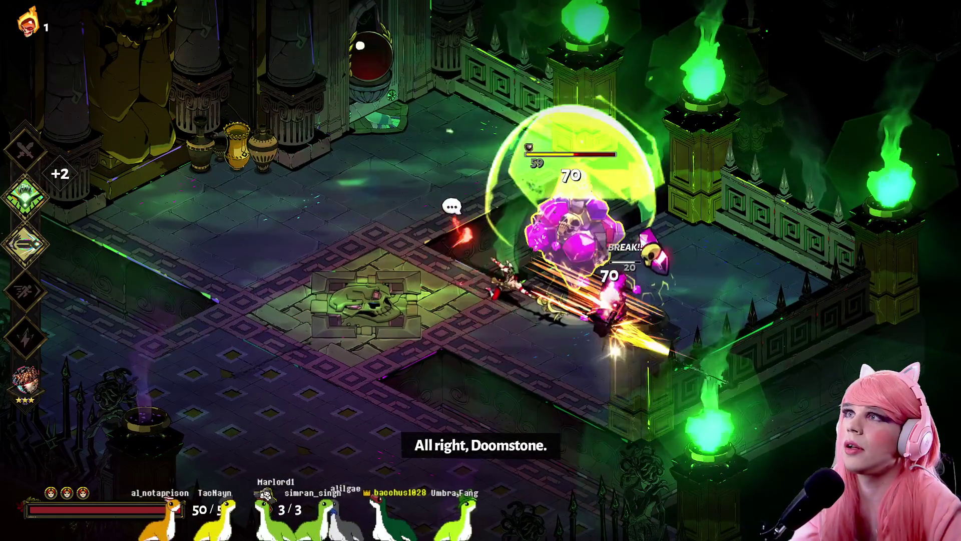
key("space")
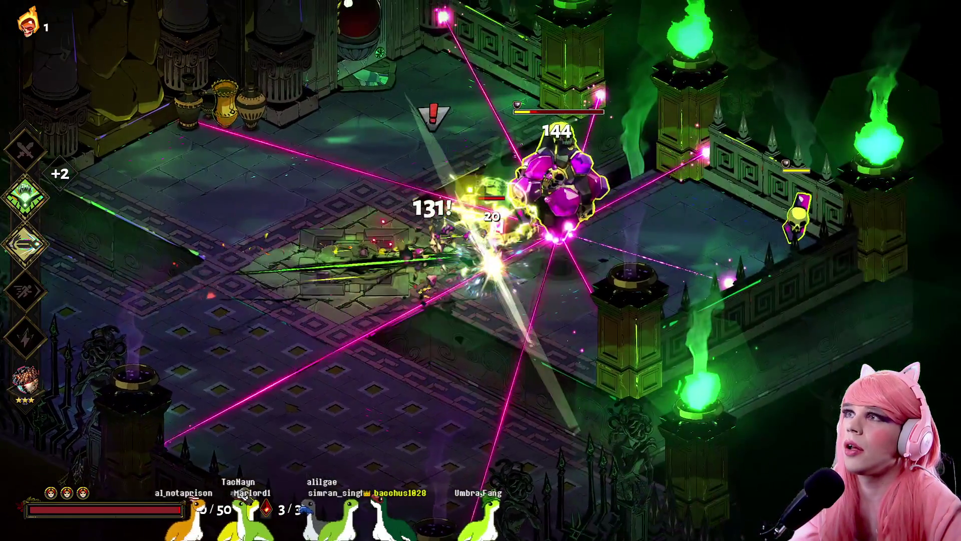
key("a")
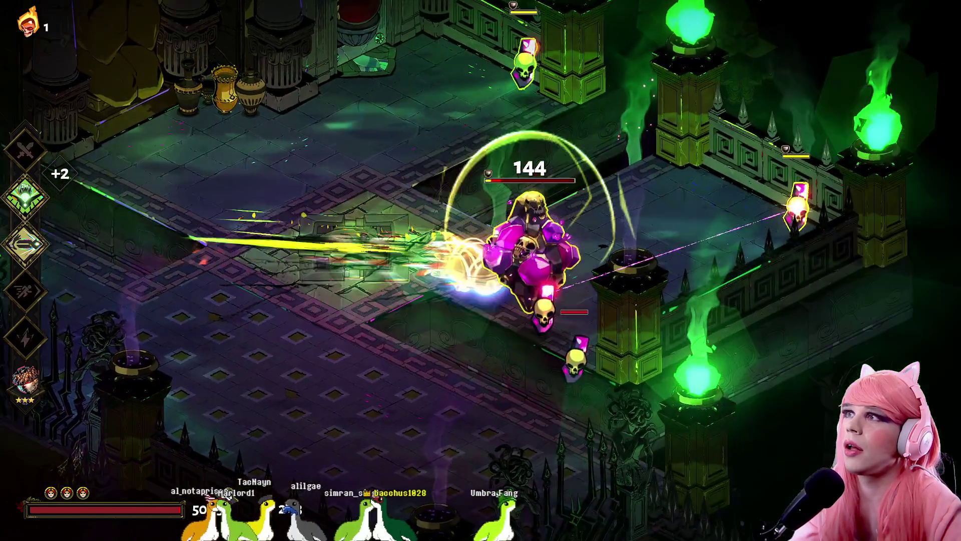
key("a")
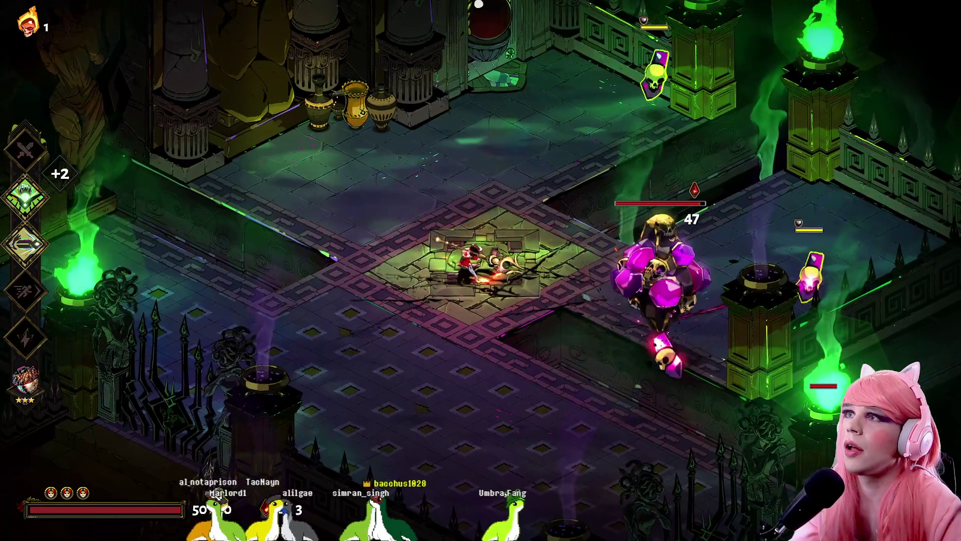
key("a")
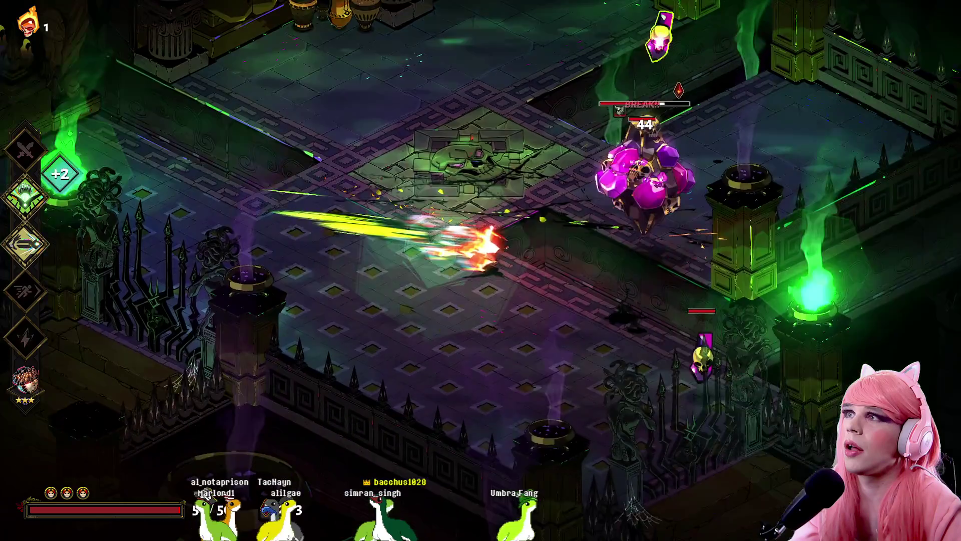
key("a")
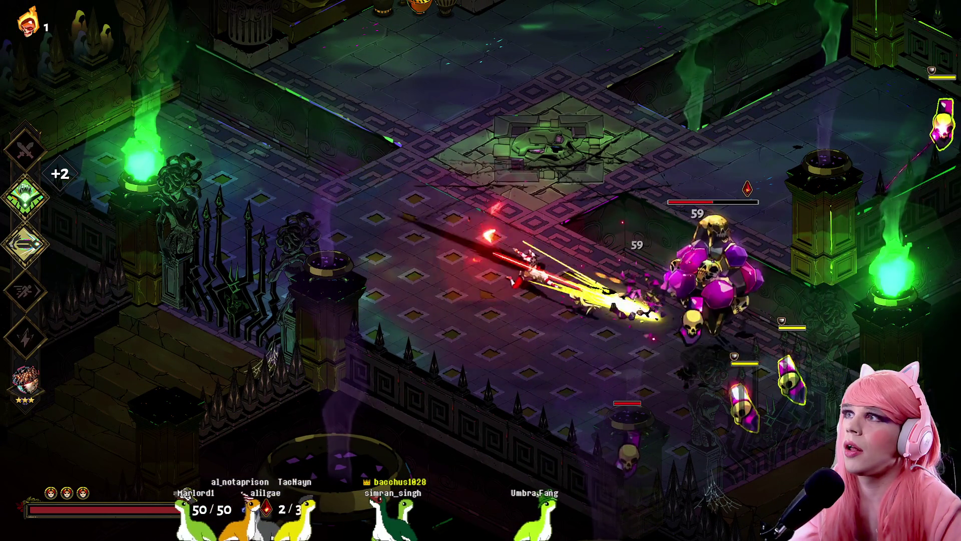
- Destroy the last armoured enemy and walk up to the red Ares reward
key("a")
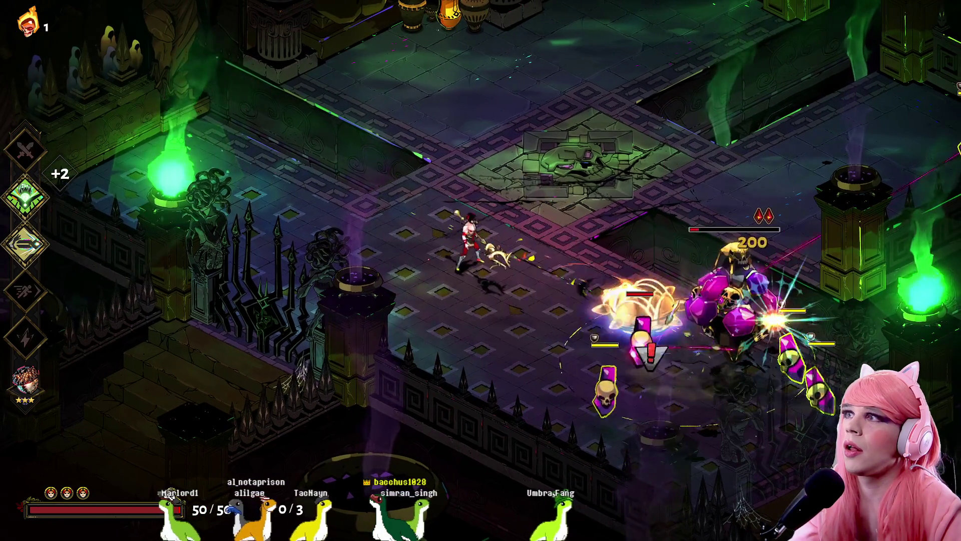
key("d")
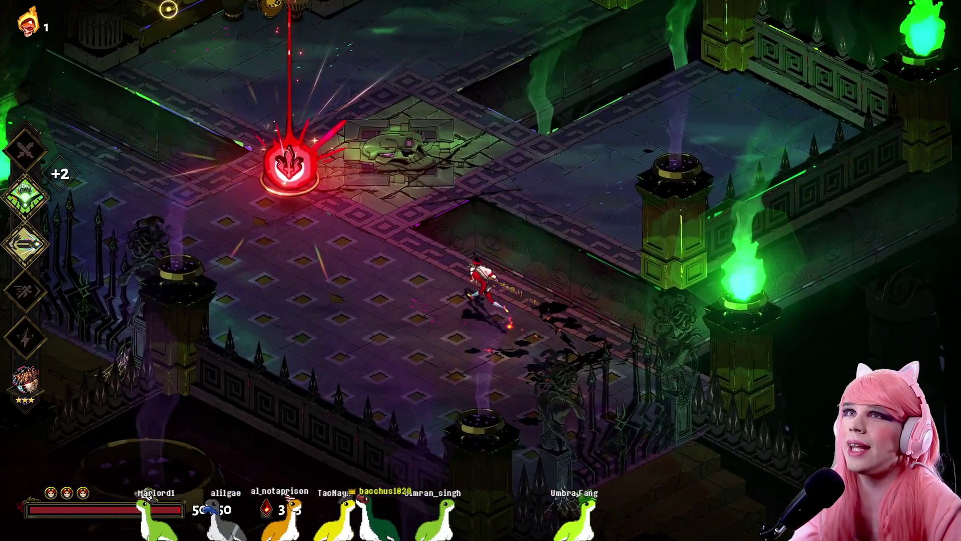
key("w+a")
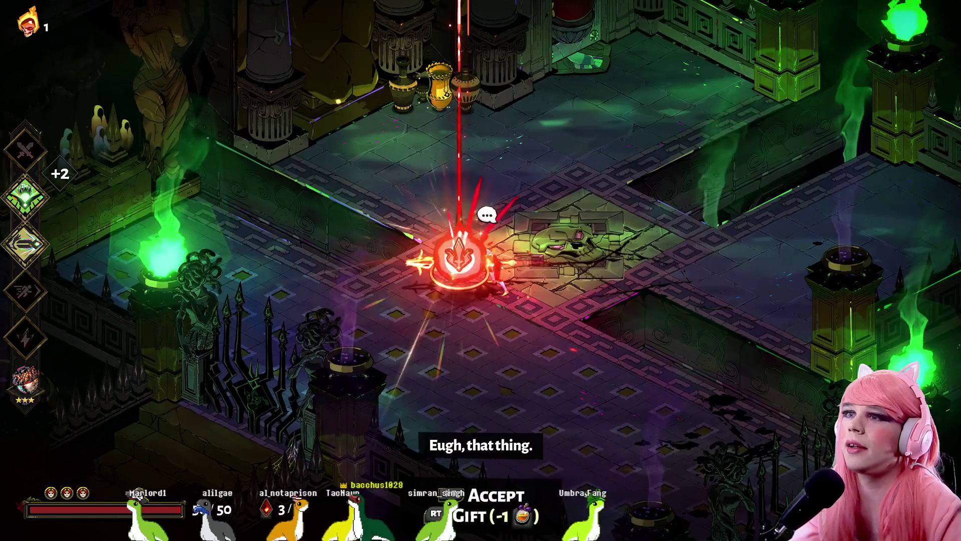
- Accept Ares' gift, compare Battle Rage, choose Urge to Kill, and head to the exit door
key("e")
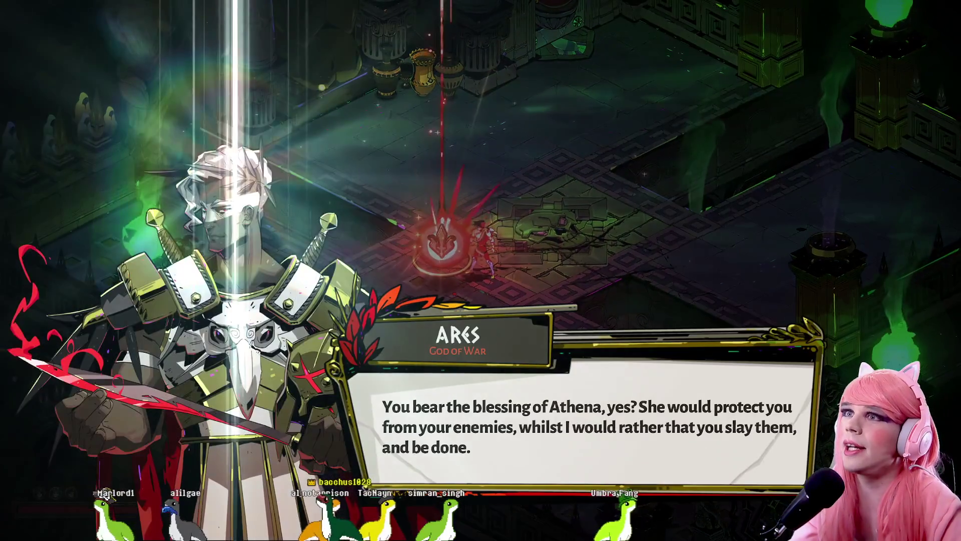
key("e")
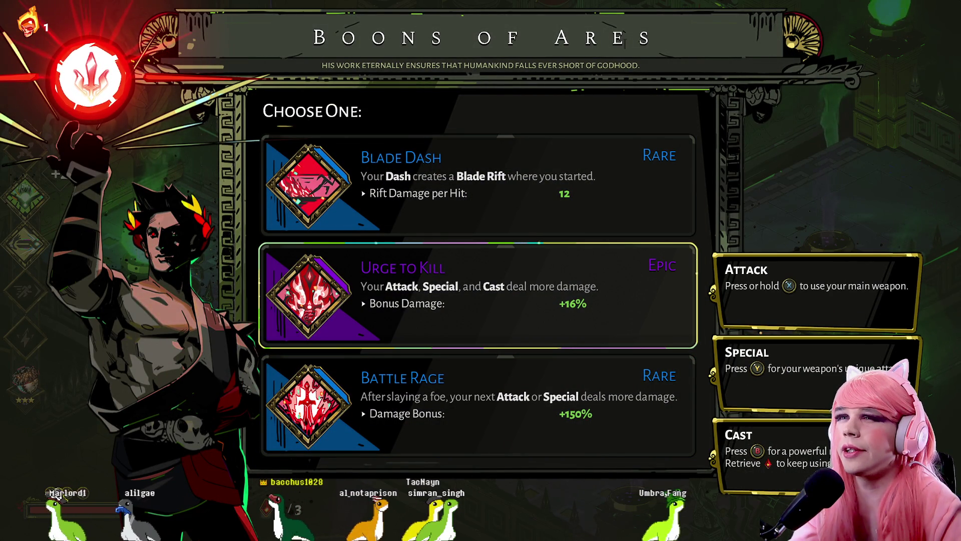
key("Down")
key("Up")
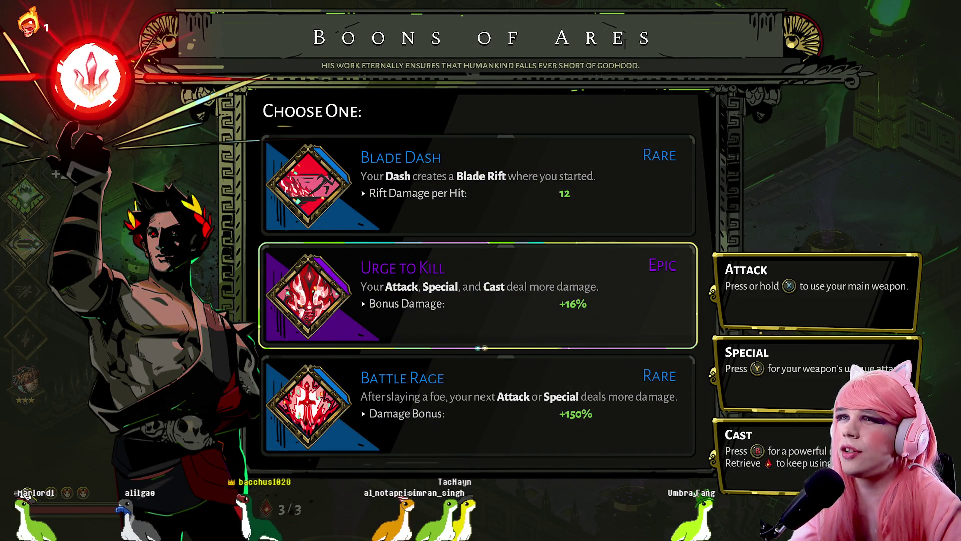
key("Return")
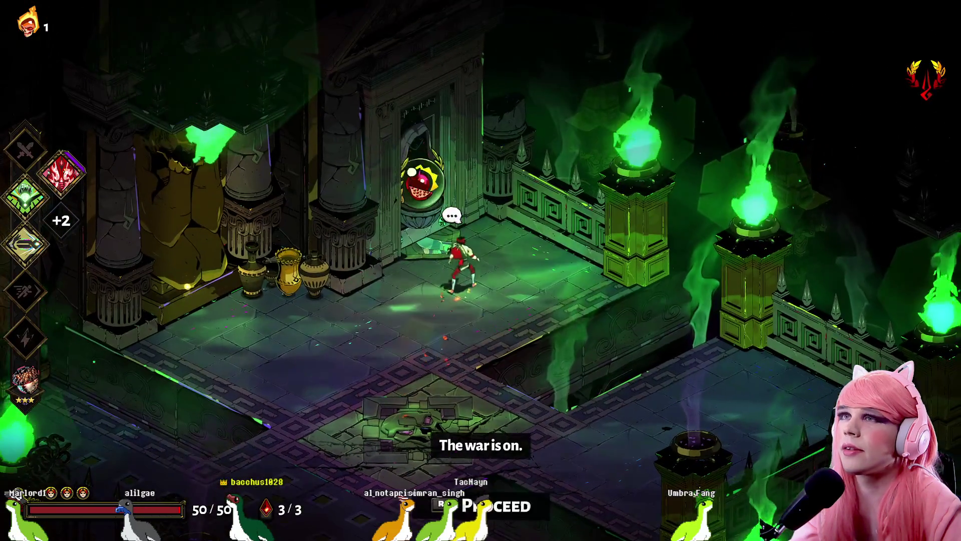
key("e")
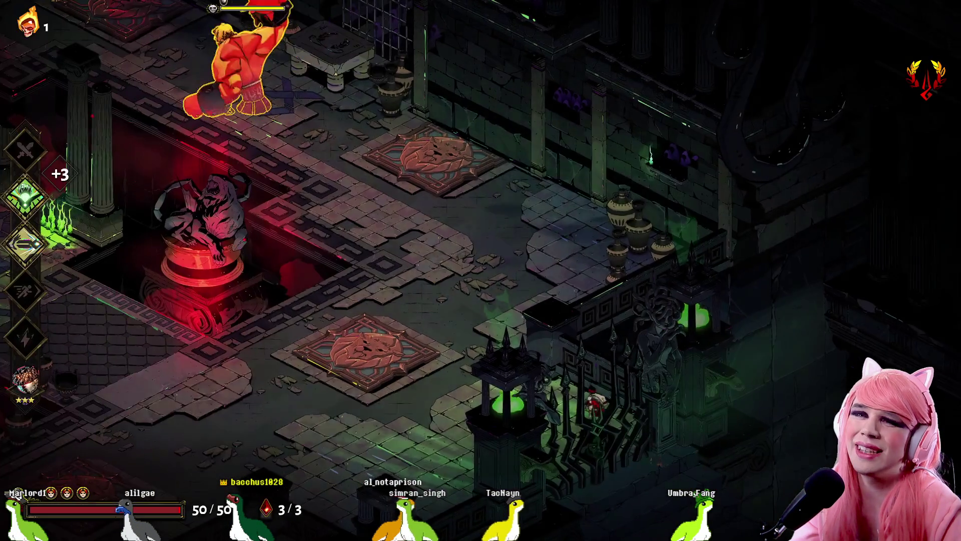
- Engage the red brute Asterion with spear strikes and casts while running around the chamber
key("space")
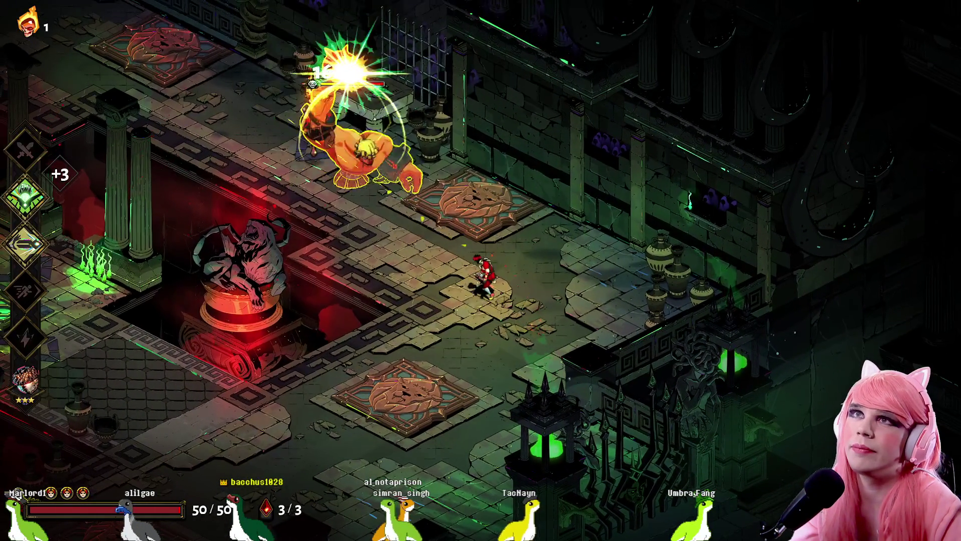
key("space")
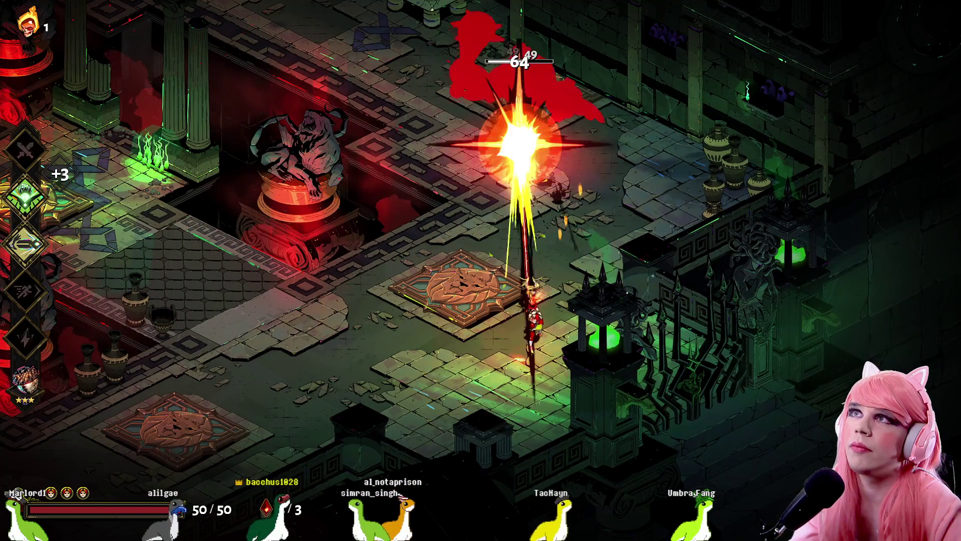
key("a")
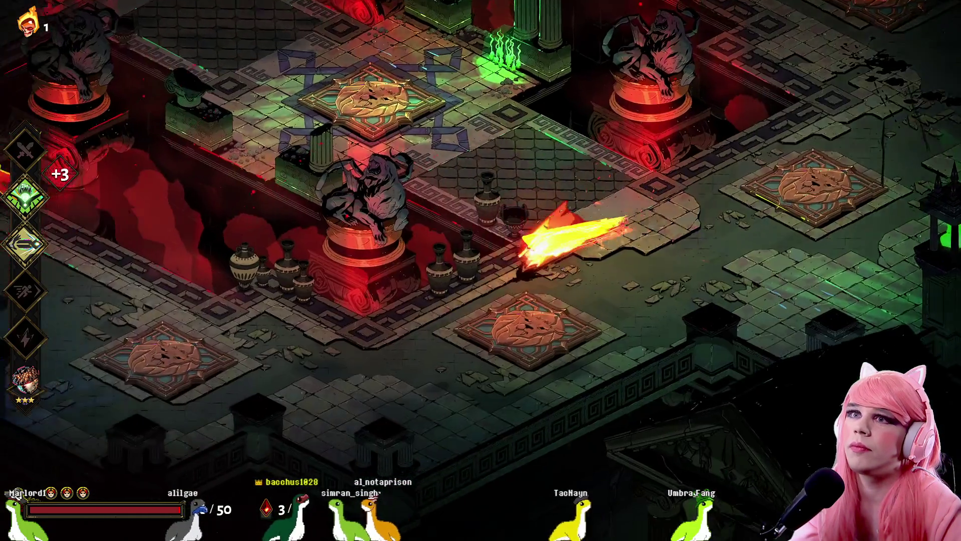
key("a")
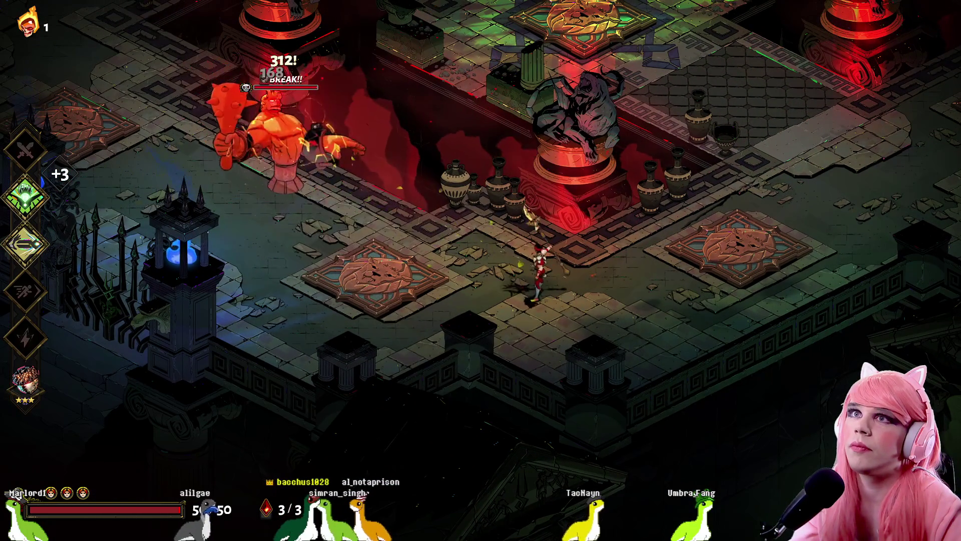
key("a")
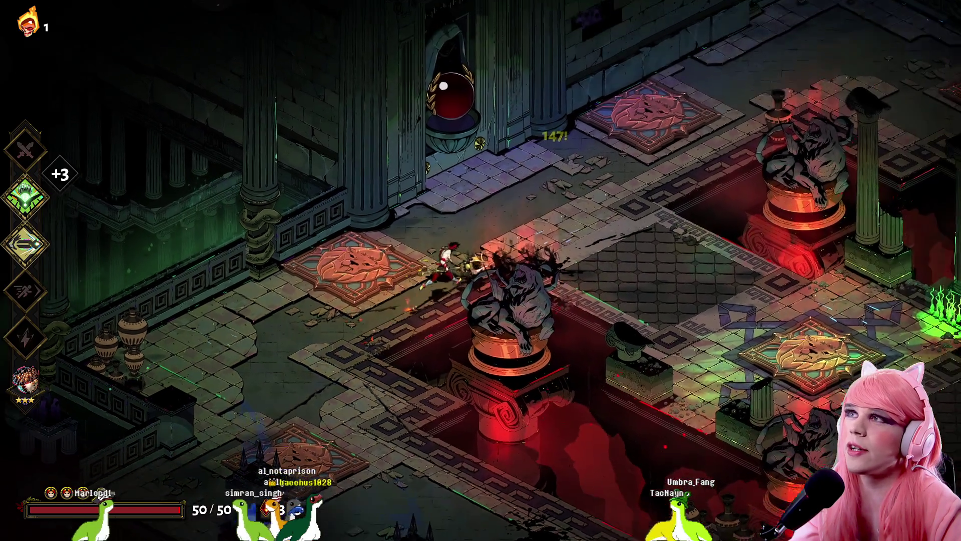
key("d")
key("d")
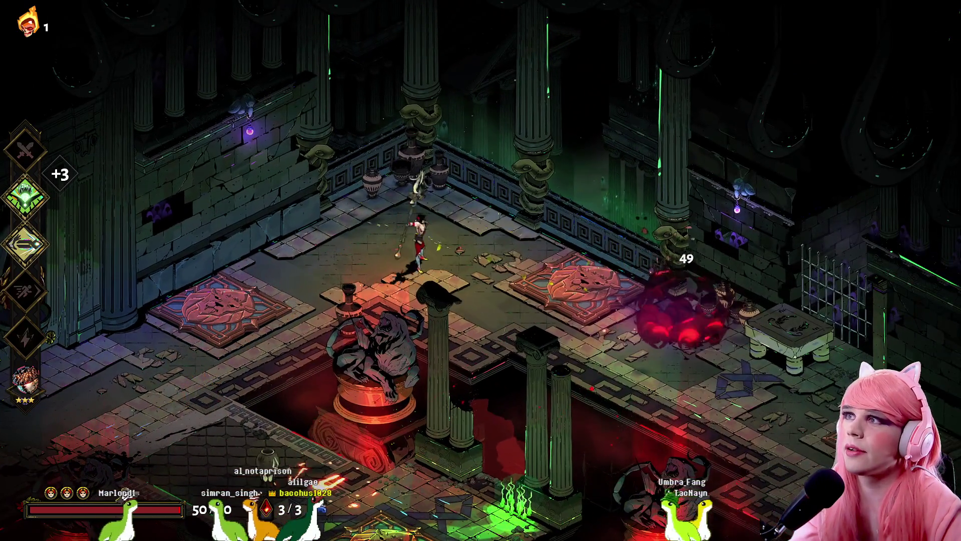
key("d")
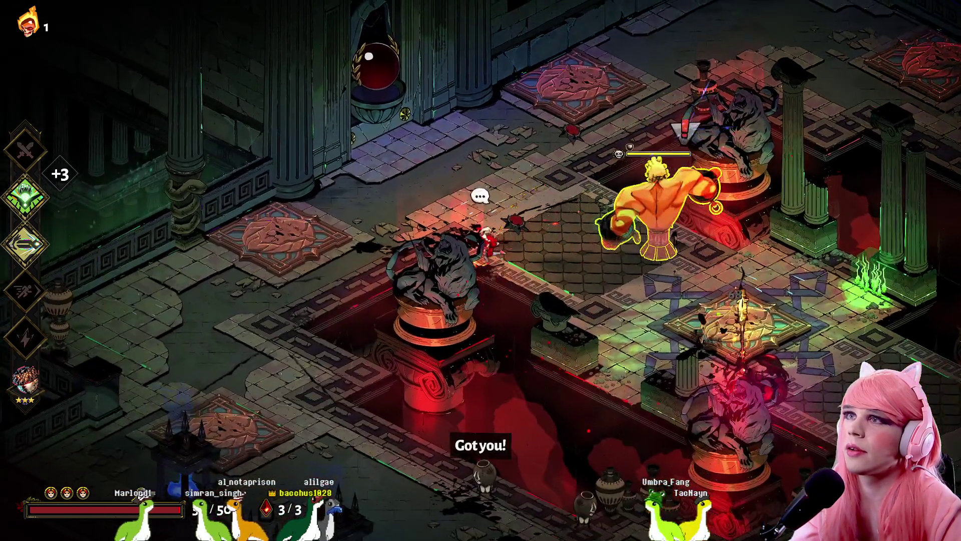
- Kite Asterion past the statue and up the corridor, then close in and kill him
key("a")
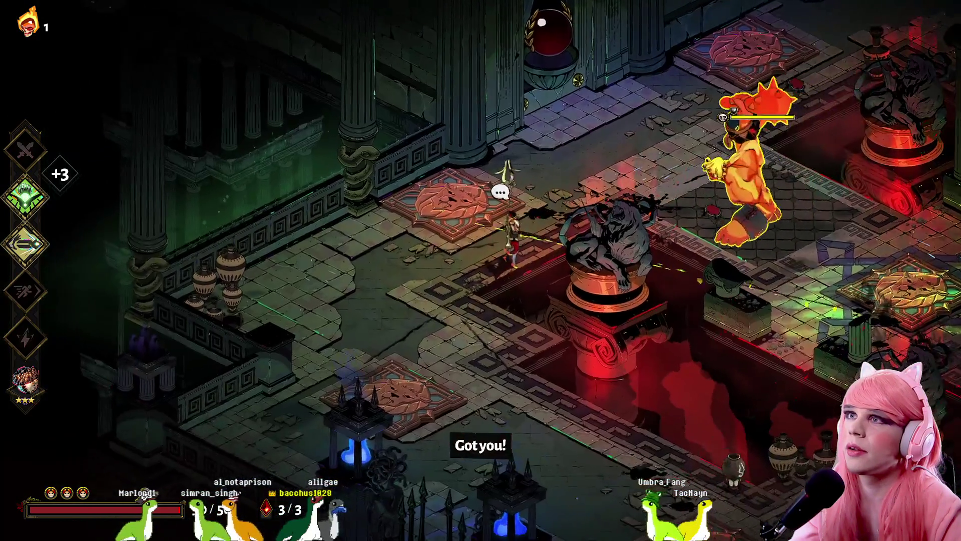
key("s+d")
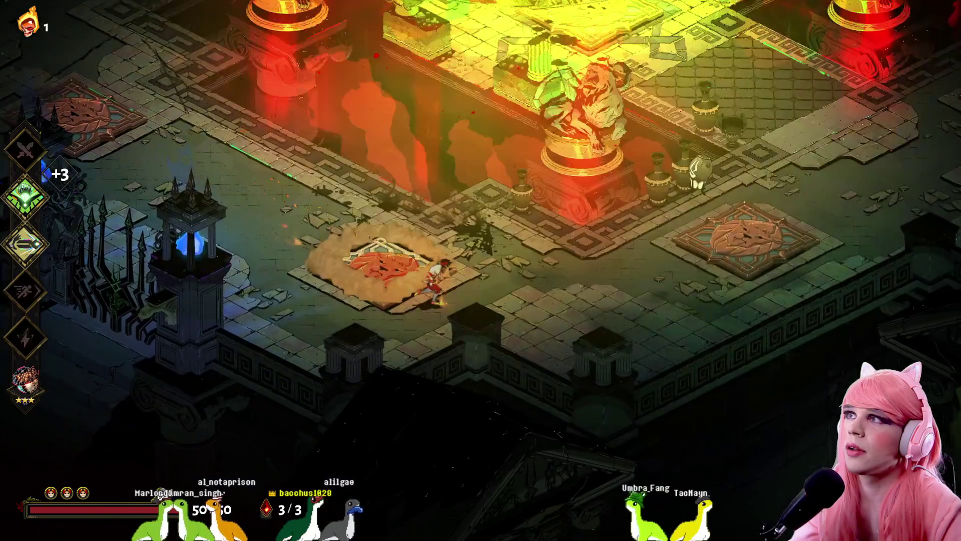
key("w+d")
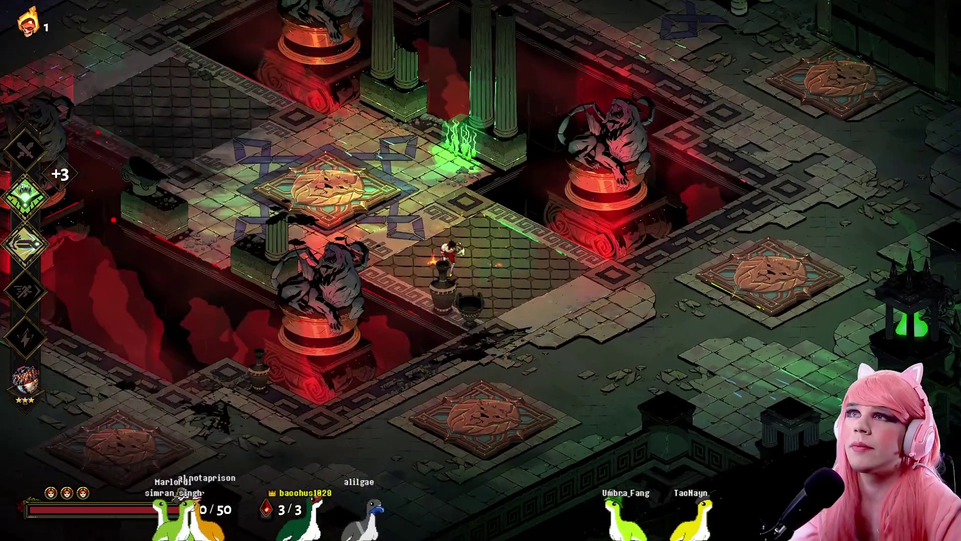
key("w+a")
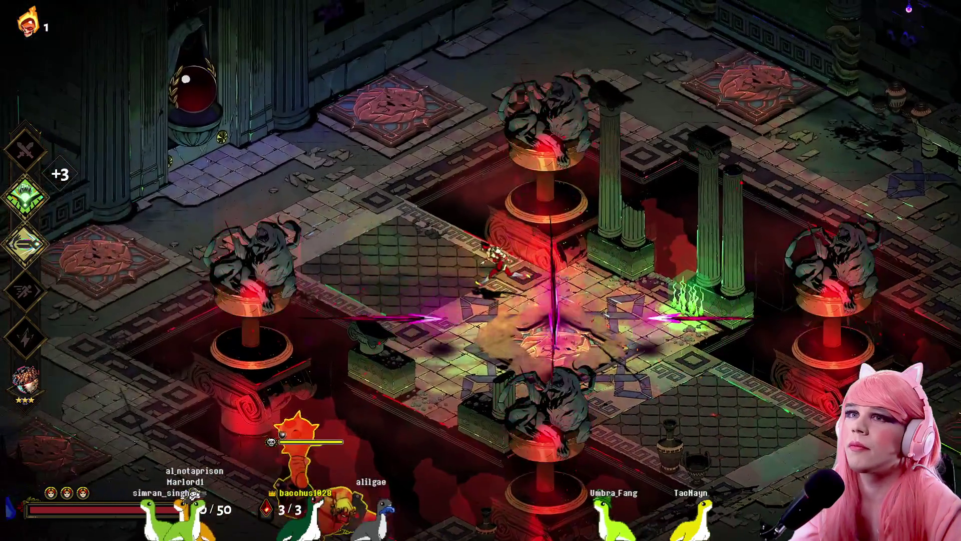
key("w+a")
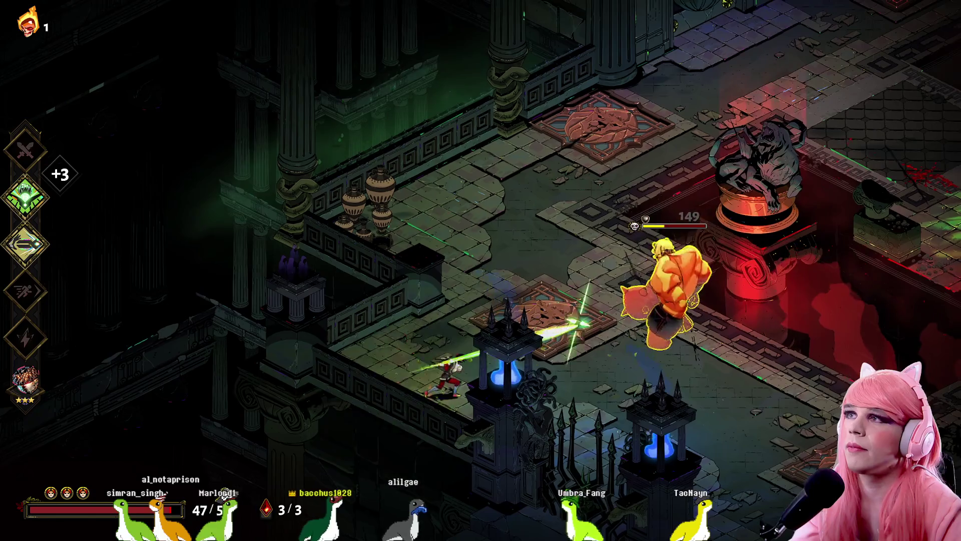
key("d")
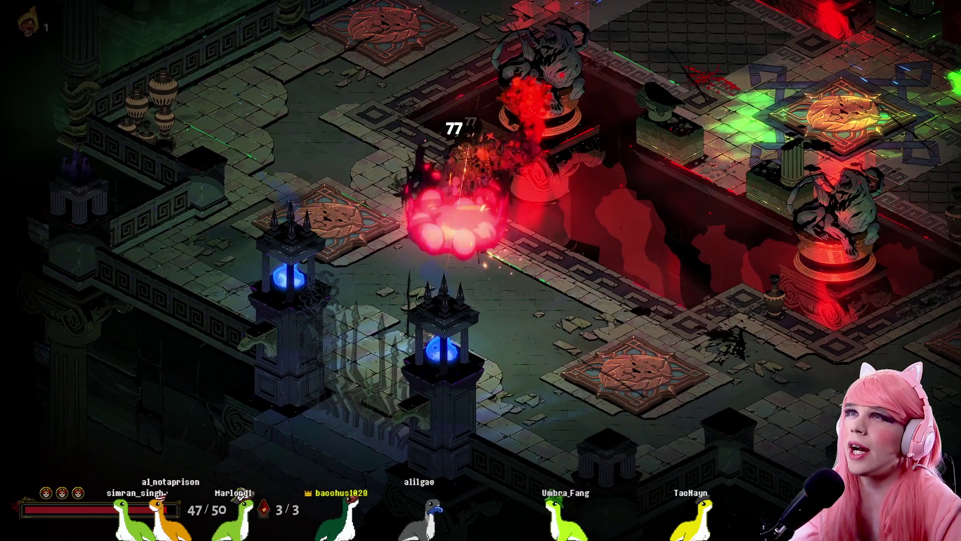
key("e")
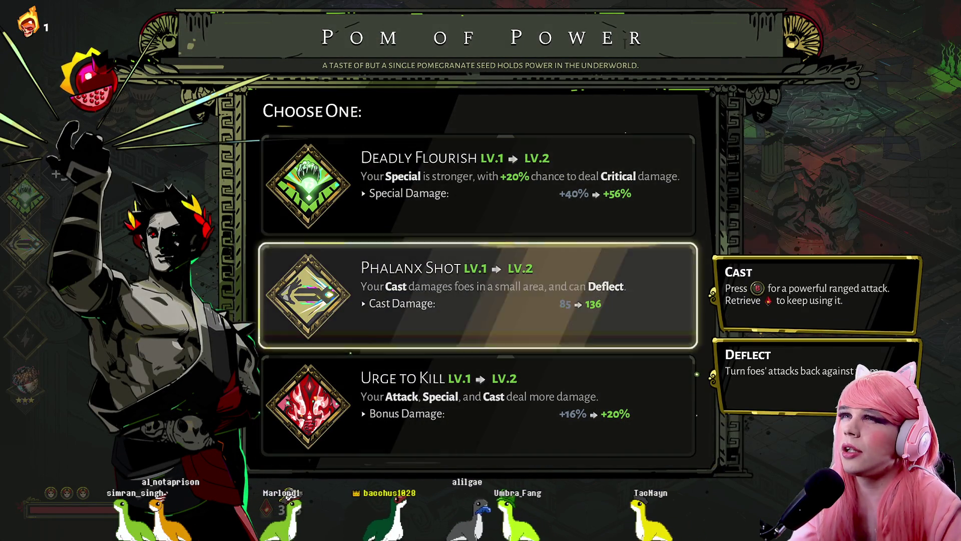
- Spend the Pom of Power on Urge to Kill Lv.2 and go through the exit door
left_click(479, 185)
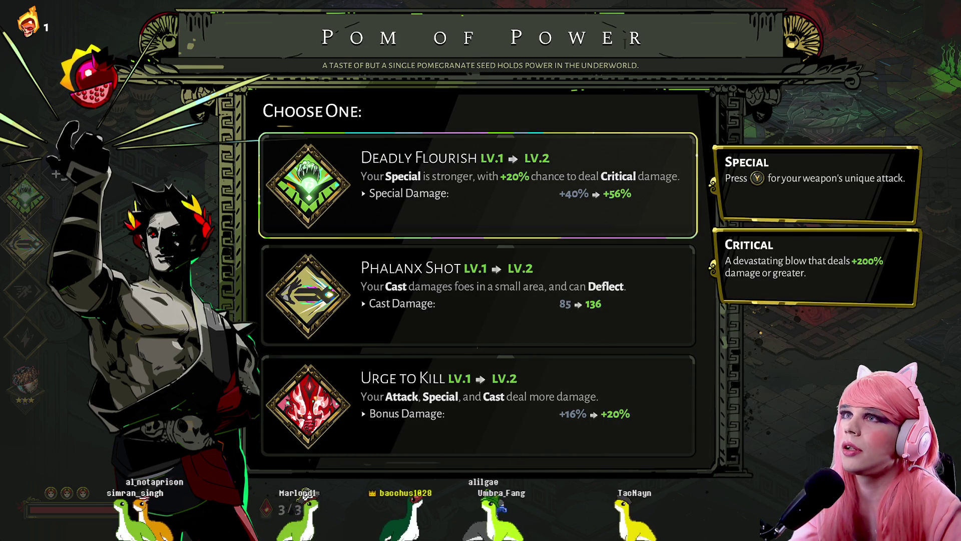
key("Down")
key("Down")
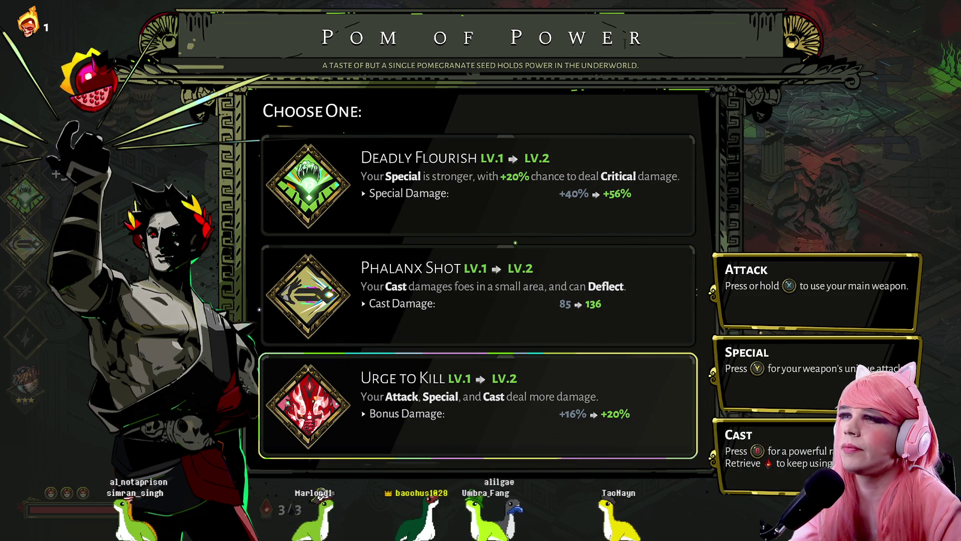
key("Return")
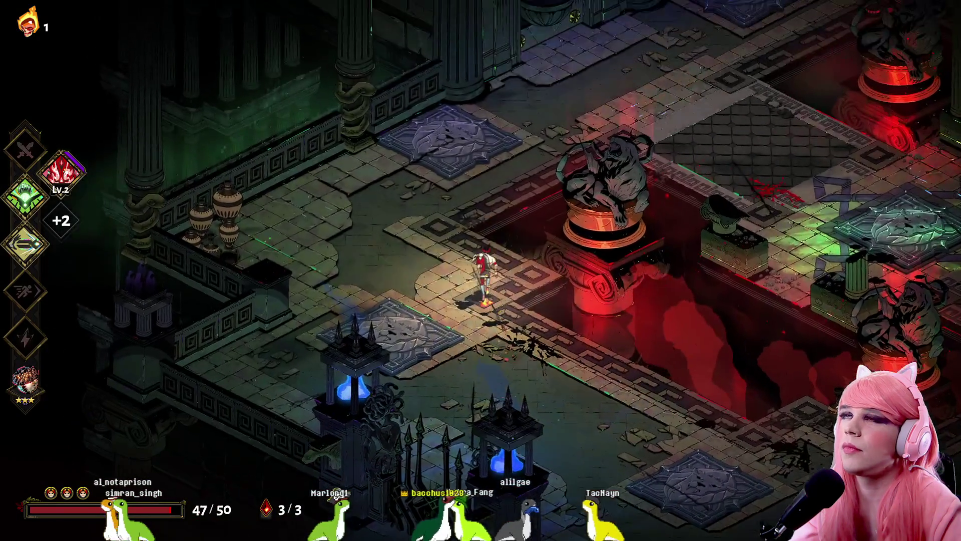
key("w")
key("e")
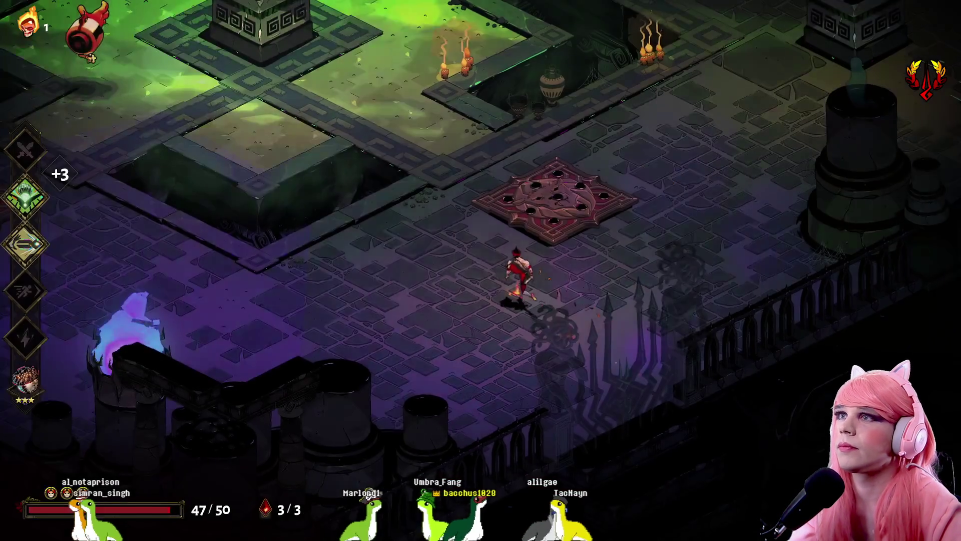
- Dash into the chamber casting, and attack the hand enemy while moving around the pit
key("w")
key("space")
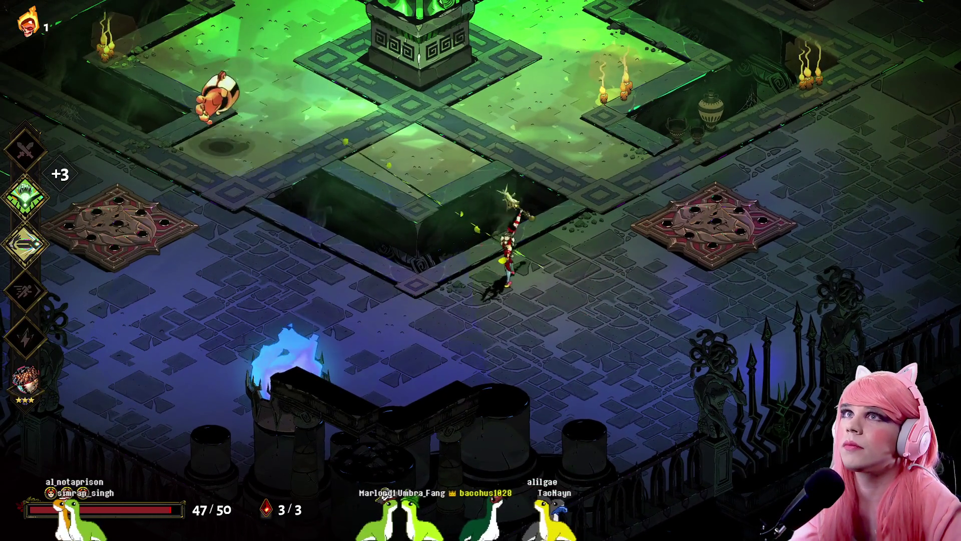
key("a")
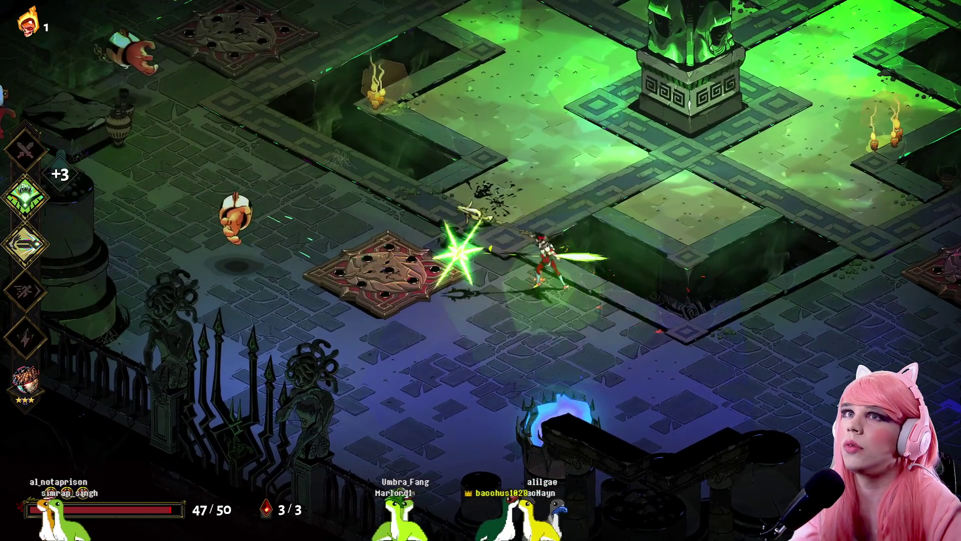
key("j")
key("a")
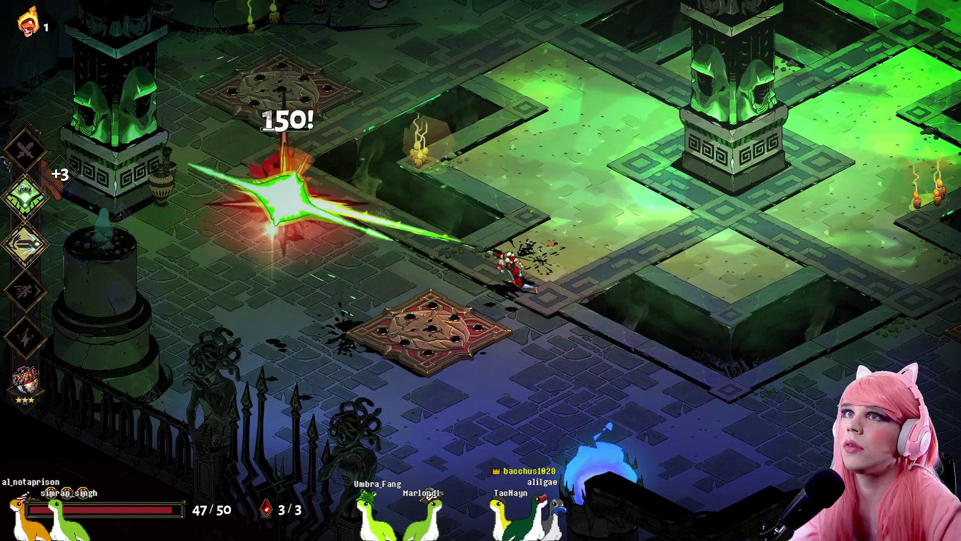
key("a")
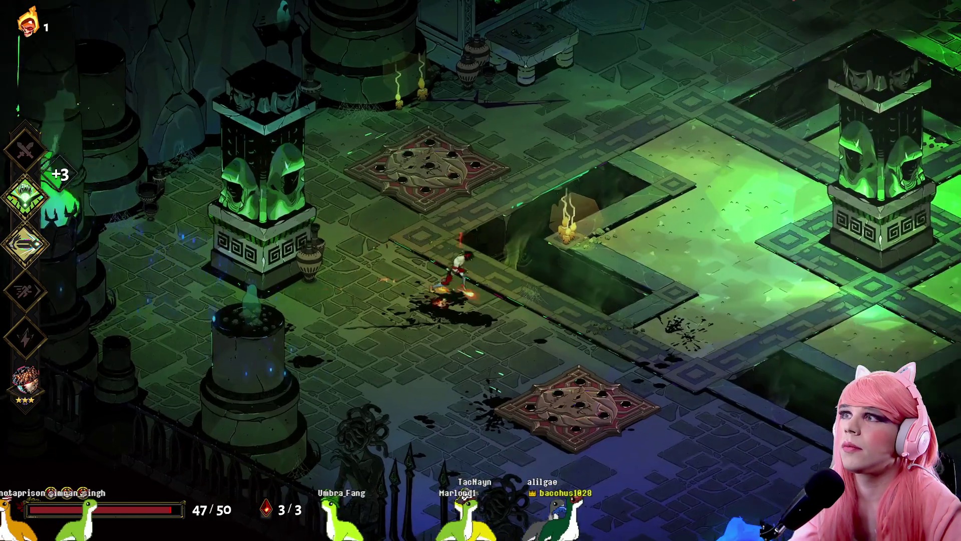
key("d")
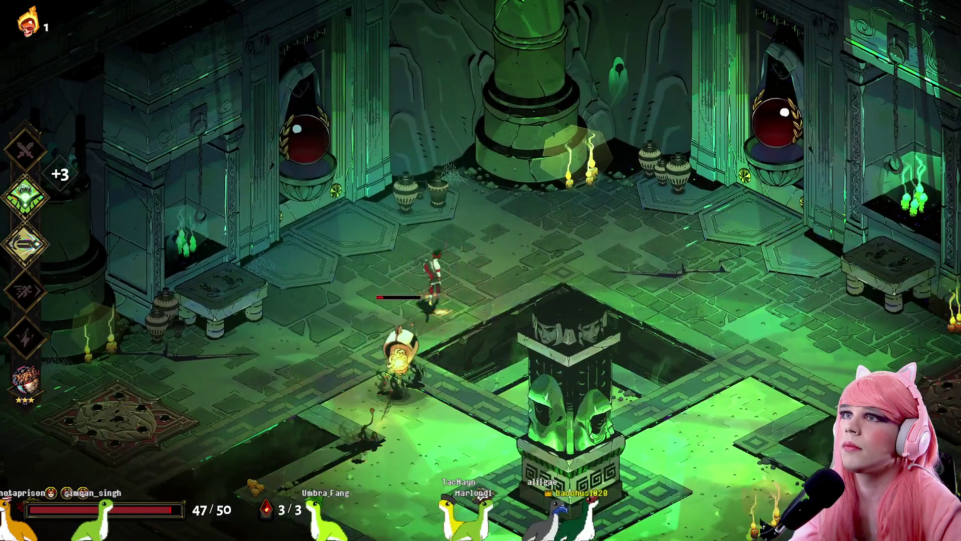
key("s")
key("s")
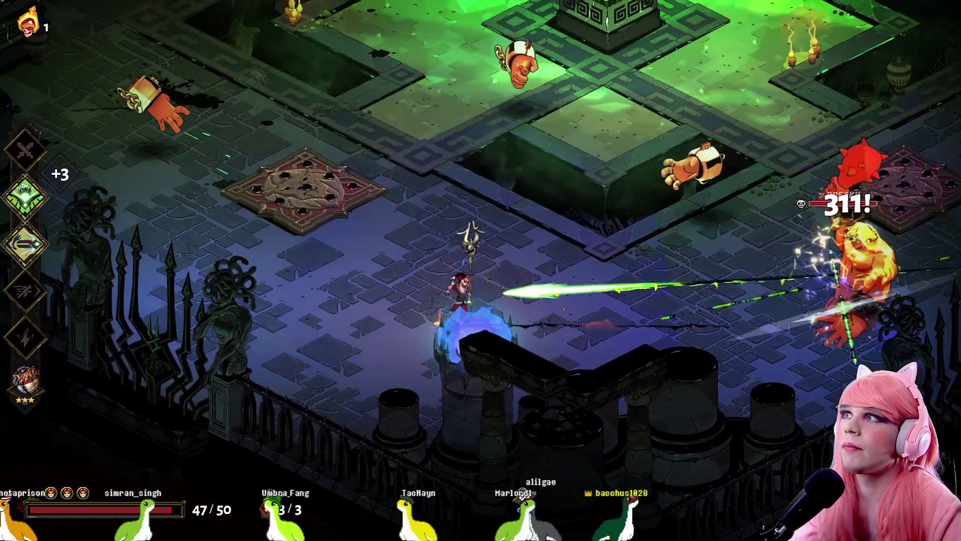
- Kill the orange brute and the chained enemies to clear the room
key("a")
key("d")
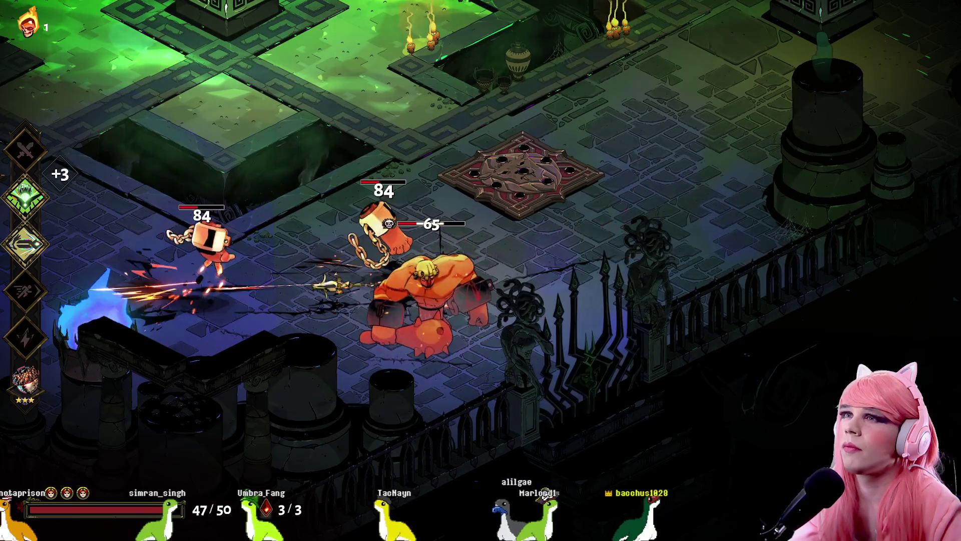
key("d")
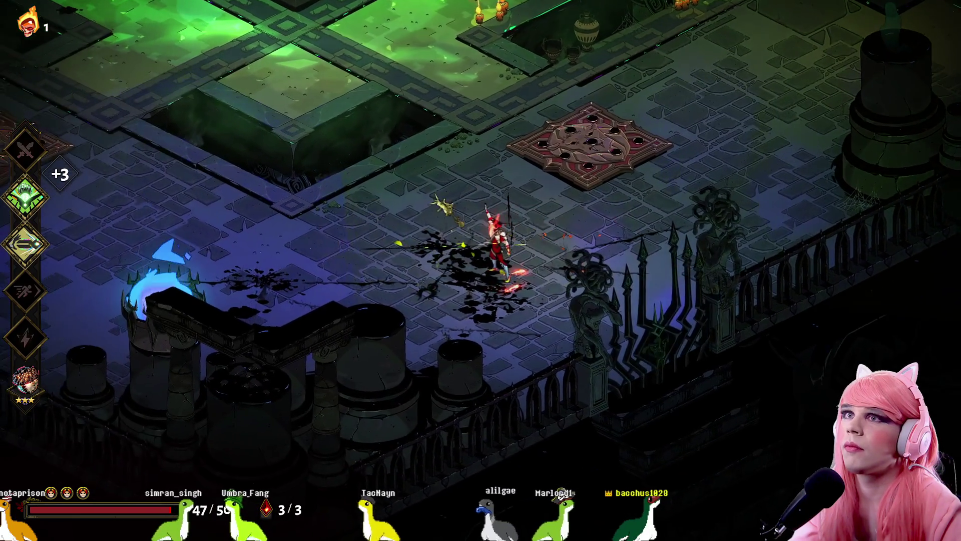
- Pick up the Max Life +25 reward and head to the left exit door
key("w")
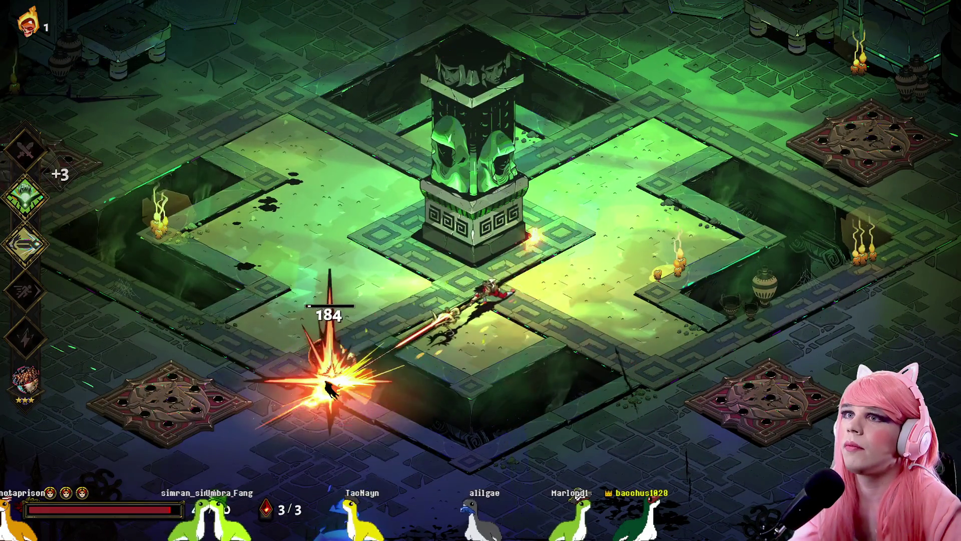
key("e")
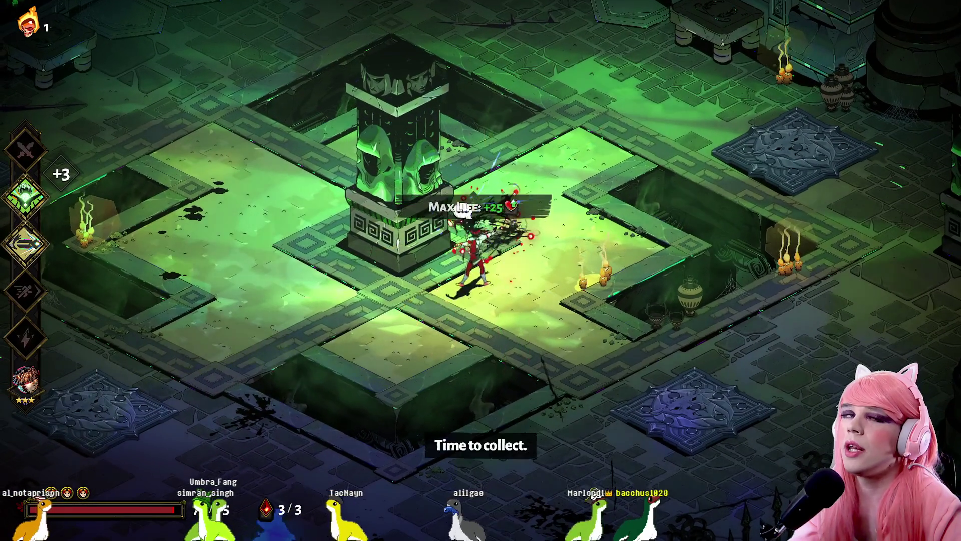
key("w")
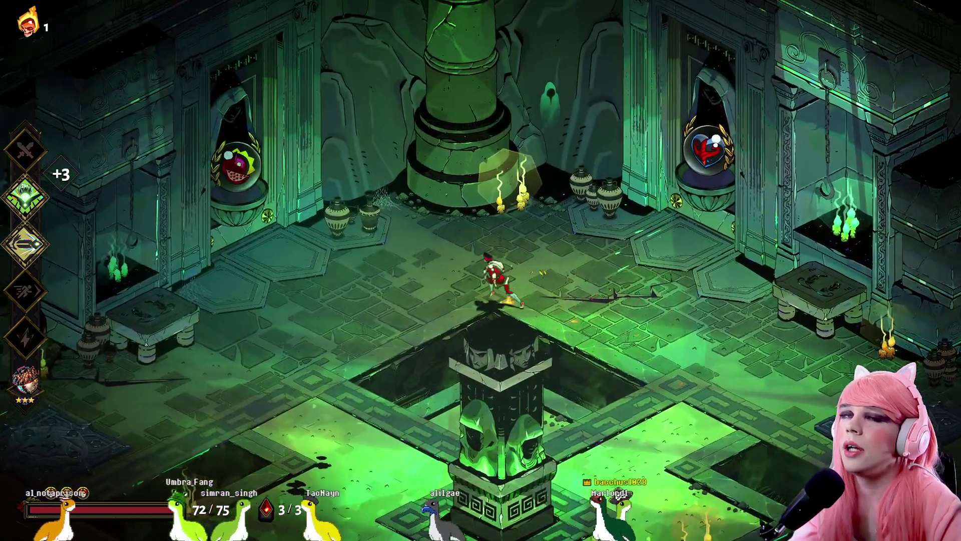
key("a")
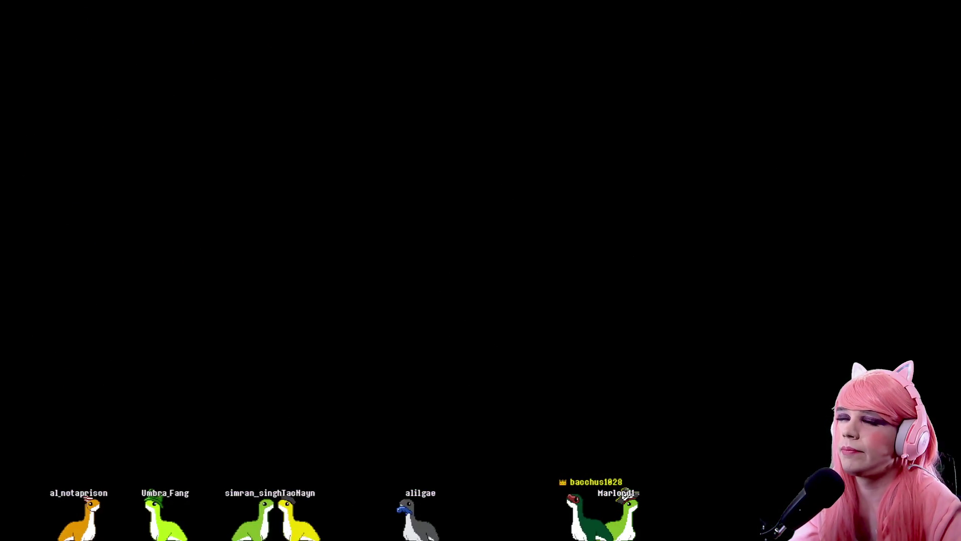
- Enter the new room and kill the first chained enemy with the spear, grabbing the coins
key("space")
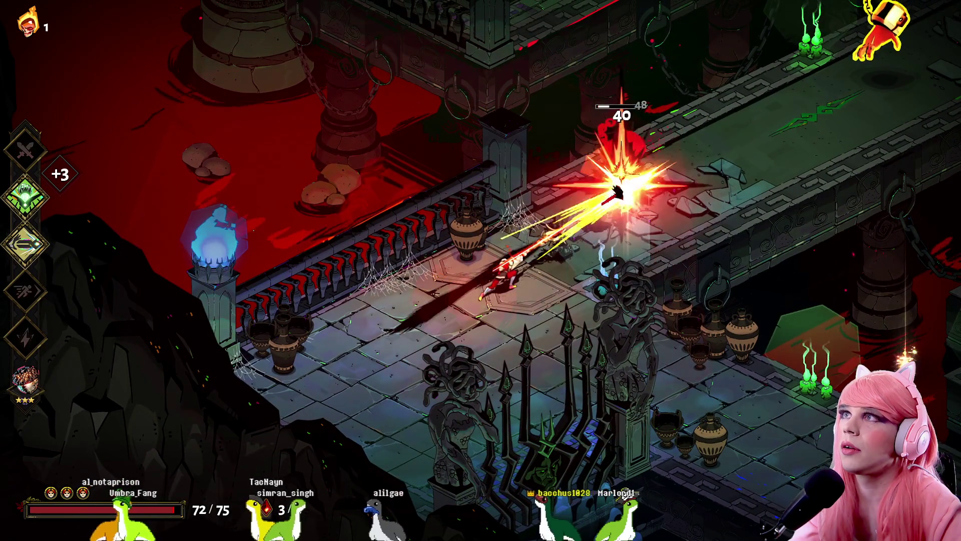
key("space")
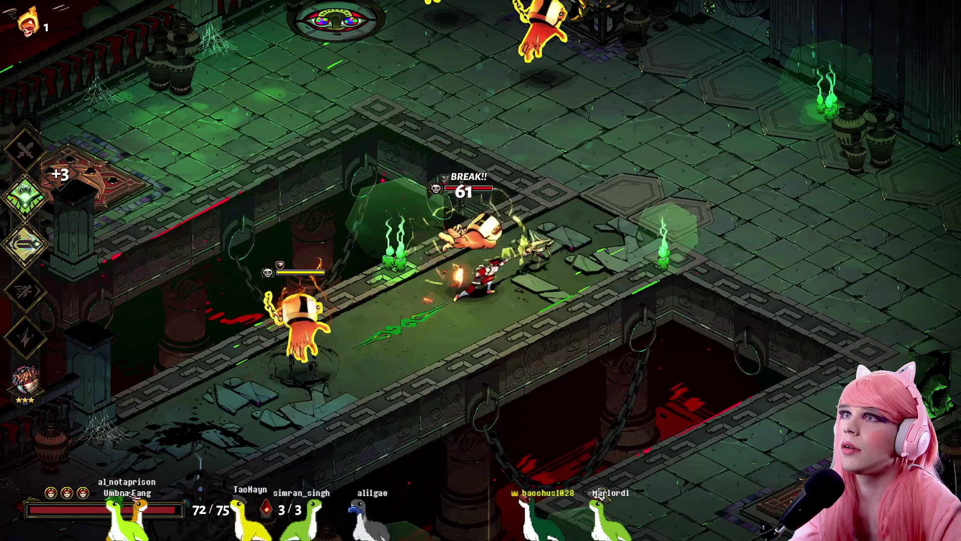
key("space")
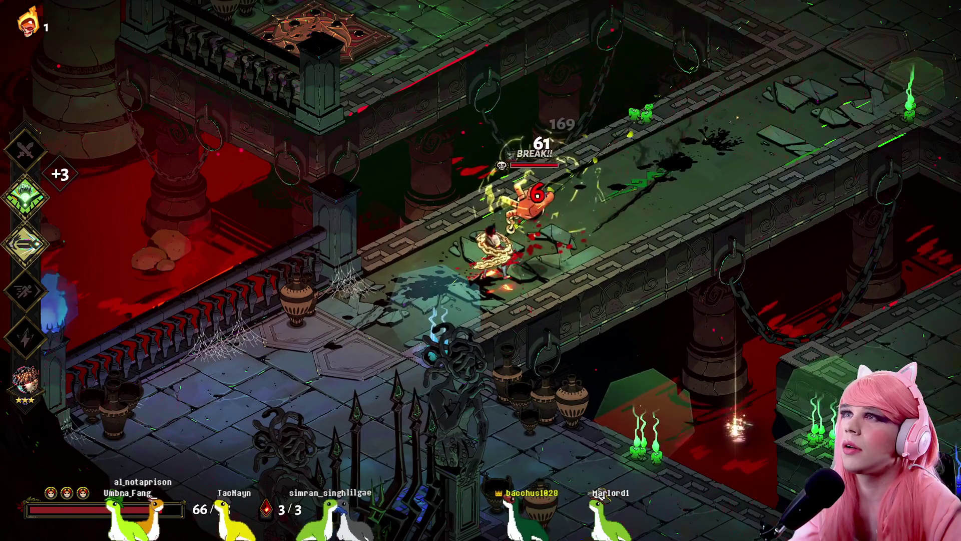
key("space")
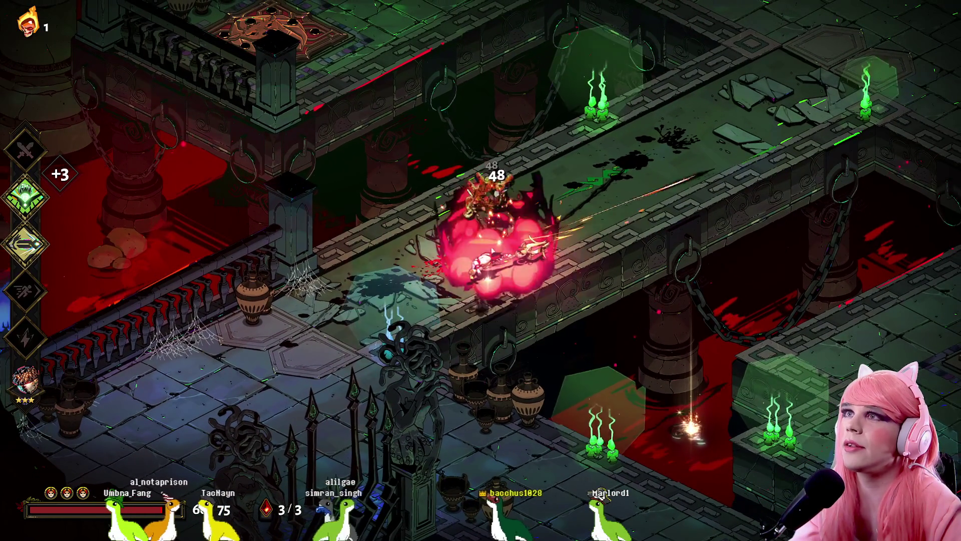
key("space")
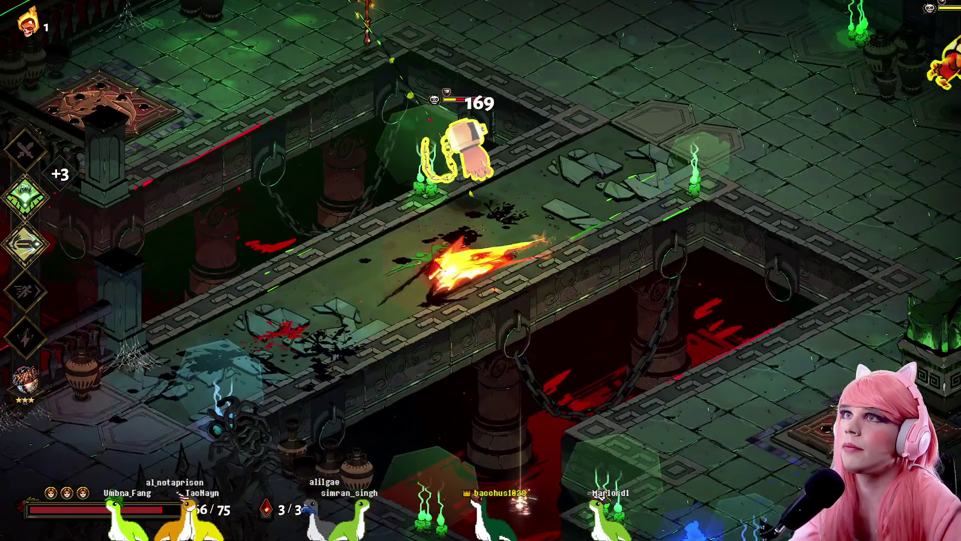
- Fight the remaining enemies across the bridges with casts and thrusts, then collect the Pom of Power
key("space")
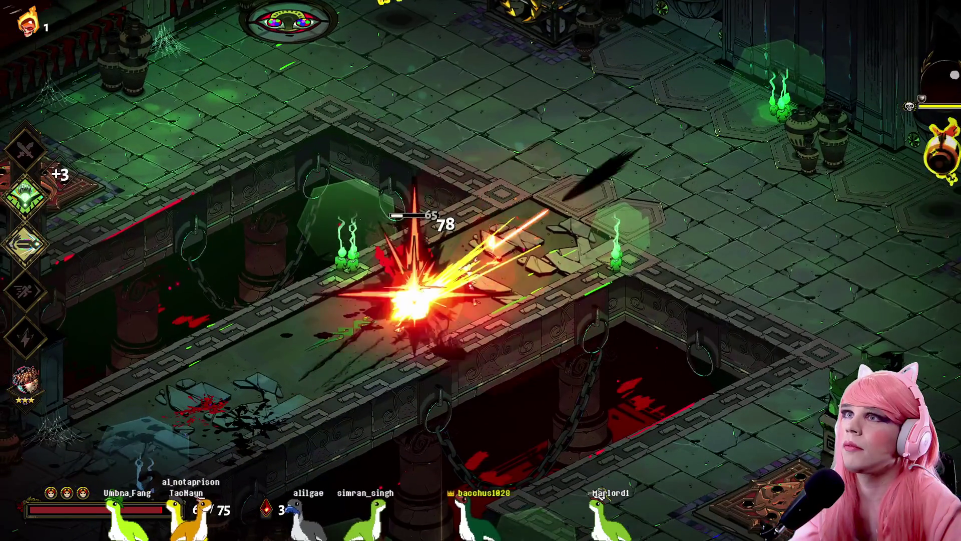
key("space")
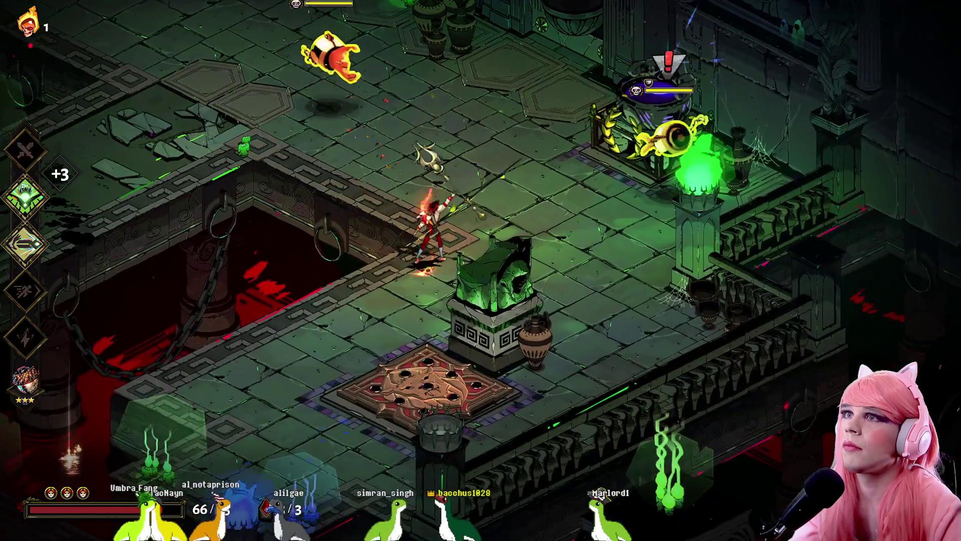
key("space")
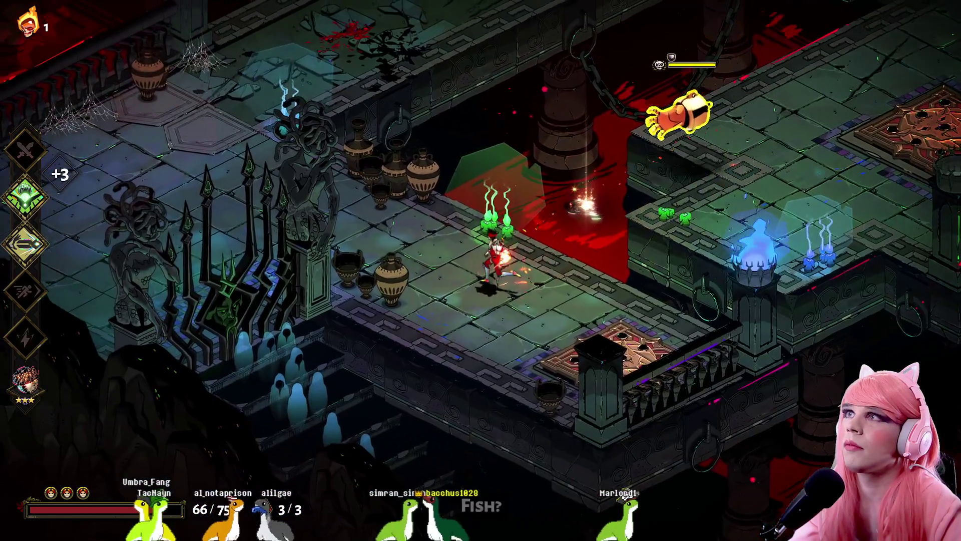
key("space")
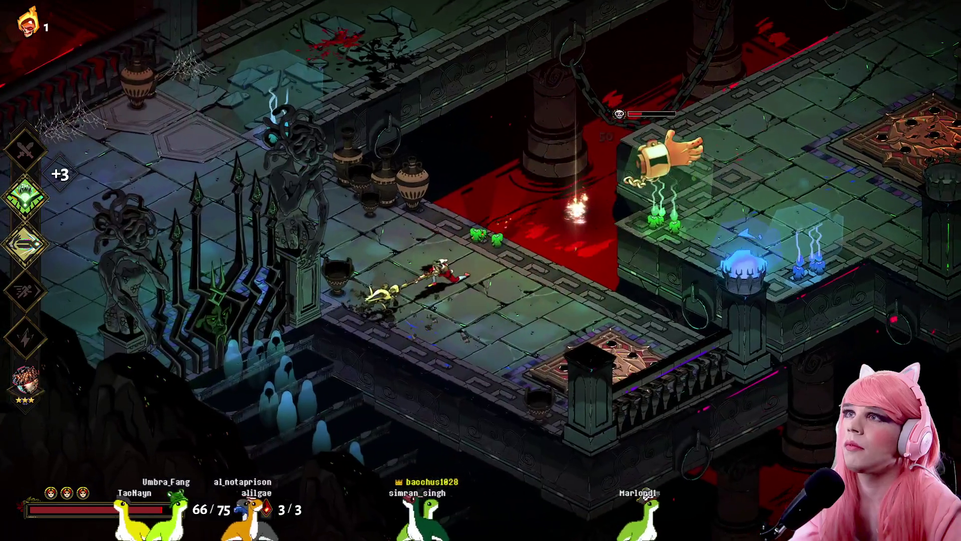
key("space")
key("space")
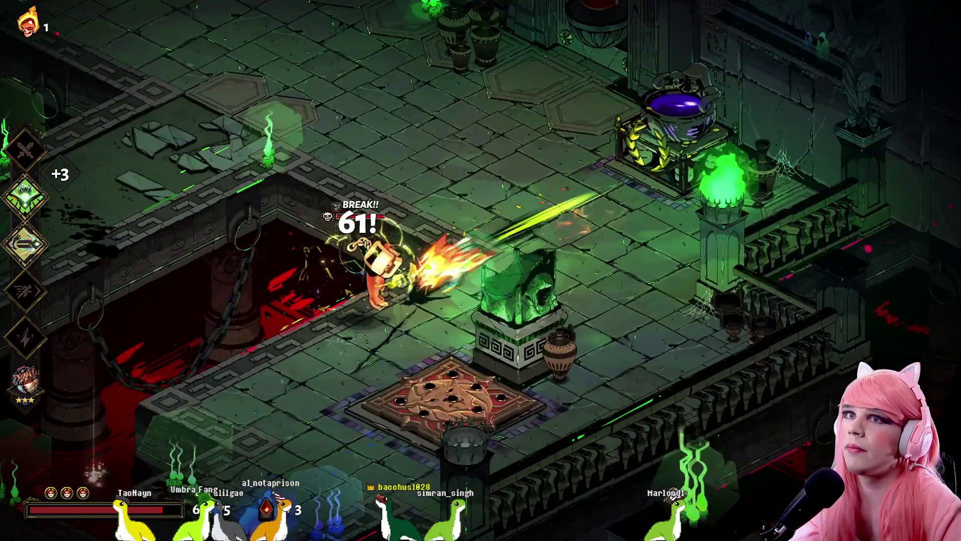
key("space")
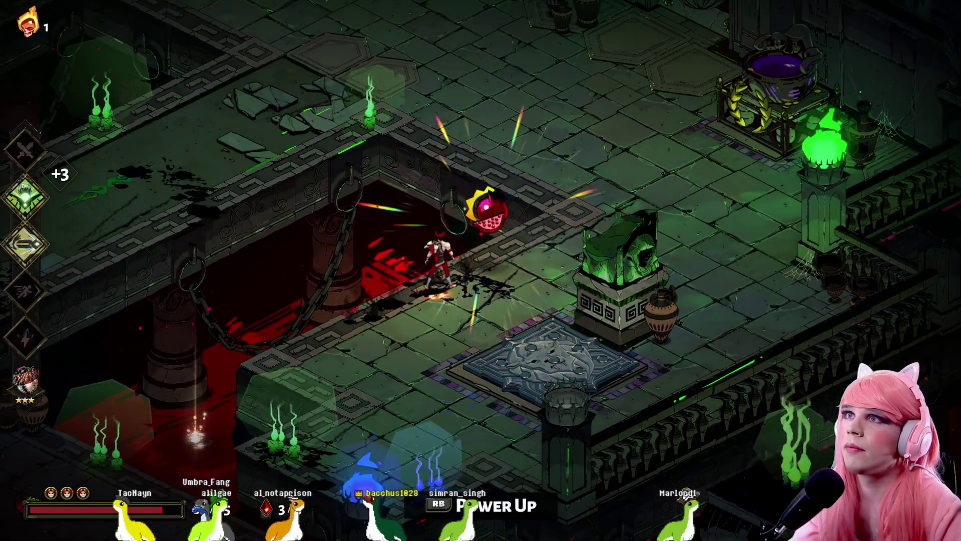
key("e")
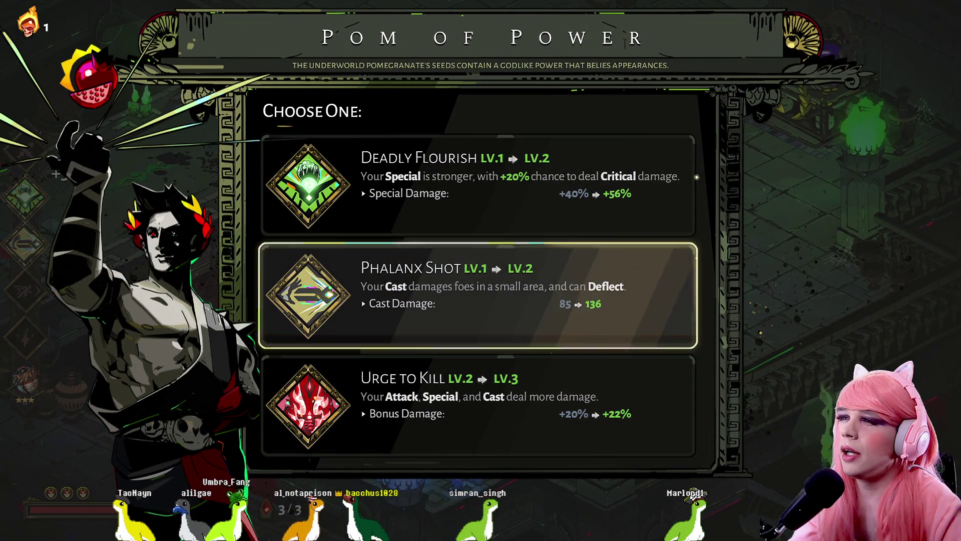
- Compare Deadly Flourish and Phalanx Shot, then upgrade Phalanx Shot to Lv.2
key("Up")
key("Down")
key("Up")
key("Down")
key("e")
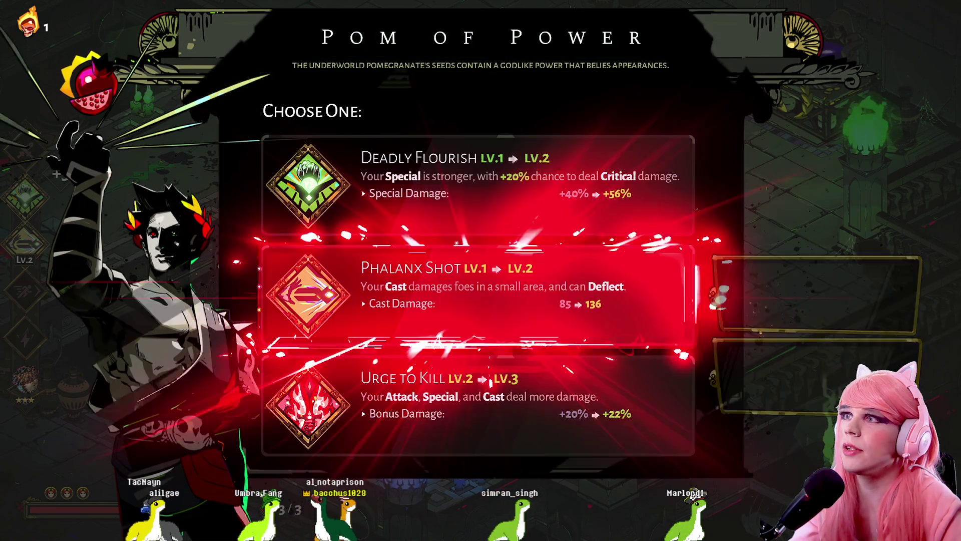
- Fish in the blood pool and land a Hellfish
key("e")
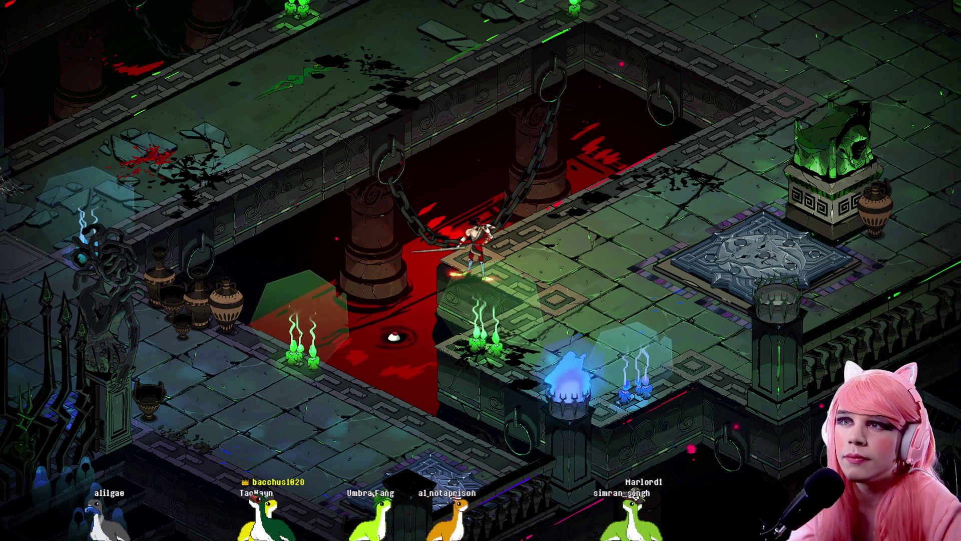
key("e")
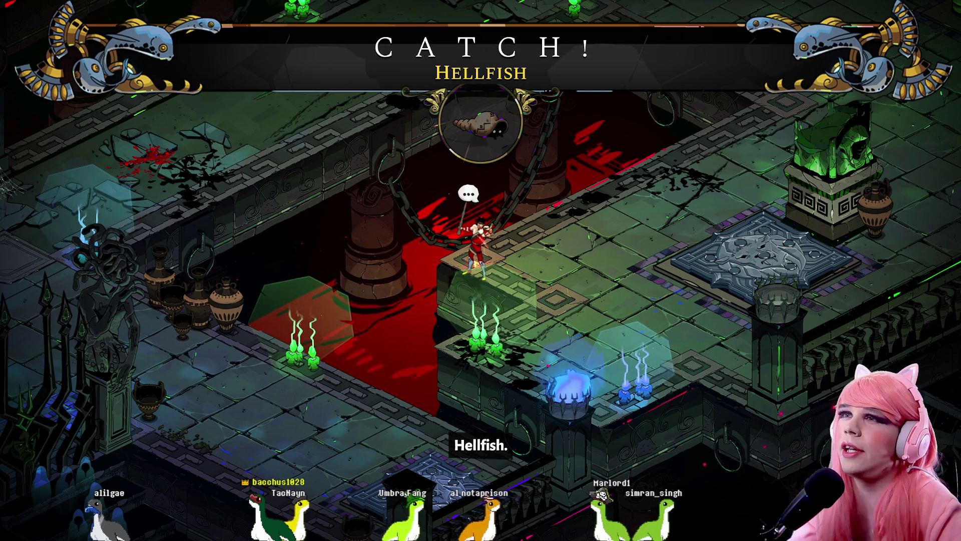
key("a")
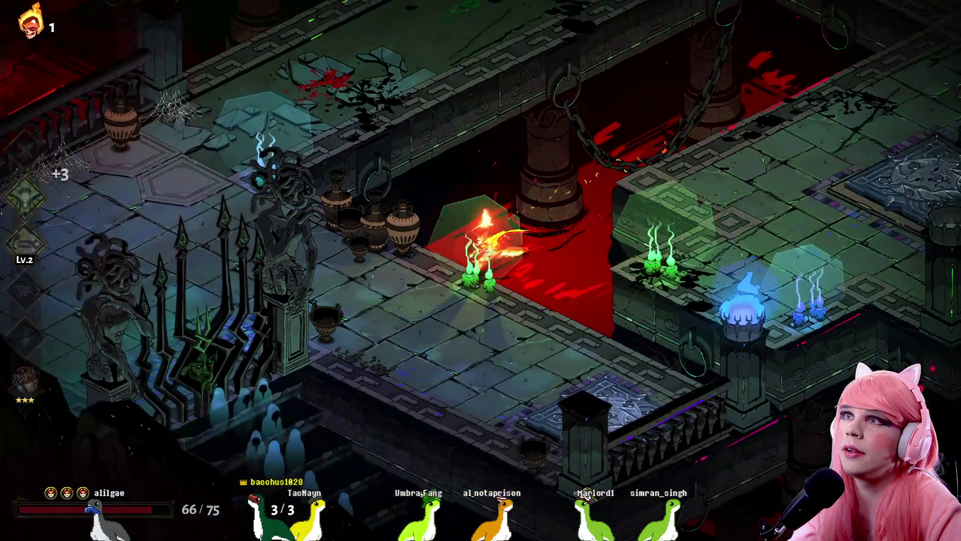
- Run across the chamber to the cauldron and open the Well of Charon shop
key("w")
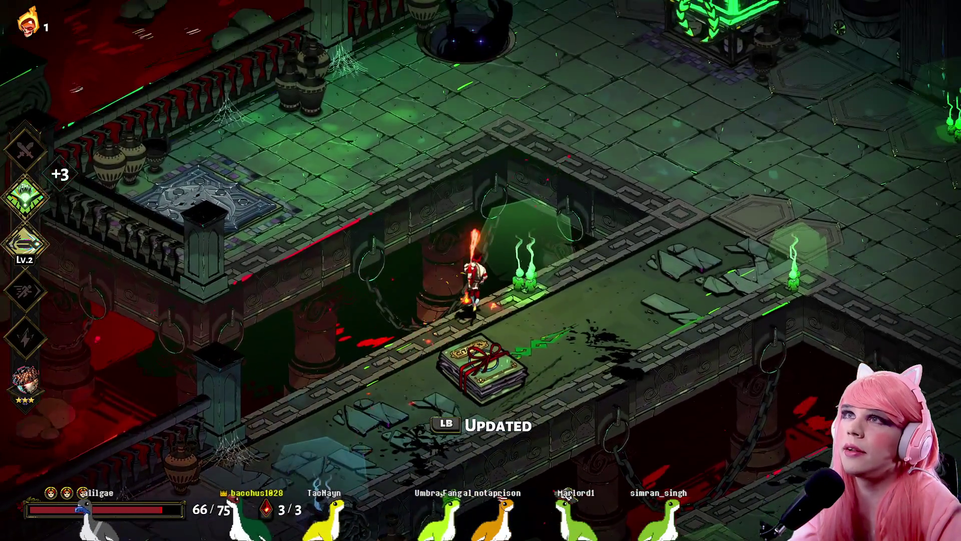
key("d")
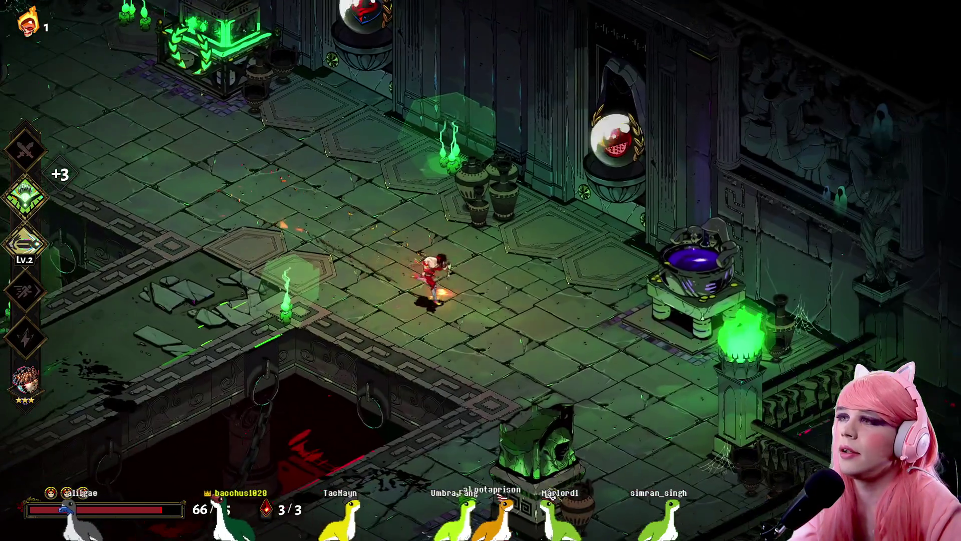
key("d")
key("e")
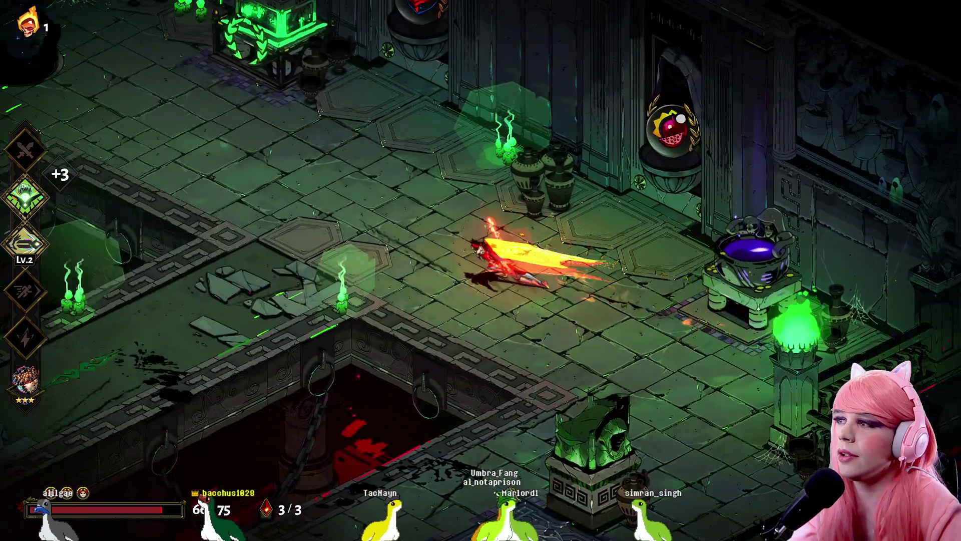
- Return to the Well of Charon, buy HydraLite, and leave the shop
key("a")
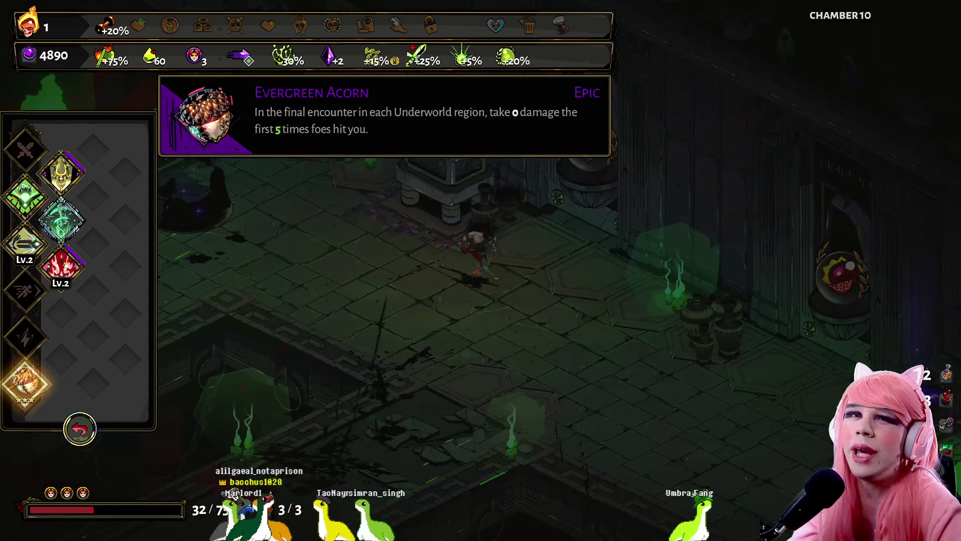
key("a")
key("d")
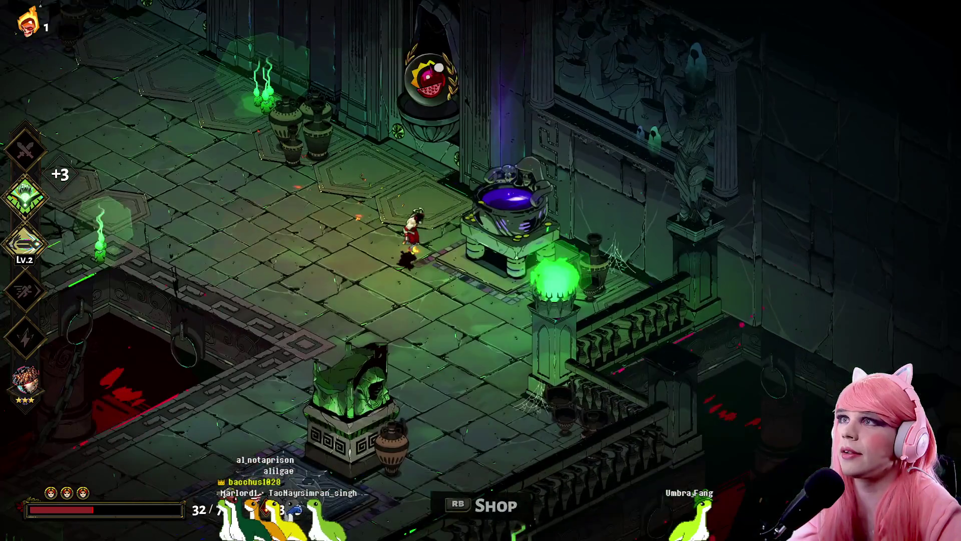
key("e")
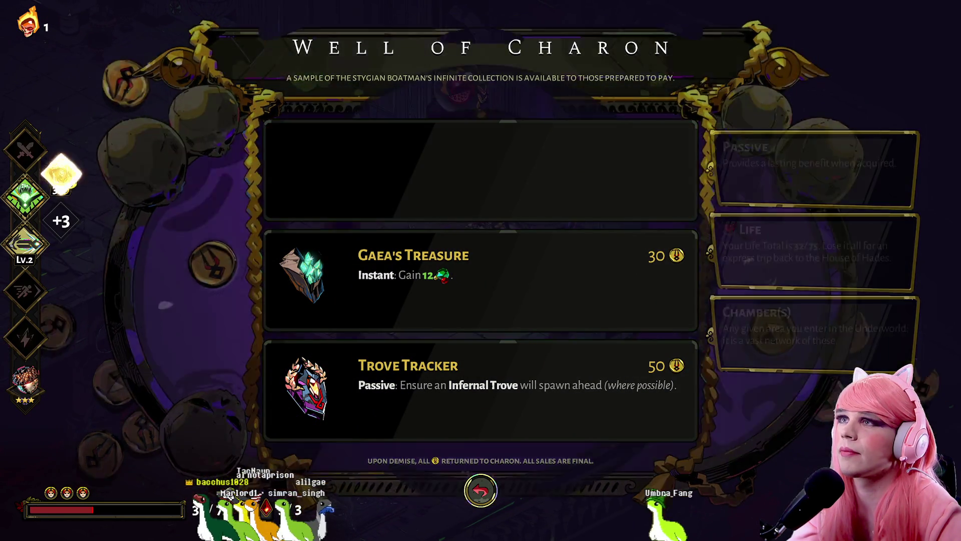
key("Escape")
key("space")
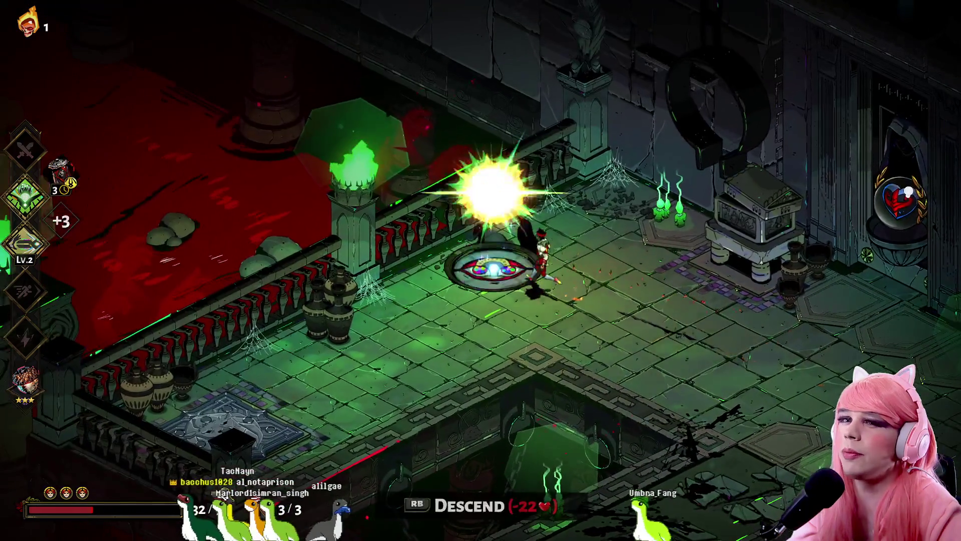
- Descend through the Chaos gate and advance Chaos's dialogue until the three boons appear
key("e")
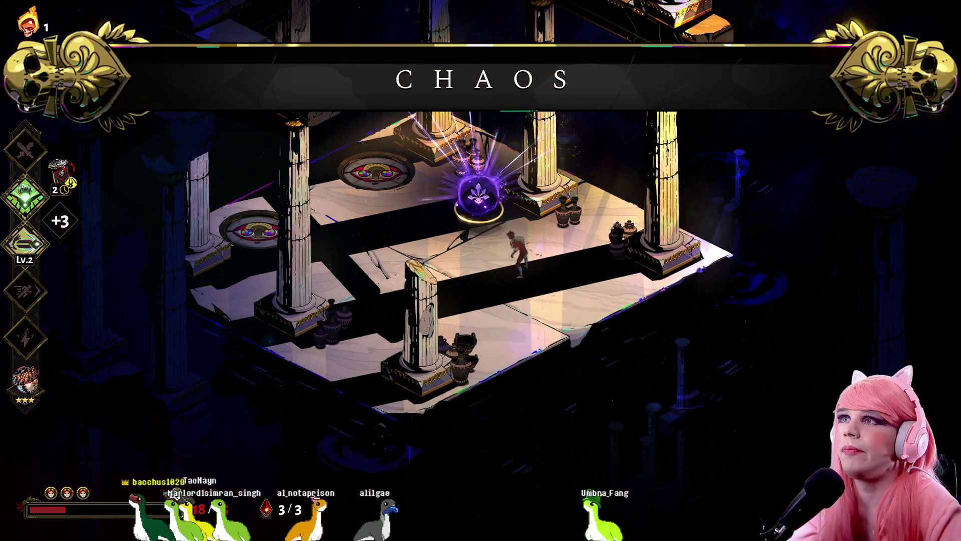
key("e")
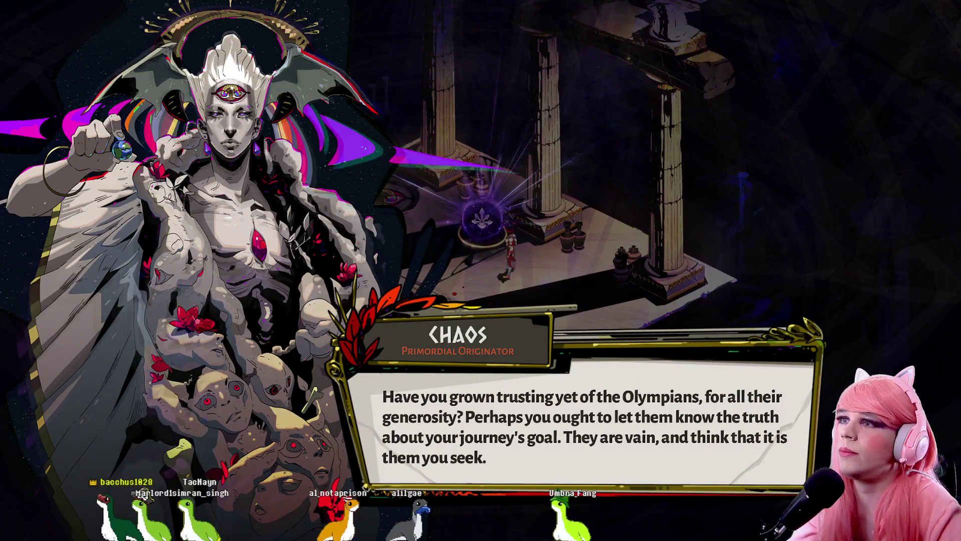
key("e")
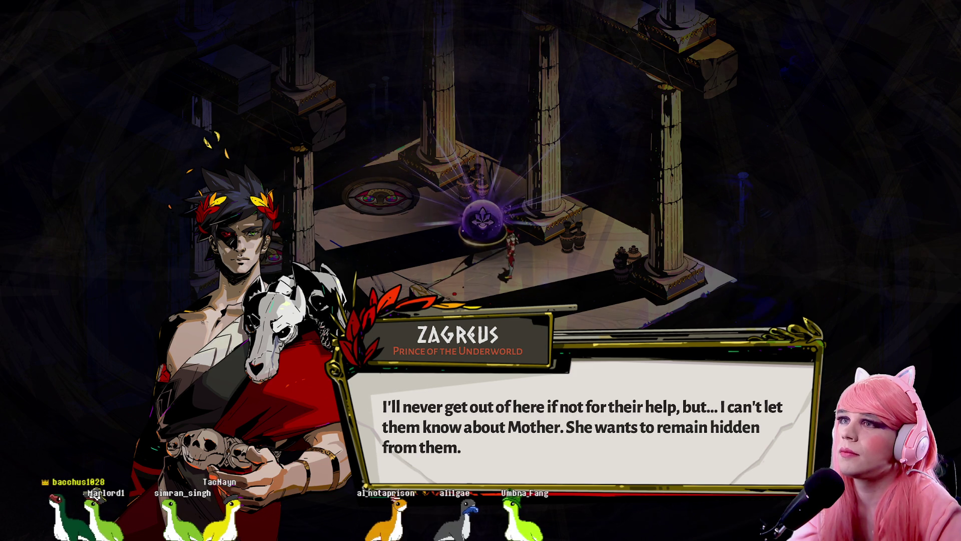
key("e")
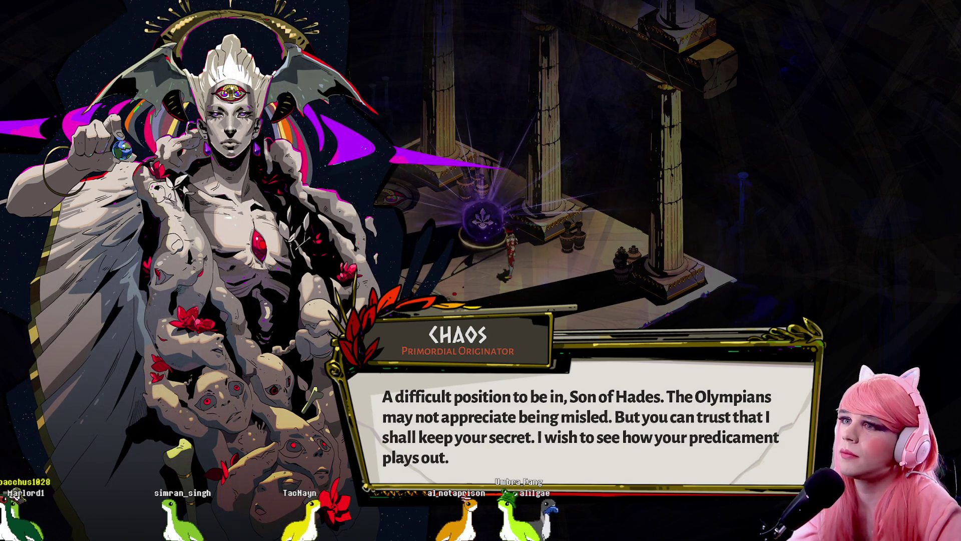
key("e")
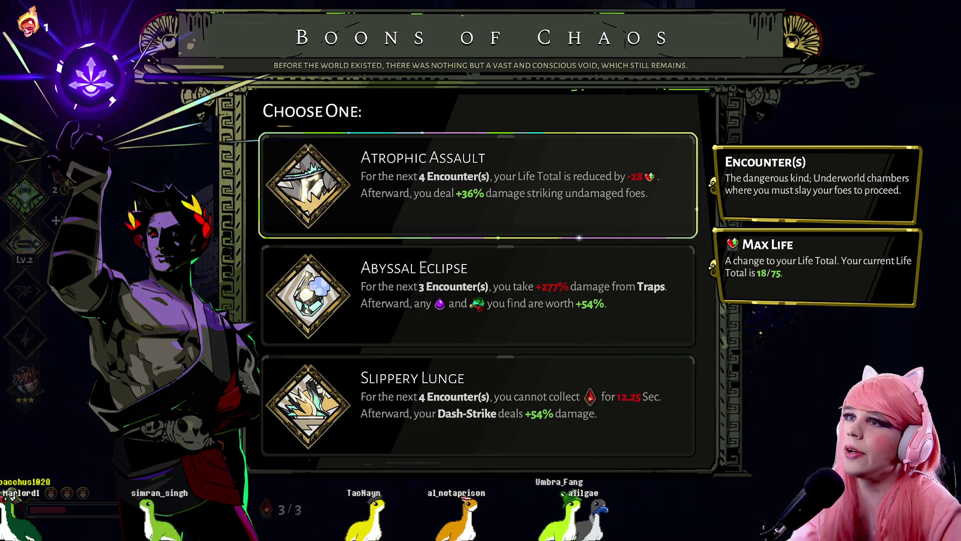
- Compare Atrophic Assault, Abyssal Eclipse and Slippery Lunge, take a Chaos boon, and exit through the portal
key("Down")
key("Down")
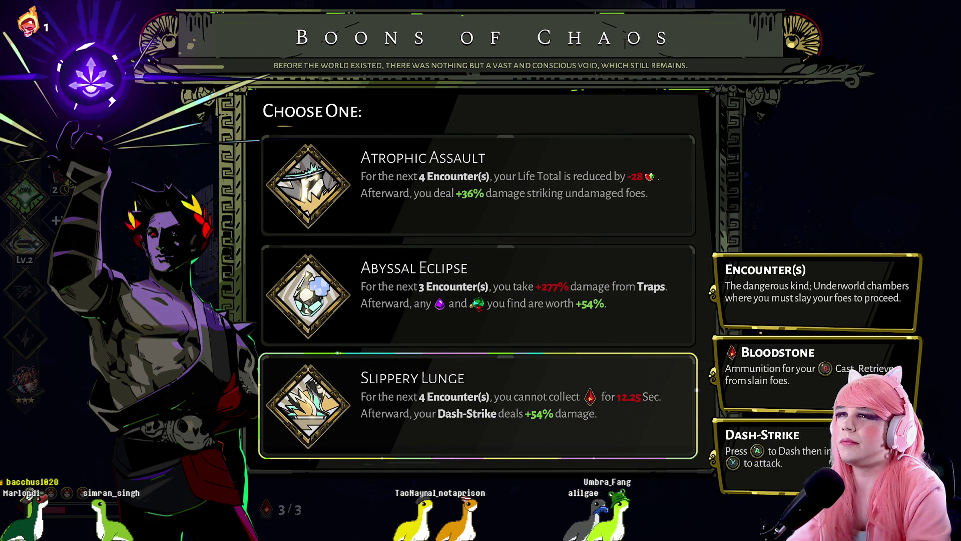
key("Up")
key("Down")
key("Down")
key("Up")
key("Down")
key("Down")
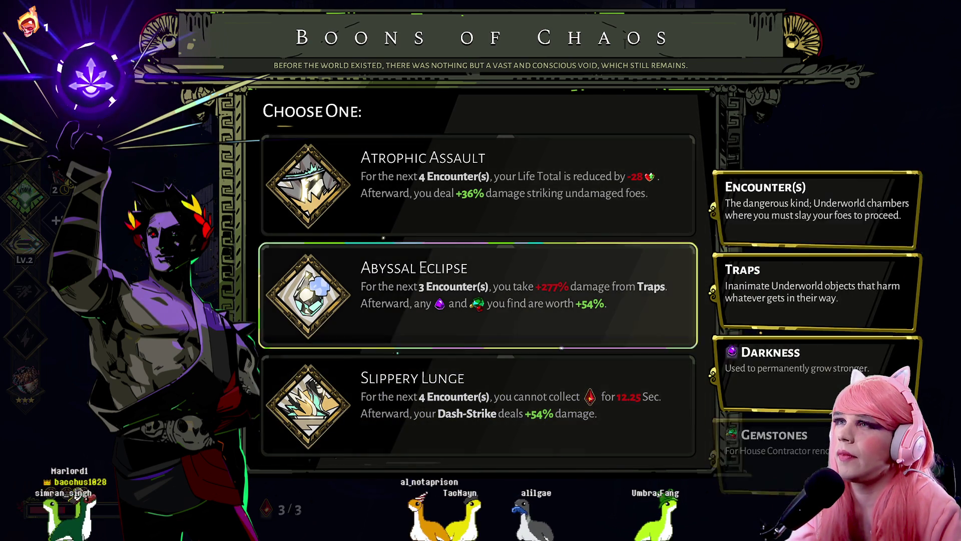
key("Down")
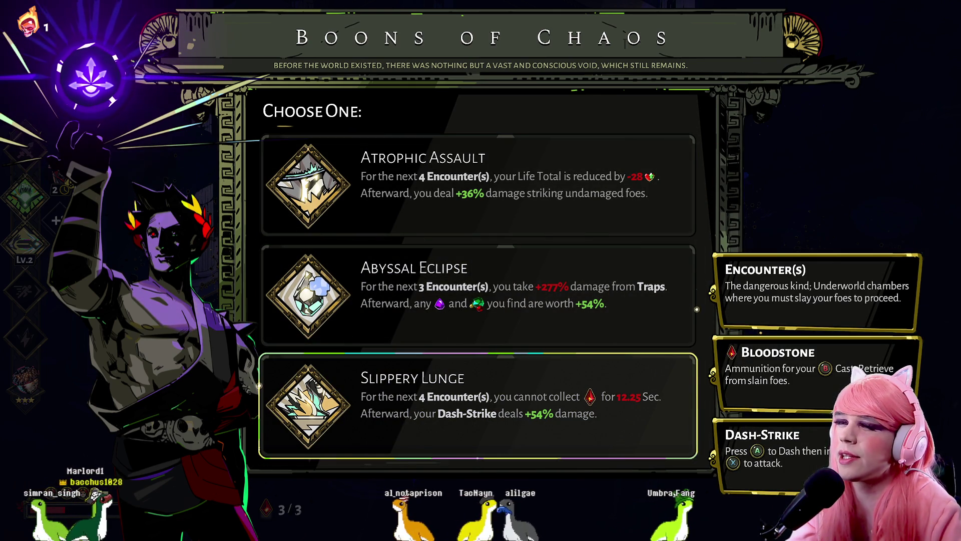
key("Up")
key("Up")
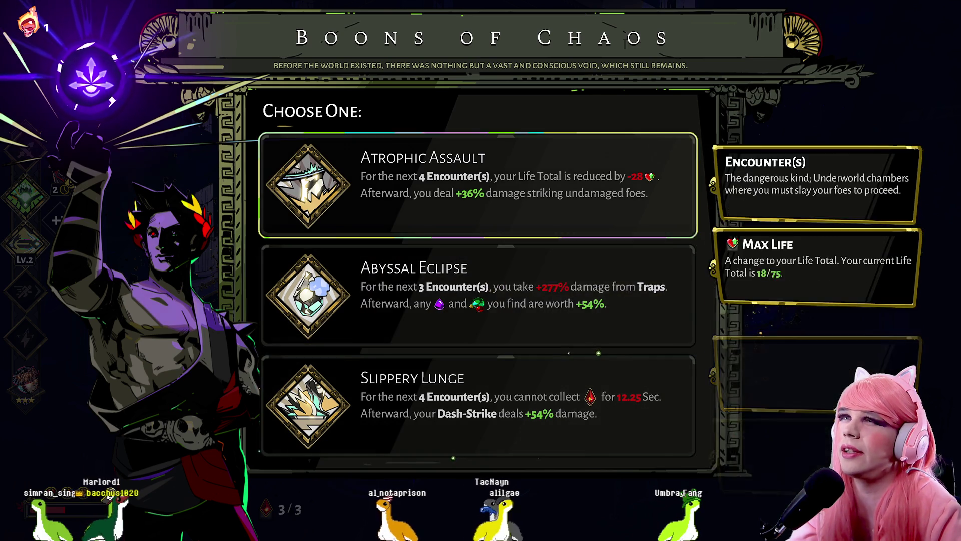
key("Down")
key("Down")
key("Return")
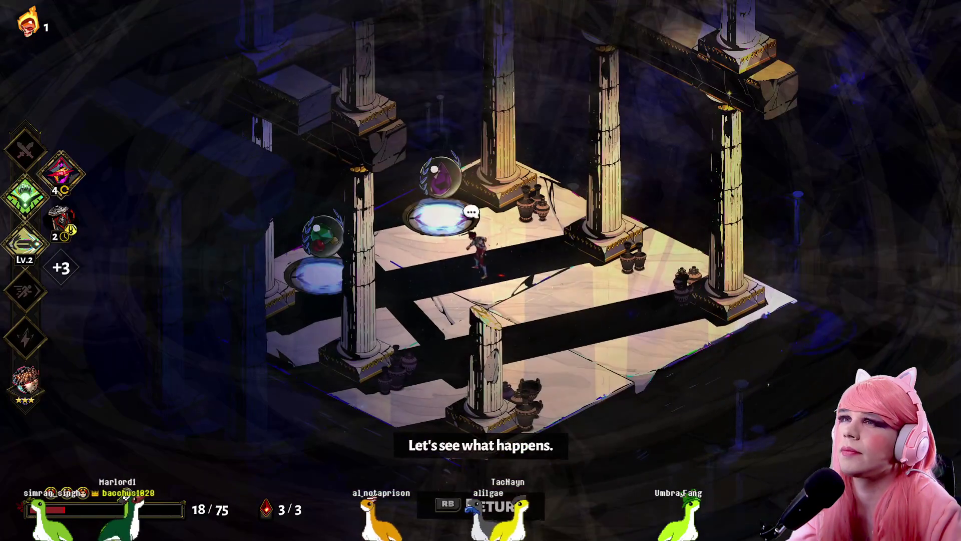
key("e")
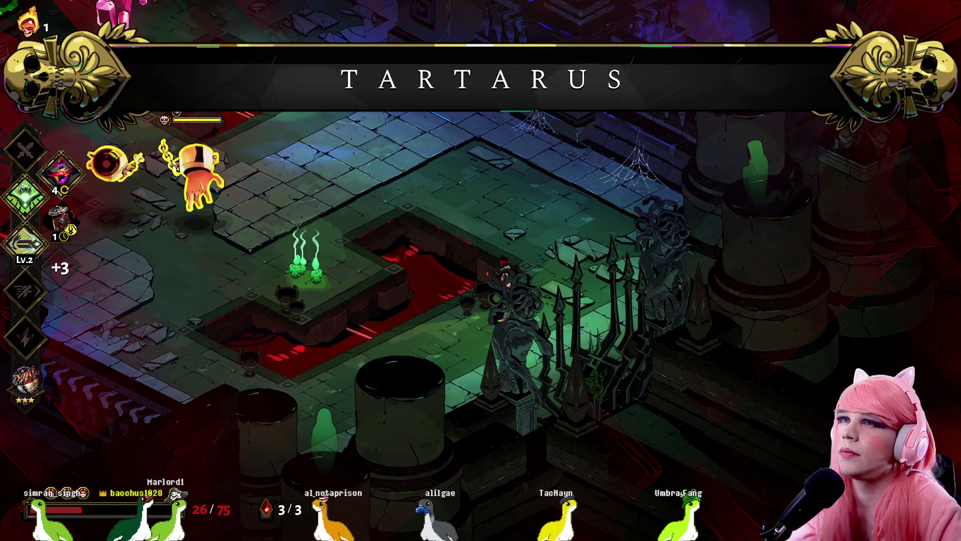
- Attack the first Tartarus enemies with casts, spin attacks and dash-strikes
key("q")
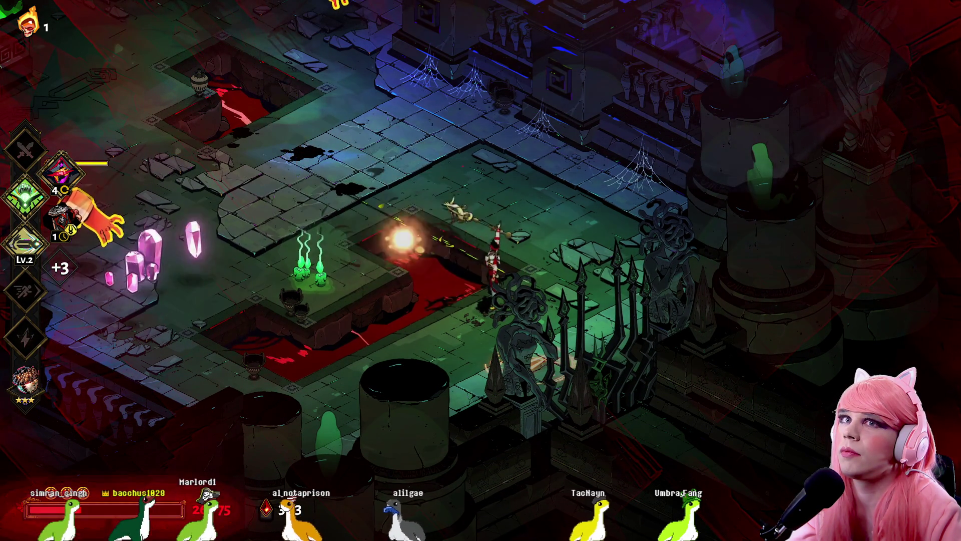
key("q")
key("w")
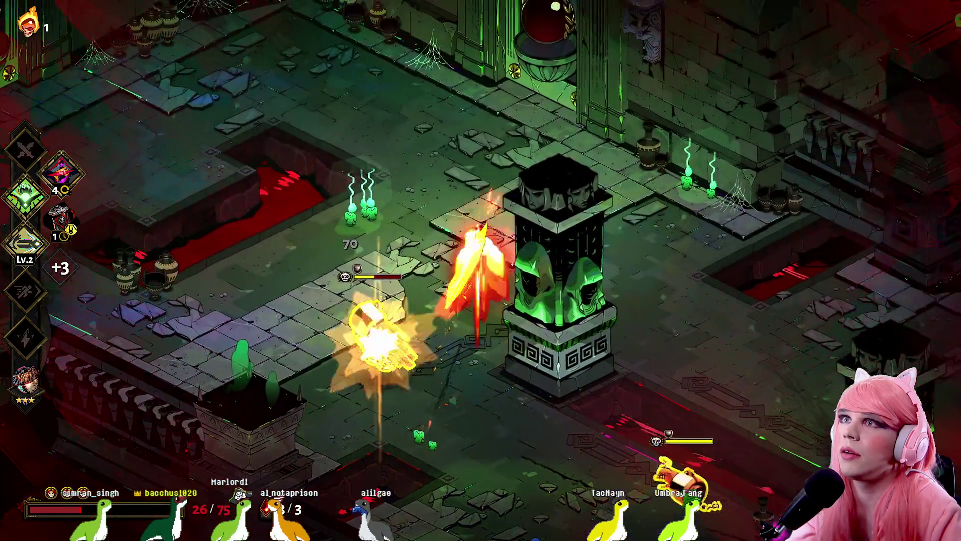
key("q")
key("a")
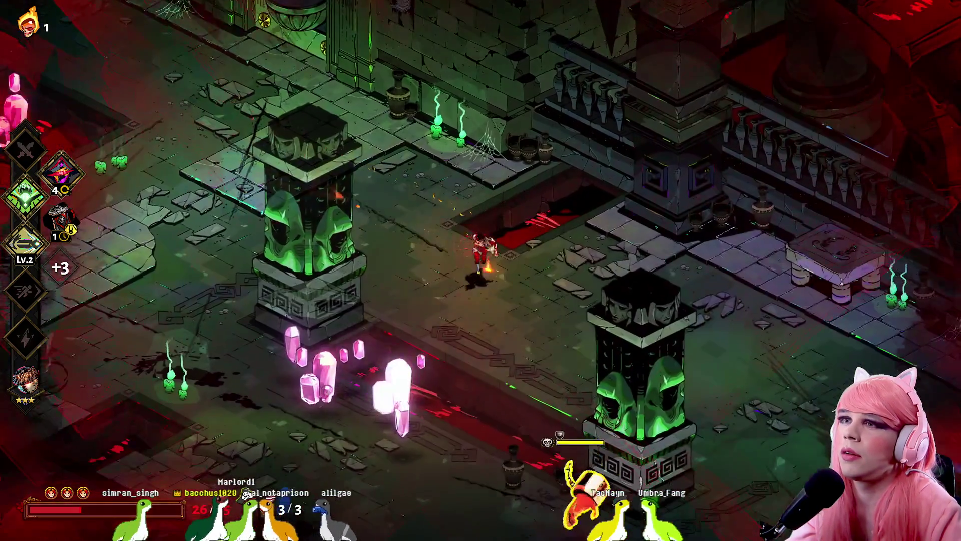
key("space")
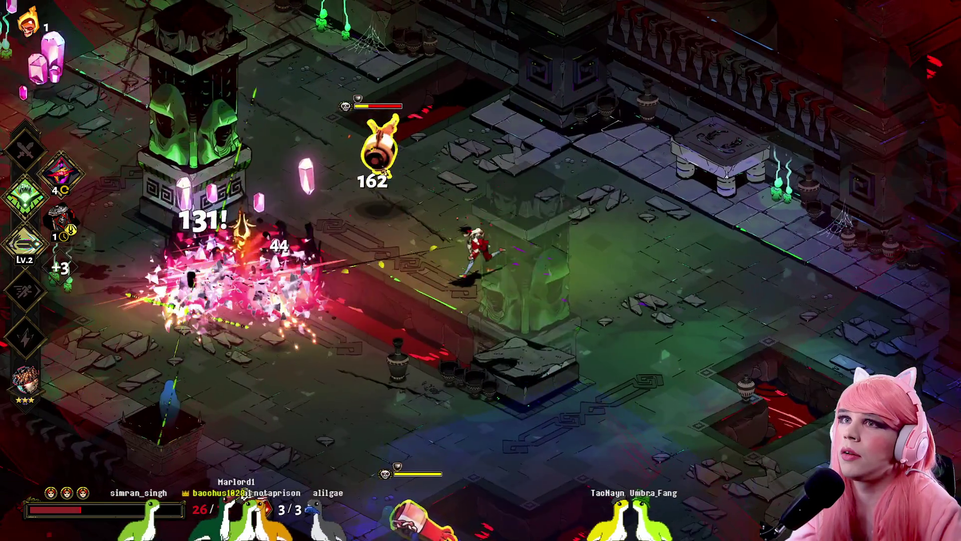
key("d")
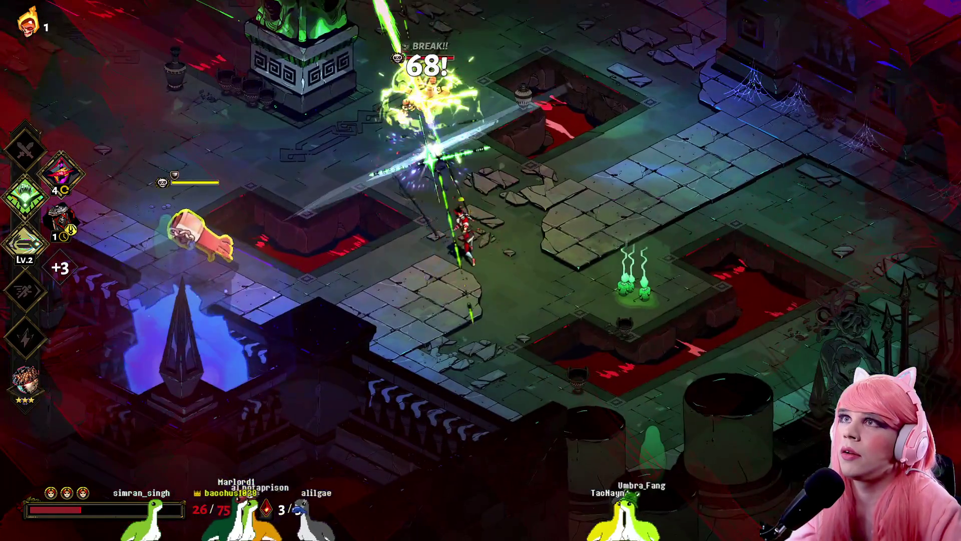
key("d")
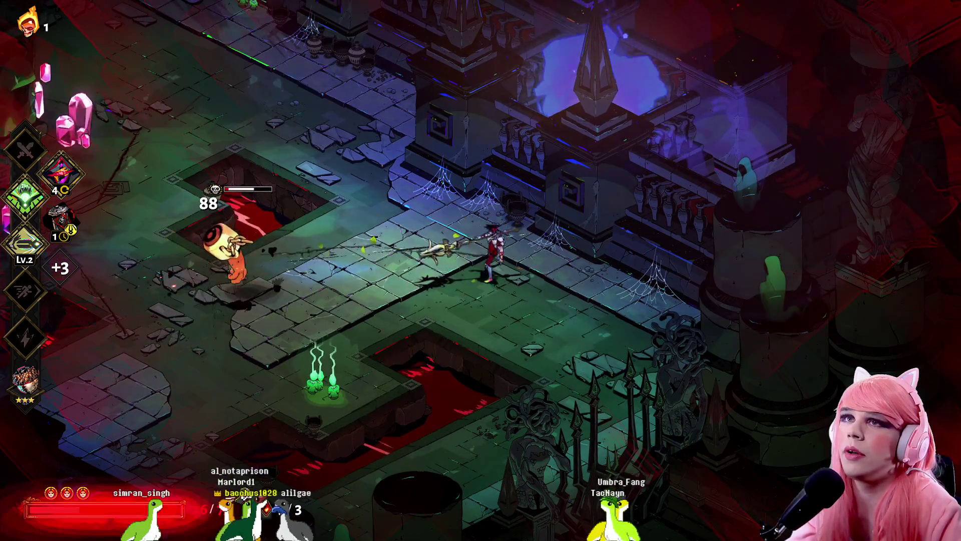
- Destroy the chained enemy by the pillar and finish the remaining foe with bolts and casts
key("w")
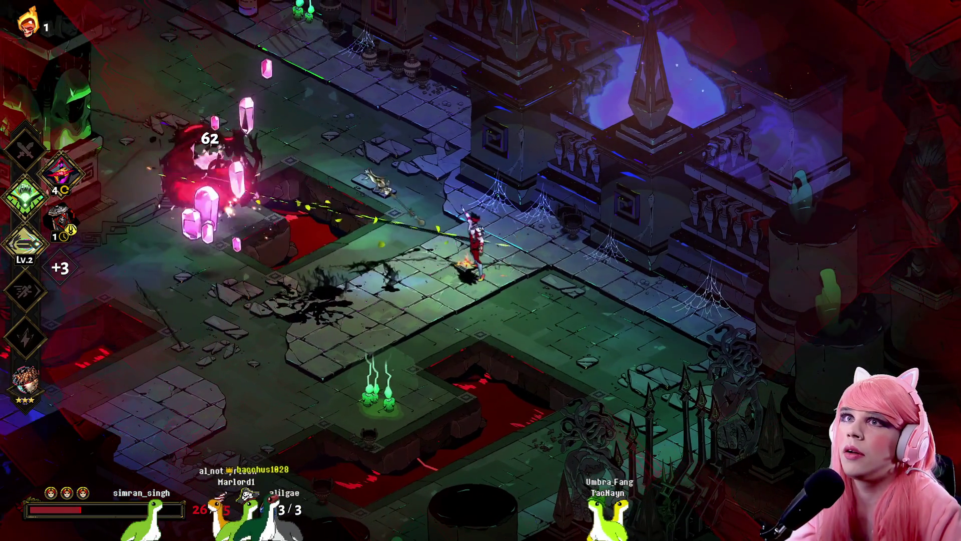
key("a")
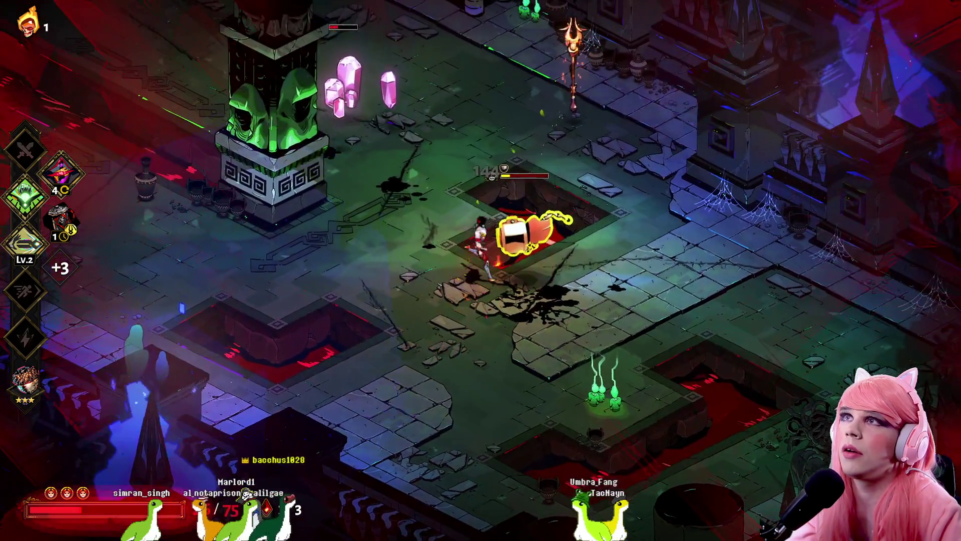
key("s")
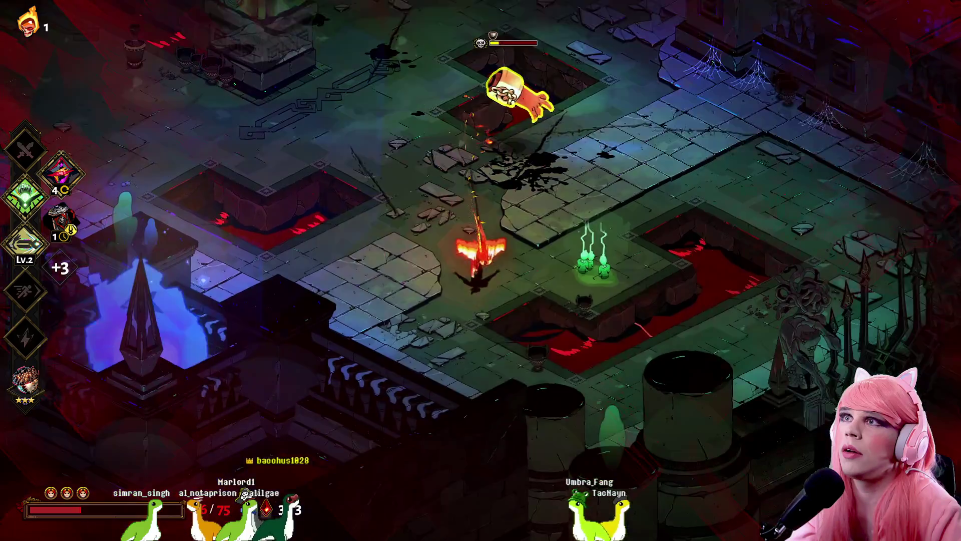
key("space")
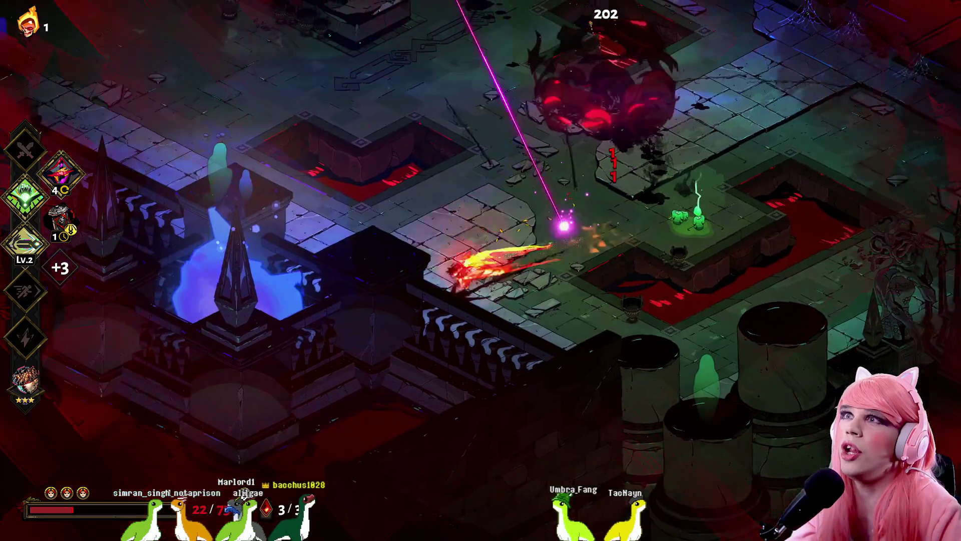
key("w")
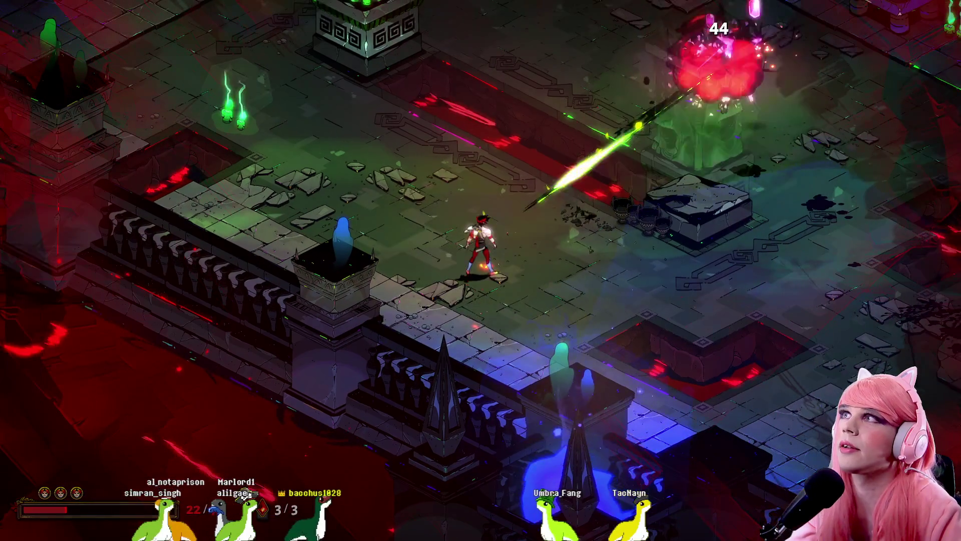
key("q")
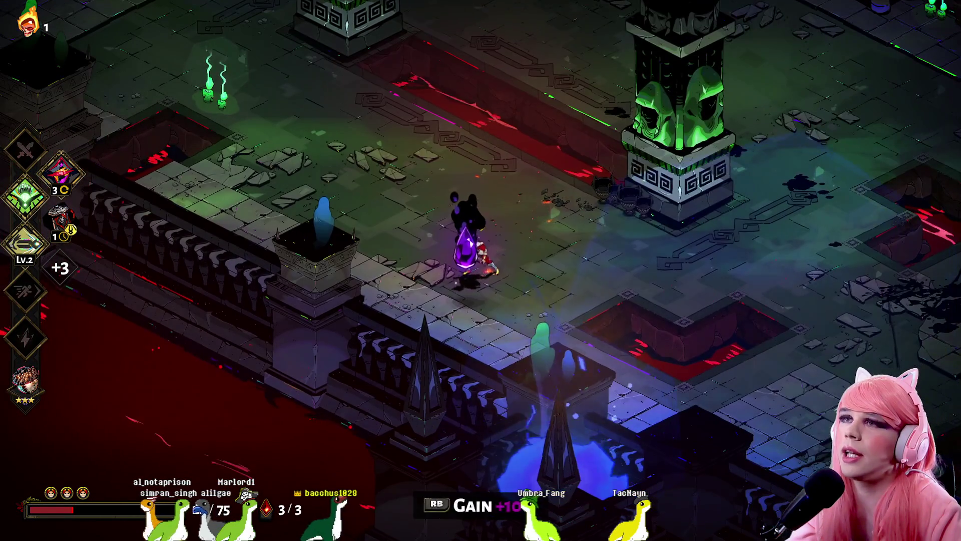
- Run up the corridor into the next chamber and enter the heart-reward door
key("w")
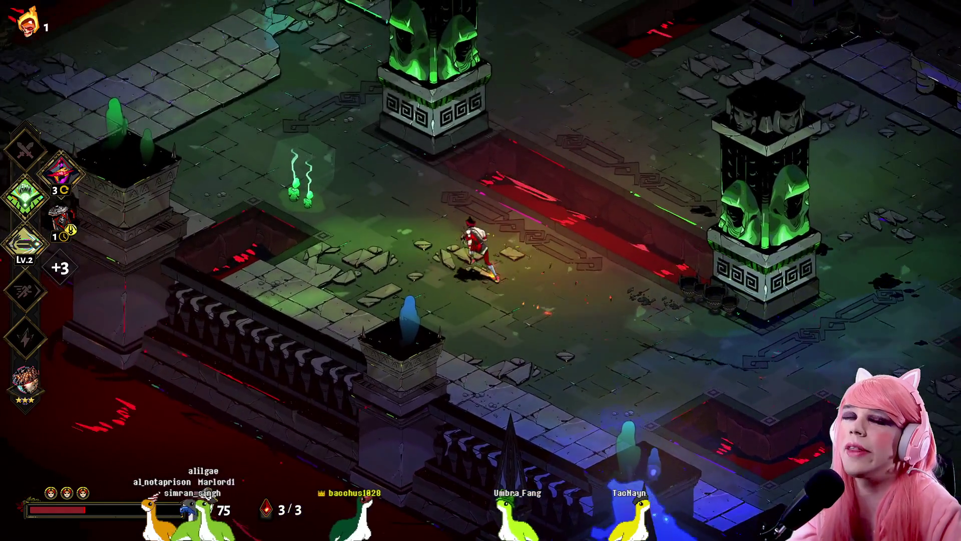
key("w")
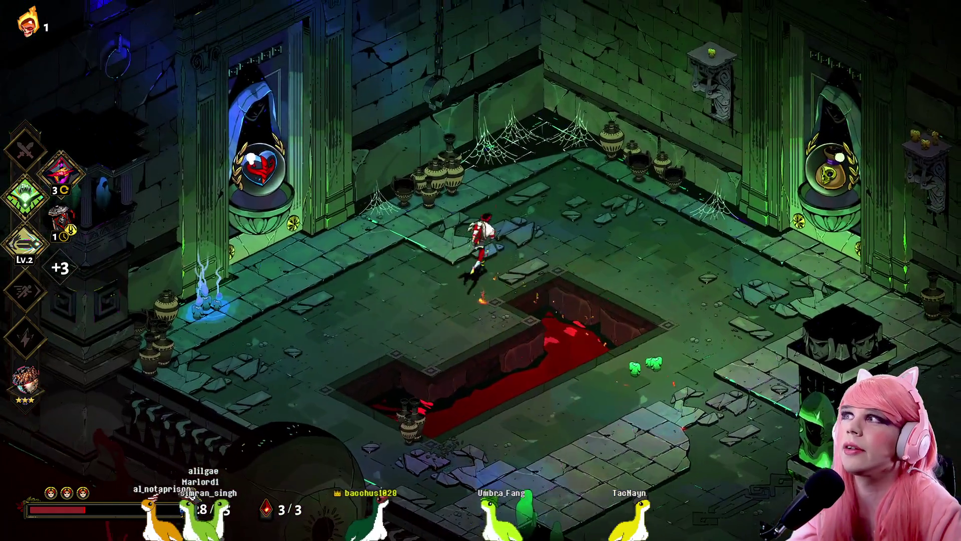
key("w")
key("a")
key("e")
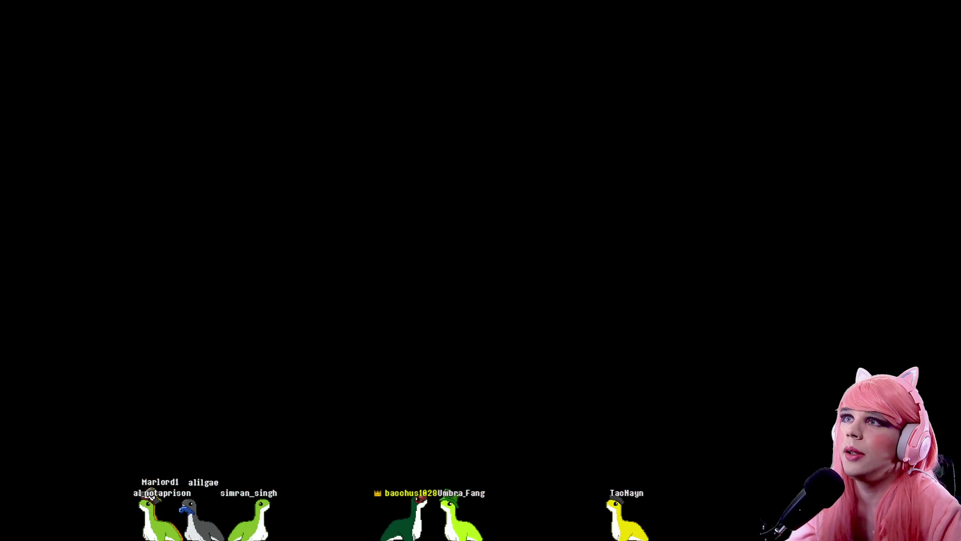
- Collect the +25 Max Life reward and leave the chamber through the exit door
key("w")
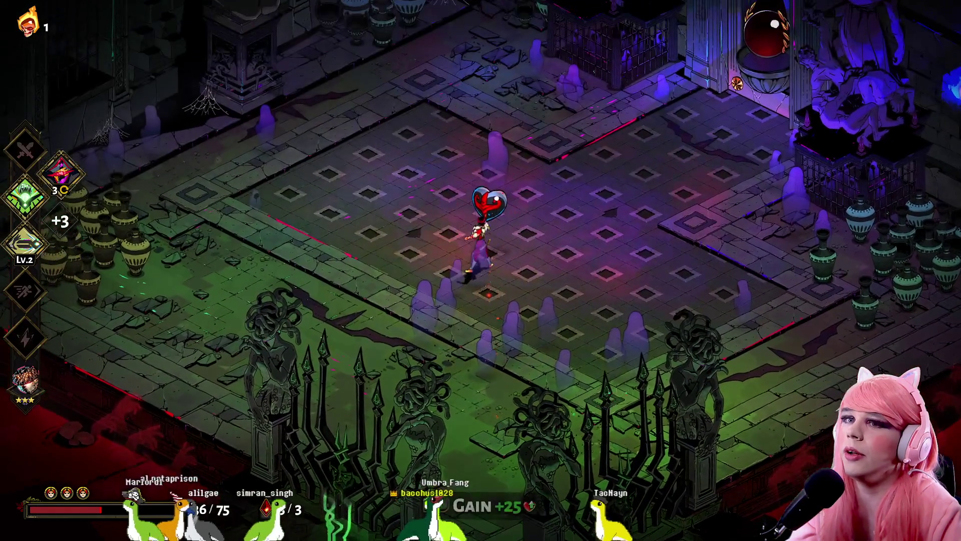
key("w")
key("d")
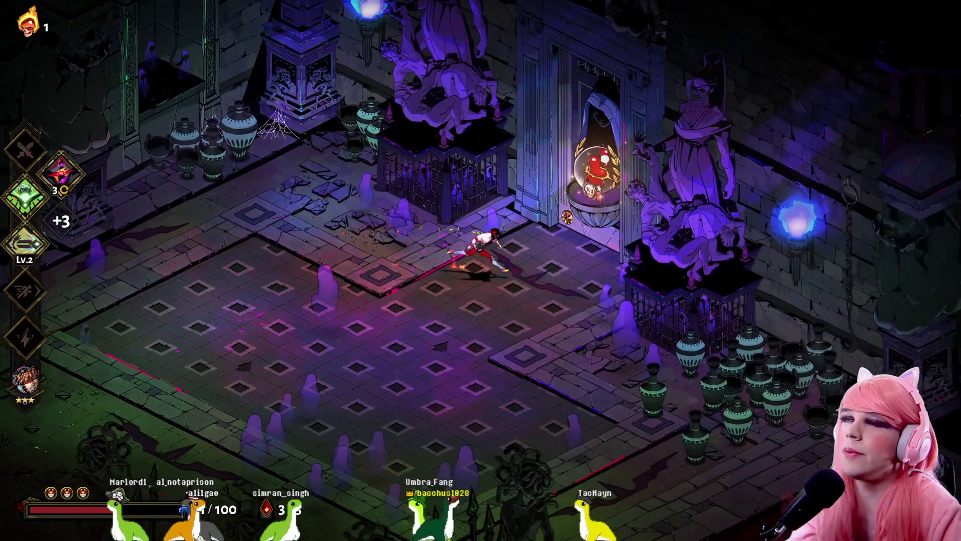
key("e")
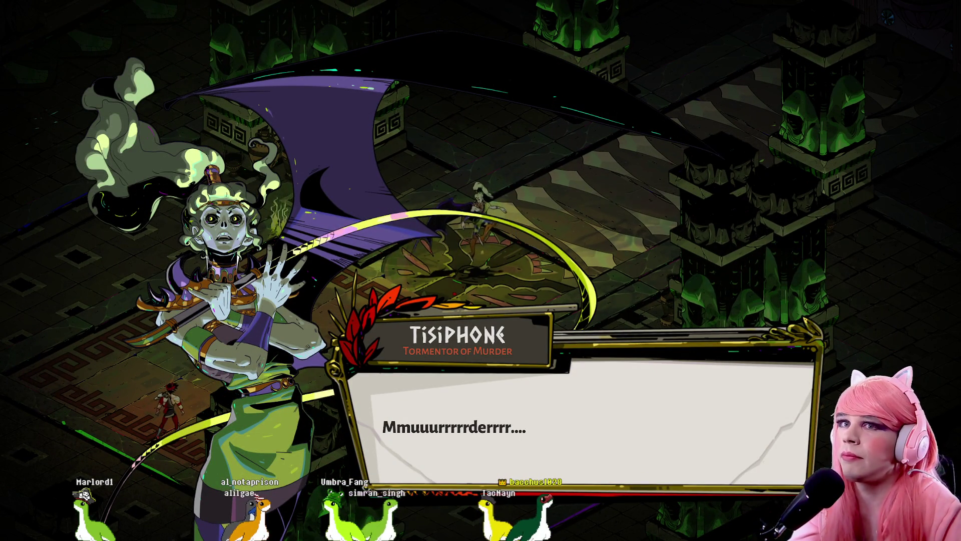
- Skip Tisiphone's intro and open the boss fight with attacks and a cast
key("w")
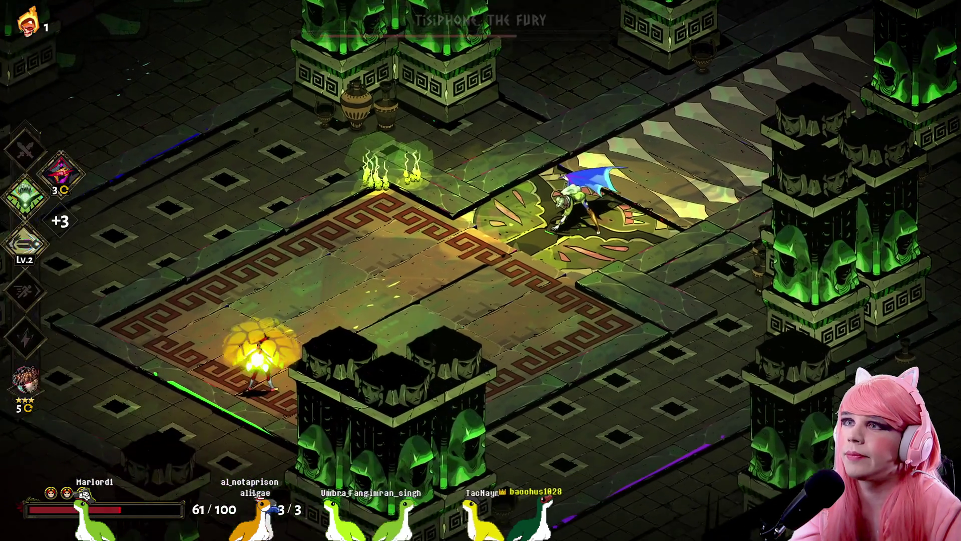
key("w")
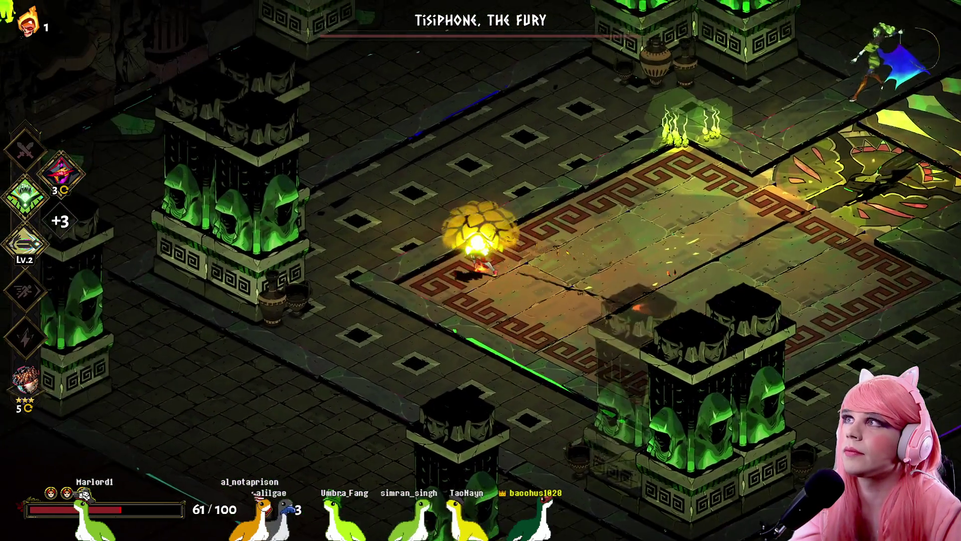
key("d")
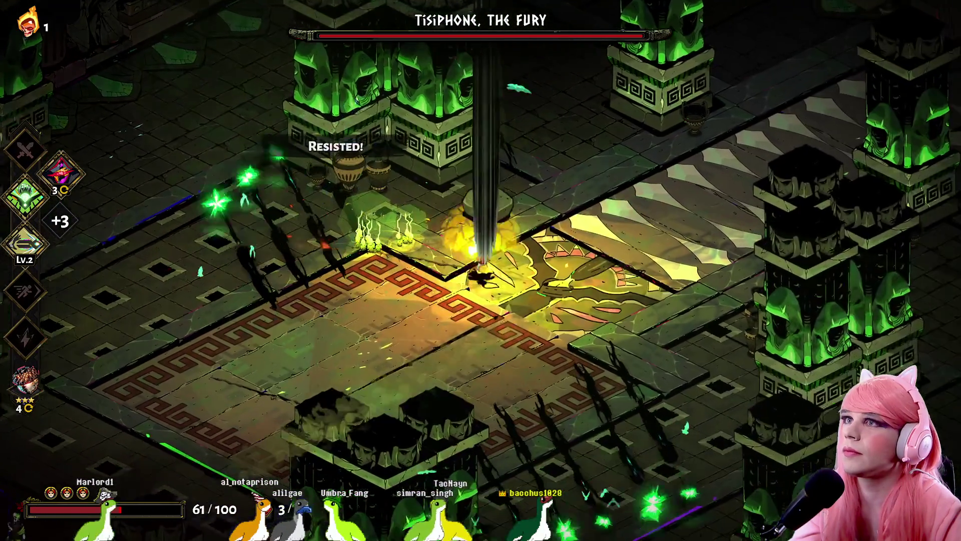